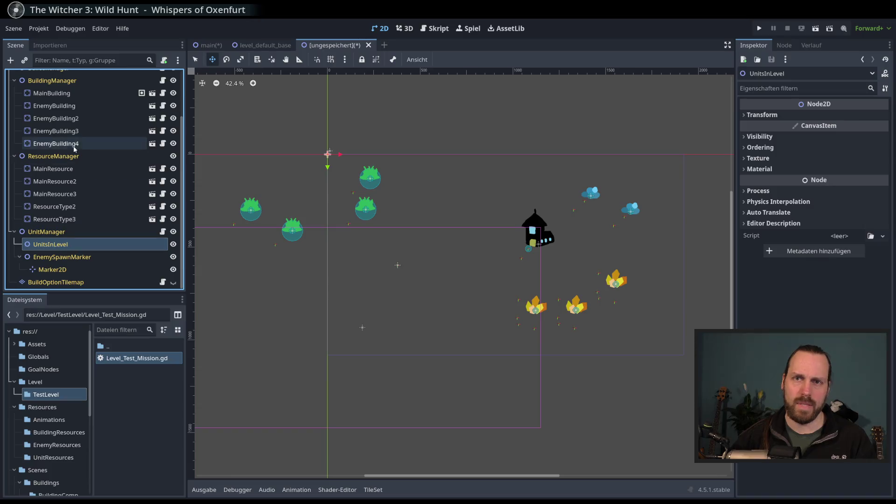
# Instance simple_worker.tscn under UnitsInLevel and position it beside the house.
pyautogui.click(24, 60)
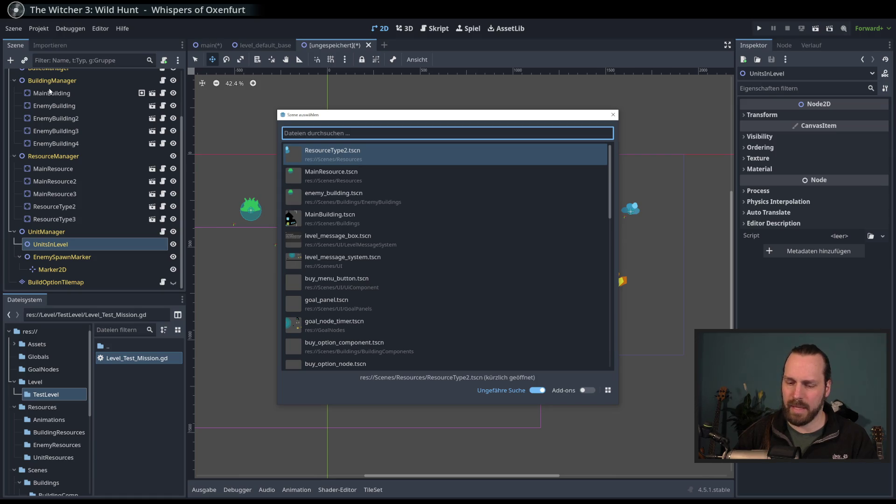
pyautogui.write('worker')
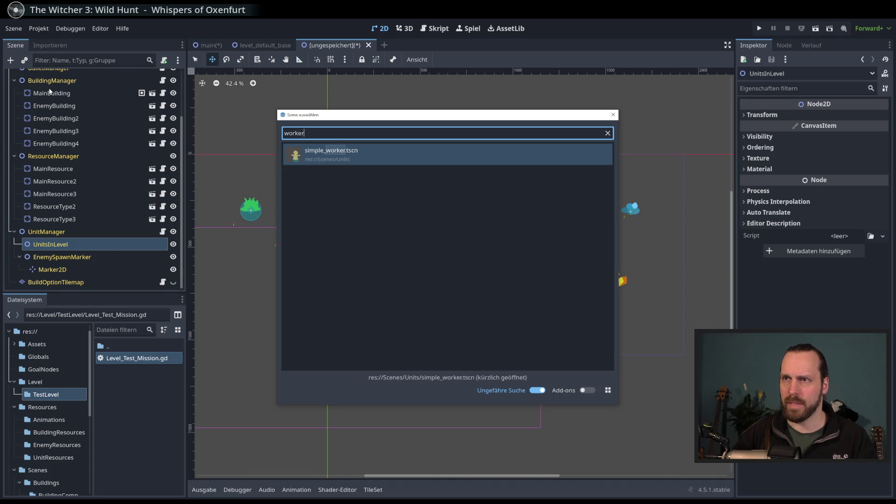
pyautogui.press('Return')
pyautogui.moveTo(395, 224); pyautogui.dragTo(629, 344)
pyautogui.moveTo(412, 285); pyautogui.dragTo(378, 286)
# Duplicate the worker as SimpleWorker2, then select the BuildOptionTilemap node.
pyautogui.hotkey('ctrl', 'd')
pyautogui.scroll(-2, 76, 274)
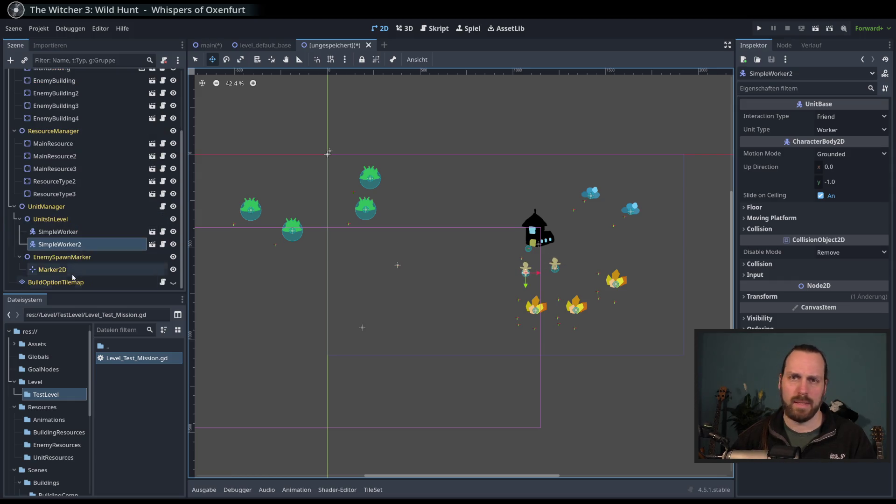
pyautogui.click(72, 282)
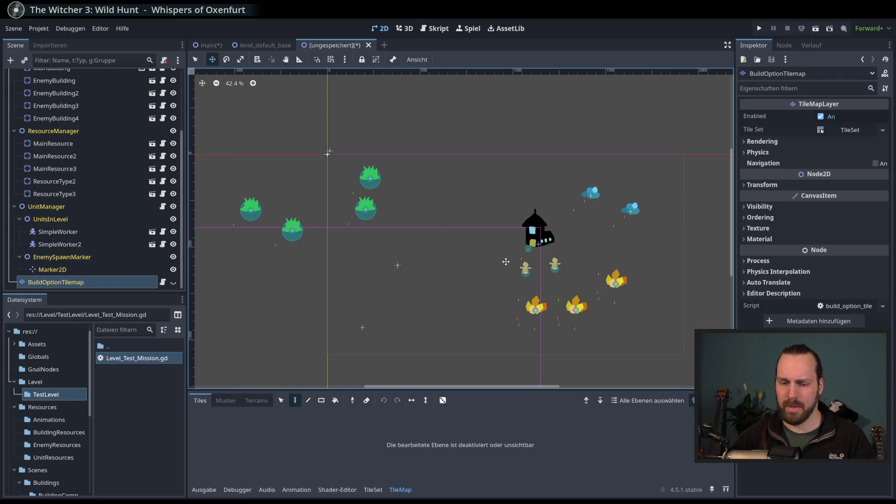
# In the Save Scene As dialog, create a new TestLevel01 folder under res://Level.
pyautogui.hotkey('ctrl', 's')
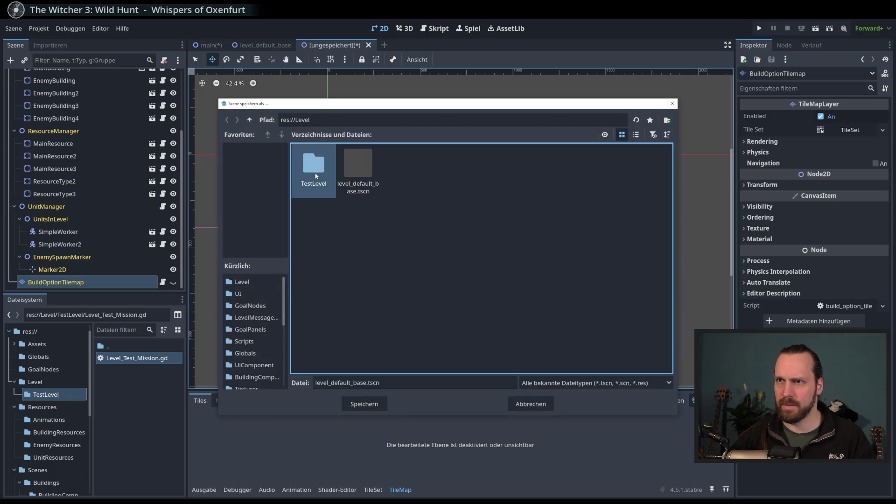
pyautogui.doubleClick(314, 173)
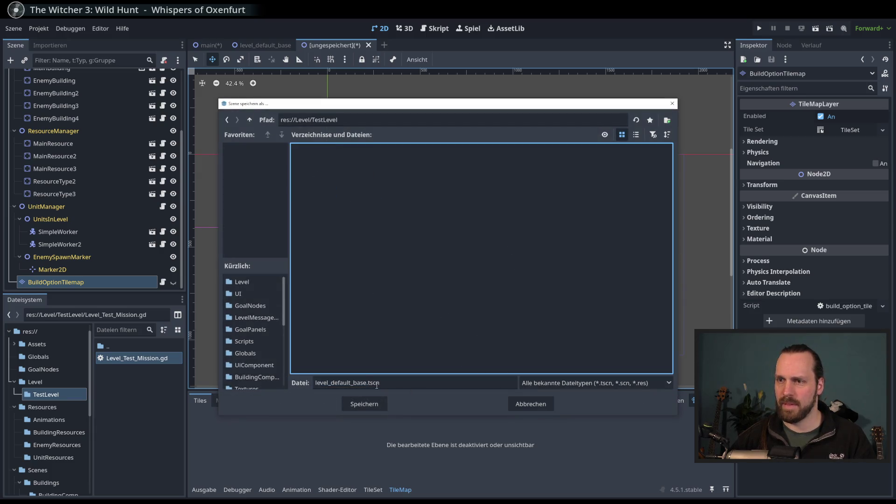
pyautogui.click(249, 119)
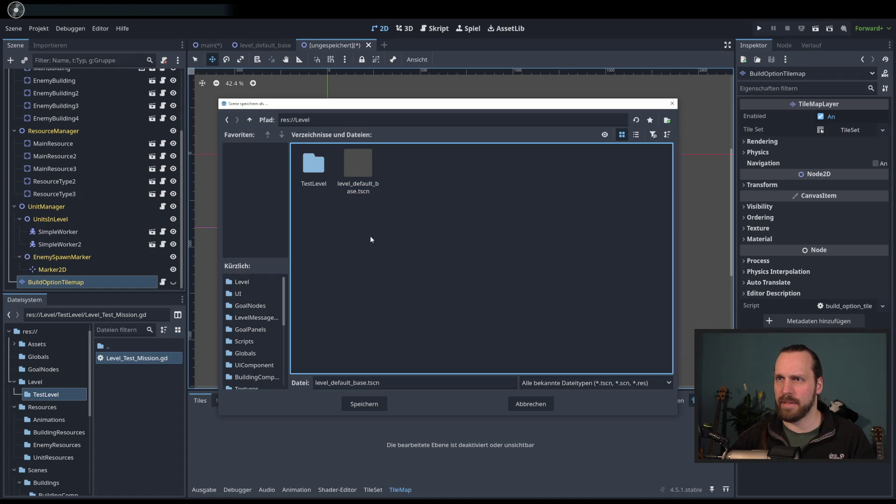
pyautogui.rightClick(438, 261)
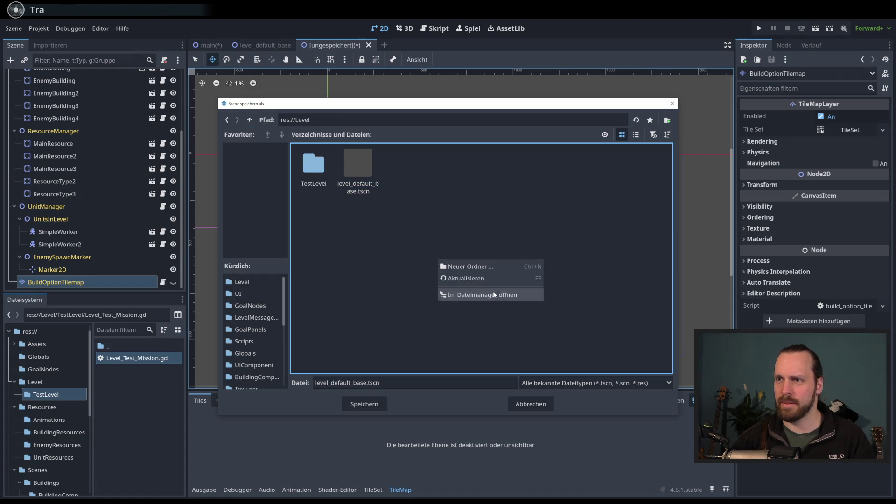
pyautogui.click(492, 269)
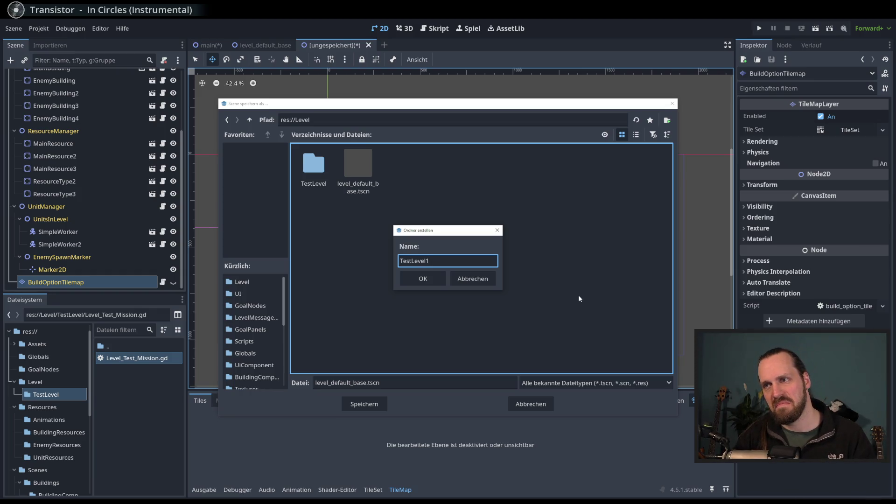
pyautogui.write('TestLevel01')
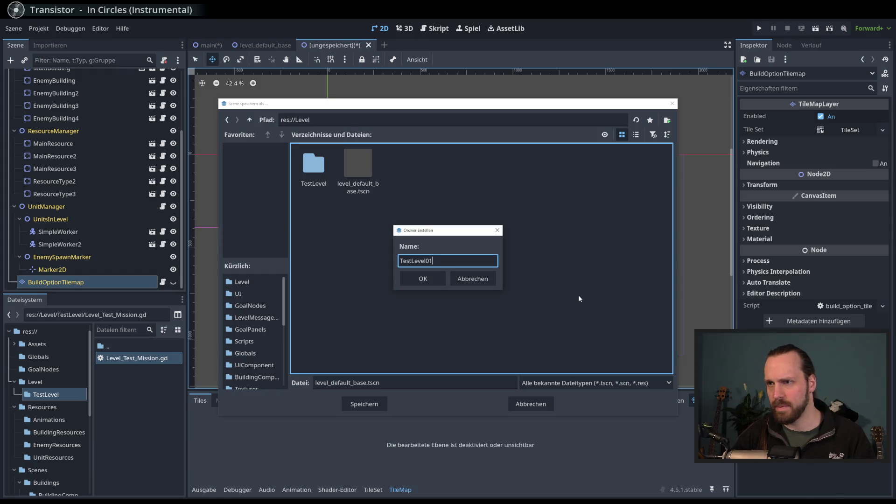
pyautogui.press('Return')
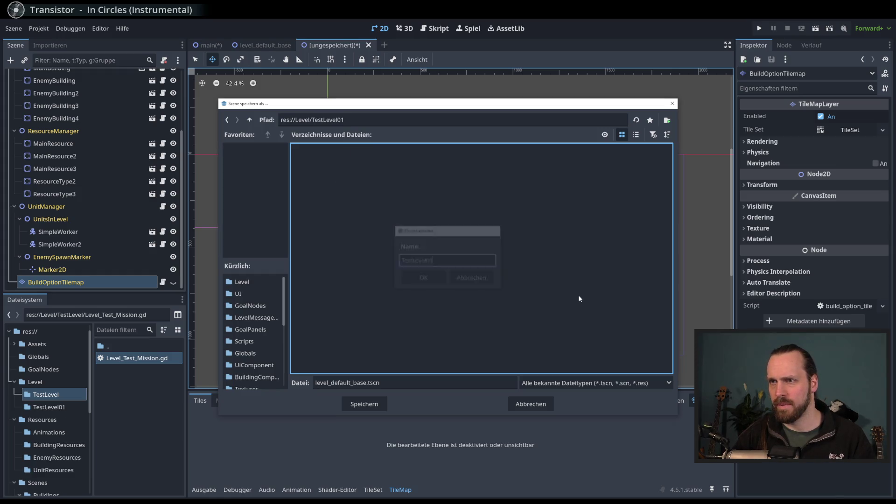
# Save the scene as test_level_01.tscn inside the TestLevel01 folder.
pyautogui.click(249, 120)
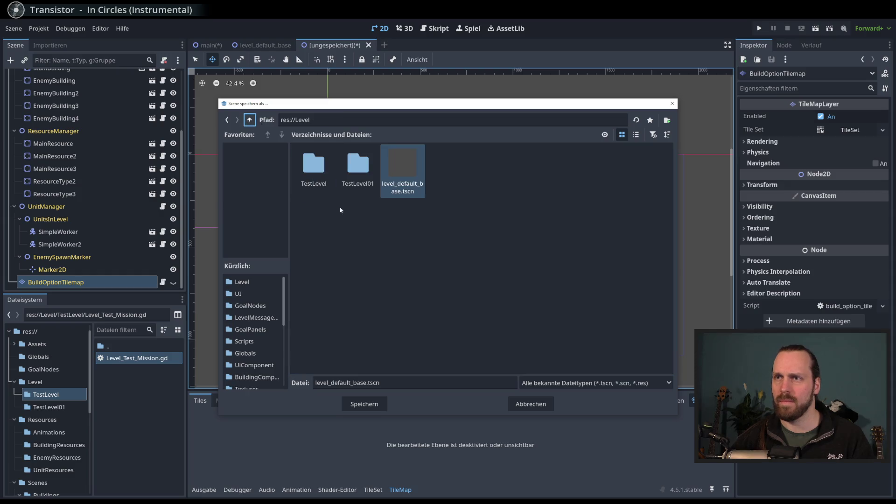
pyautogui.doubleClick(358, 169)
pyautogui.click(367, 383)
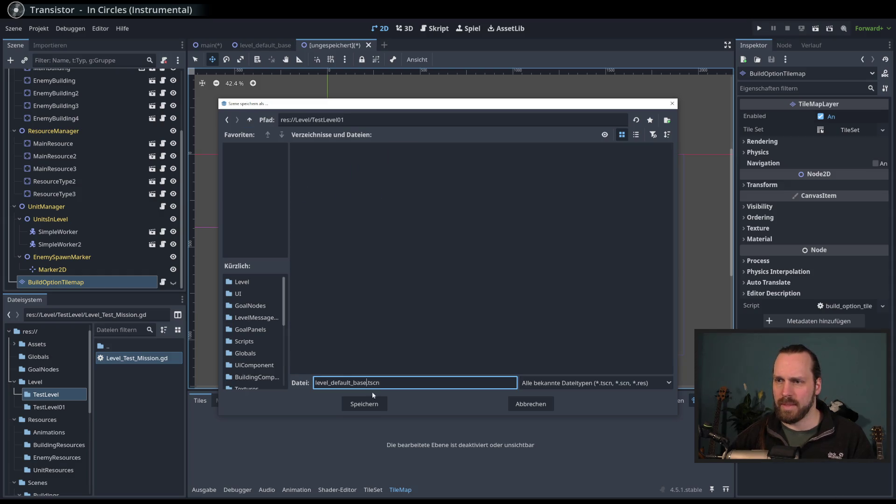
pyautogui.hotkey('shift', 'Home')
pyautogui.write('test_')
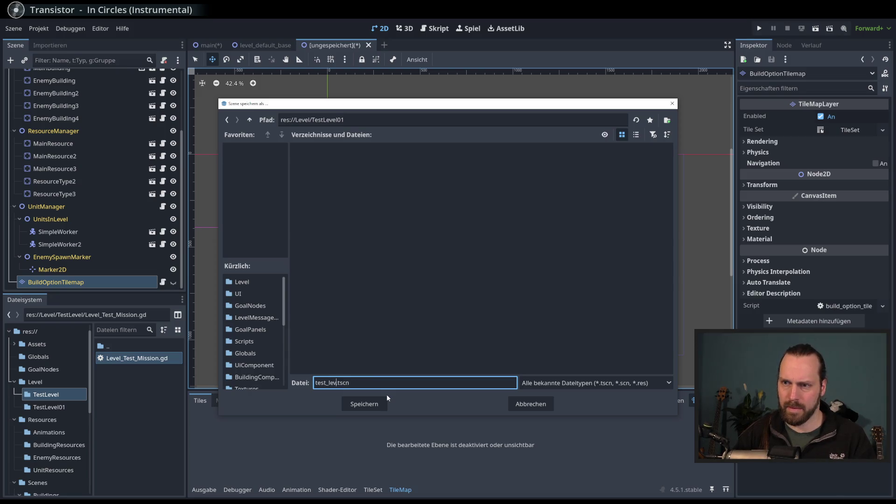
pyautogui.click(387, 399)
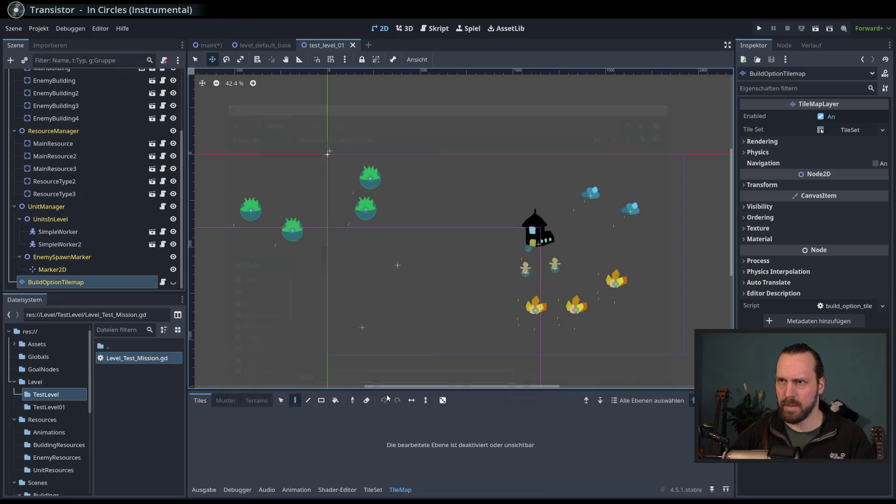
# Save the level scene, then select CanvasLayer in the main scene.
pyautogui.scroll(-3, 406, 259)
pyautogui.hscroll(3, 406, 259)
pyautogui.hotkey('ctrl', 's')
pyautogui.click(208, 45)
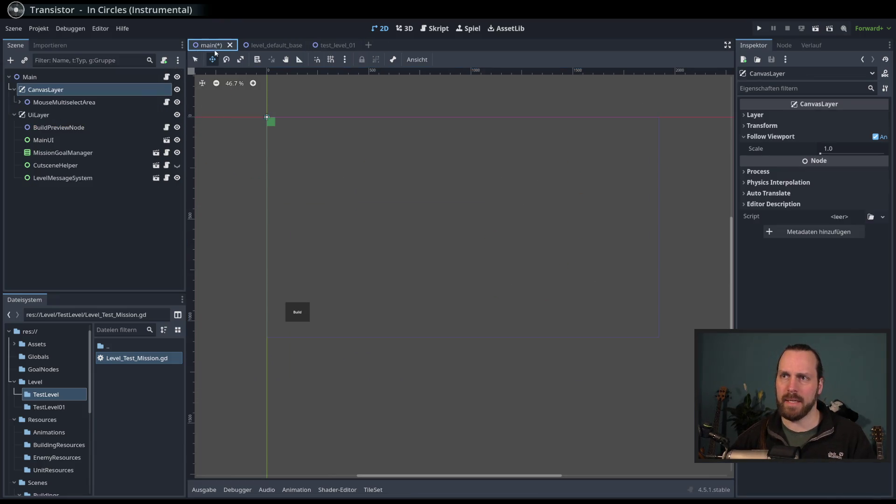
pyautogui.click(56, 107)
pyautogui.press('Down')
pyautogui.press('Up')
pyautogui.press('Up')
# Instance test_level_01.tscn under CanvasLayer and save and run the game with F5.
pyautogui.click(25, 60)
pyautogui.write('test')
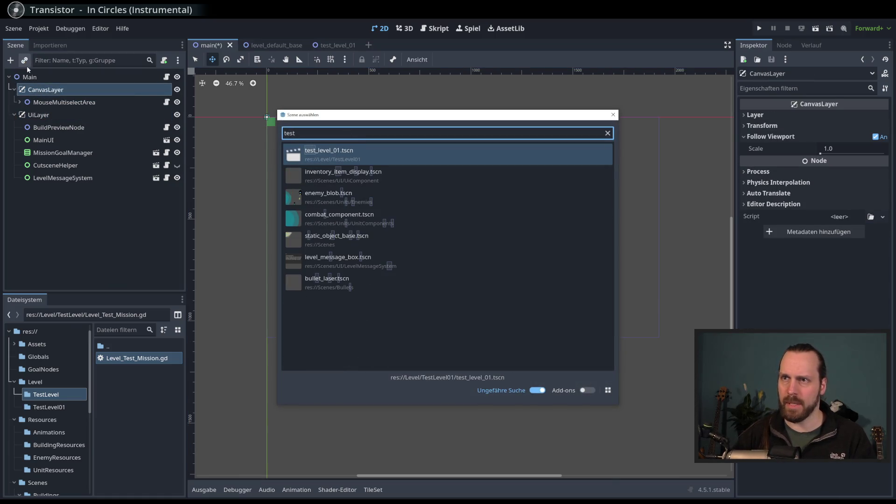
pyautogui.press('Return')
pyautogui.scroll(1, 332, 209)
pyautogui.press('F5')
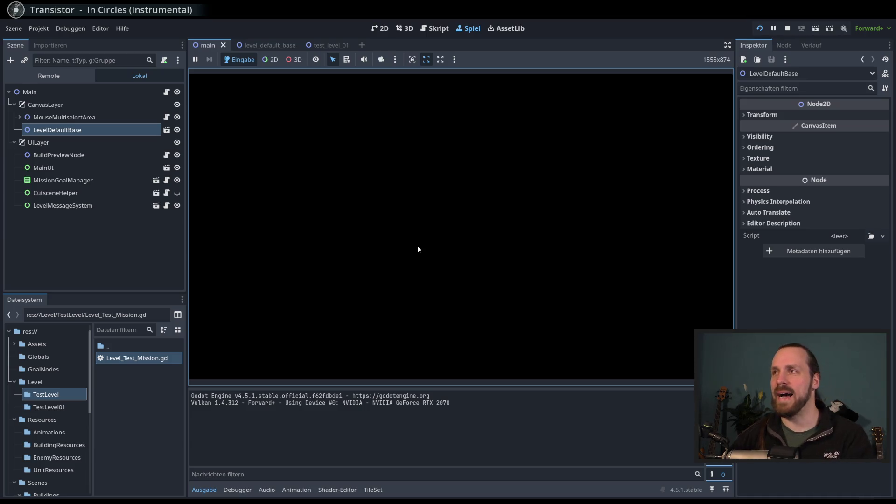
# Stop the game and, in test_level_01, collapse BuildingManager, ResourceManager and UnitManager.
pyautogui.press('F8')
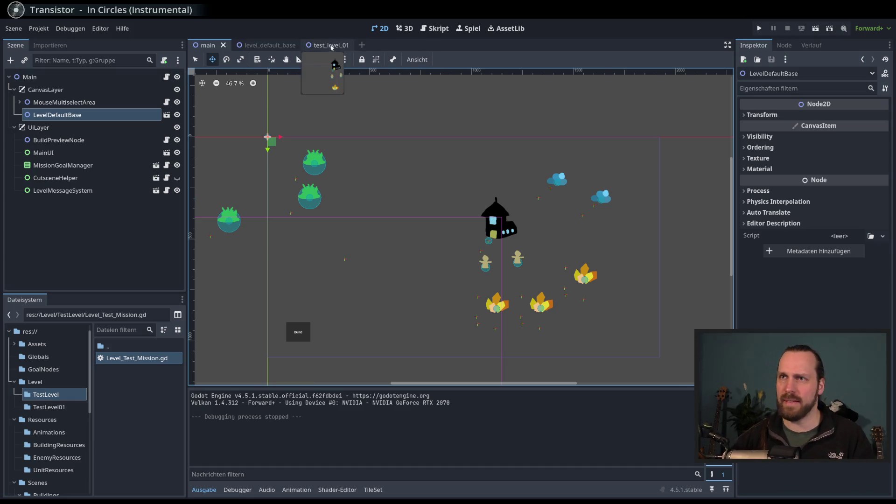
pyautogui.click(329, 46)
pyautogui.scroll(5, 79, 154)
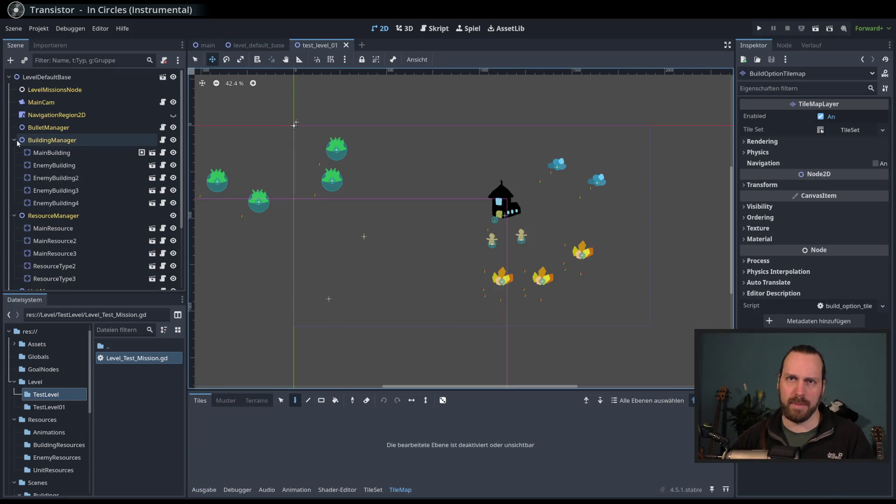
pyautogui.click(52, 140)
pyautogui.click(15, 140)
pyautogui.click(15, 152)
pyautogui.click(14, 165)
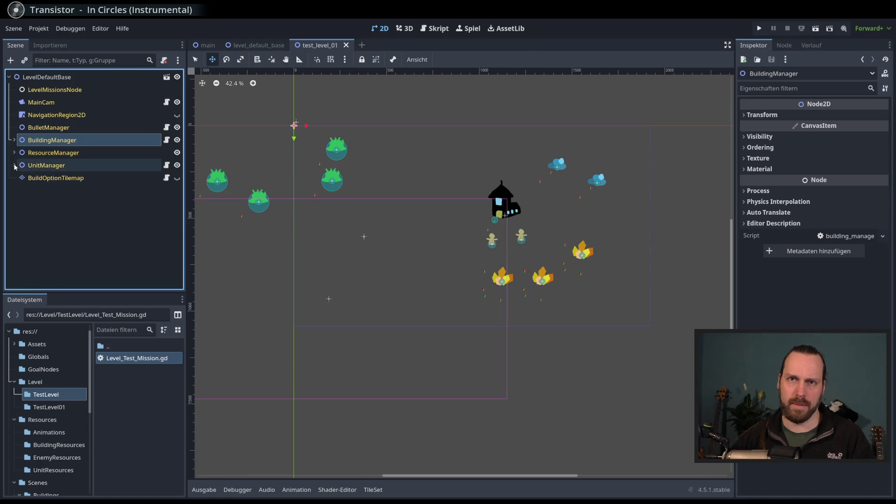
# Cancel attaching a new script to LevelMissionsNode and locate Level_Test_Mission.gd in Level/TestLevel.
pyautogui.click(159, 89)
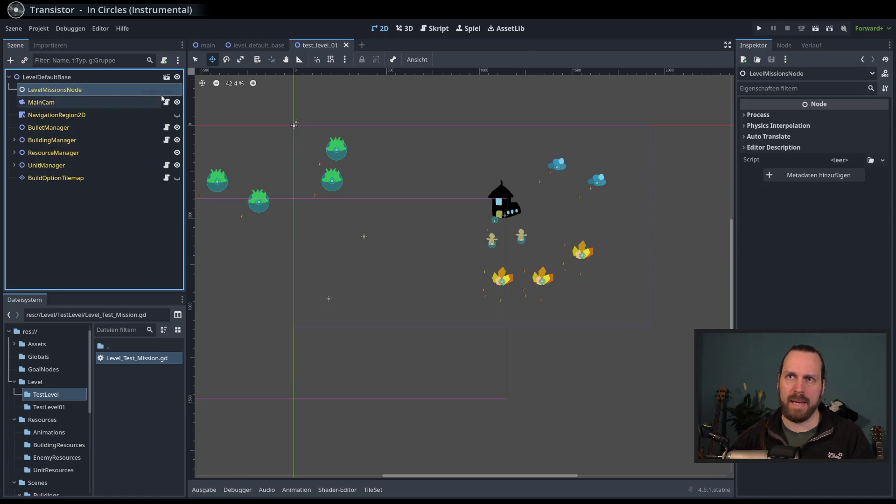
pyautogui.click(164, 60)
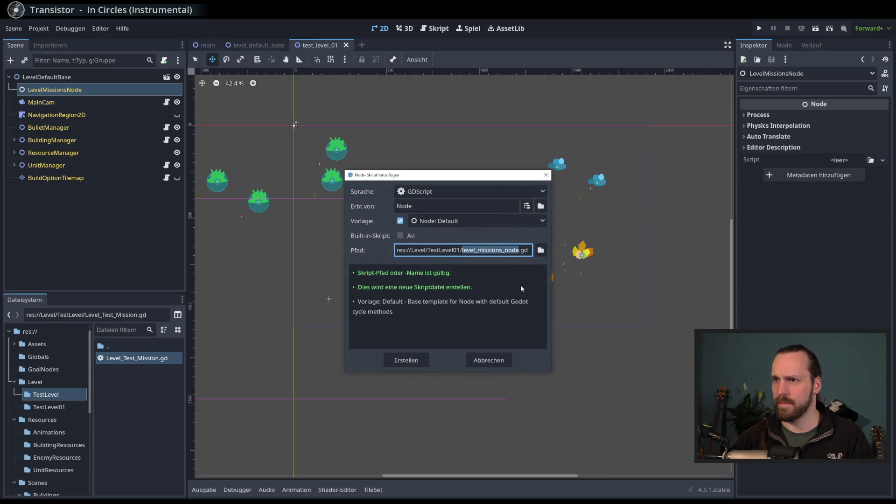
pyautogui.click(488, 360)
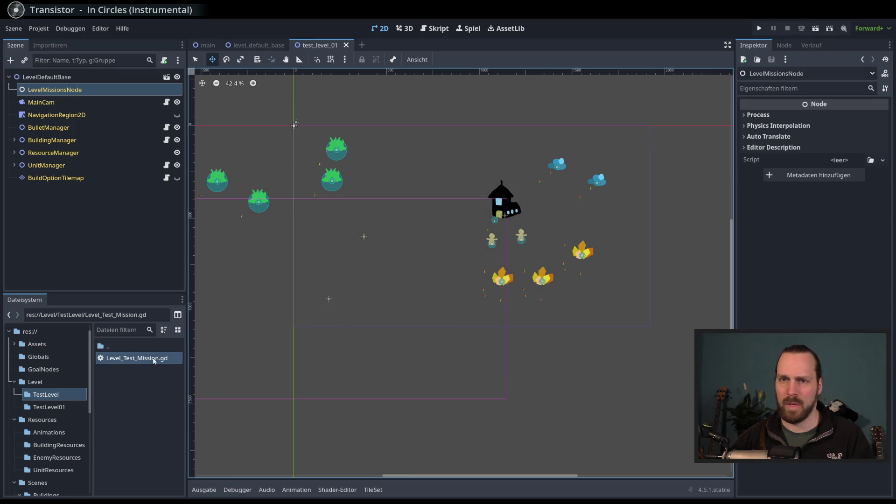
pyautogui.click(57, 407)
pyautogui.click(49, 383)
pyautogui.click(49, 394)
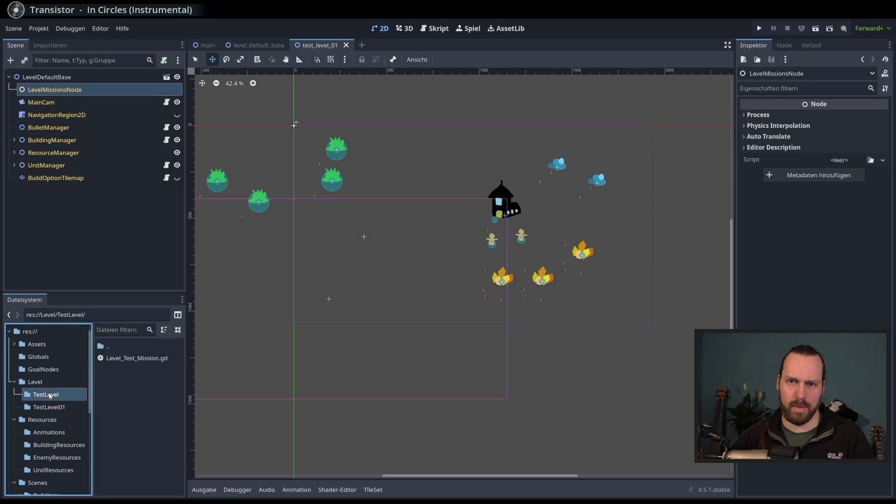
pyautogui.click(149, 359)
pyautogui.click(49, 407)
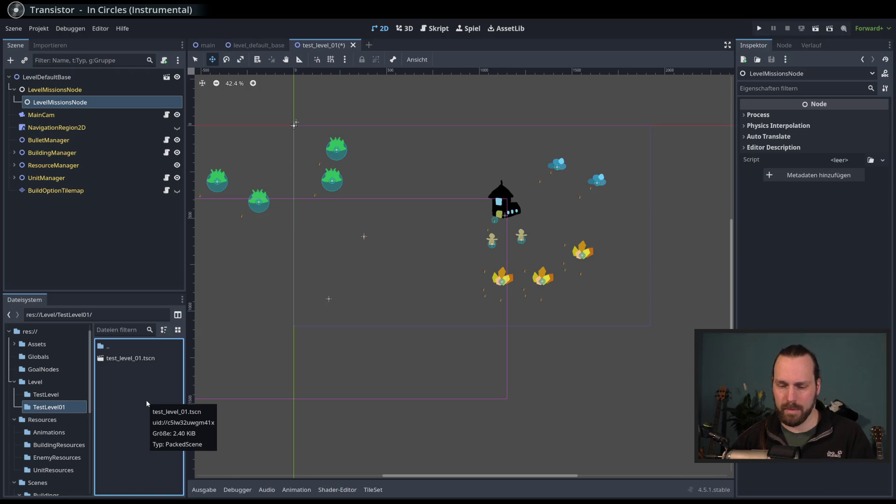
# Undo the accidental extra LevelMissionsNode and move Level_Test_Mission.gd into TestLevel01.
pyautogui.hotkey('ctrl', 'z')
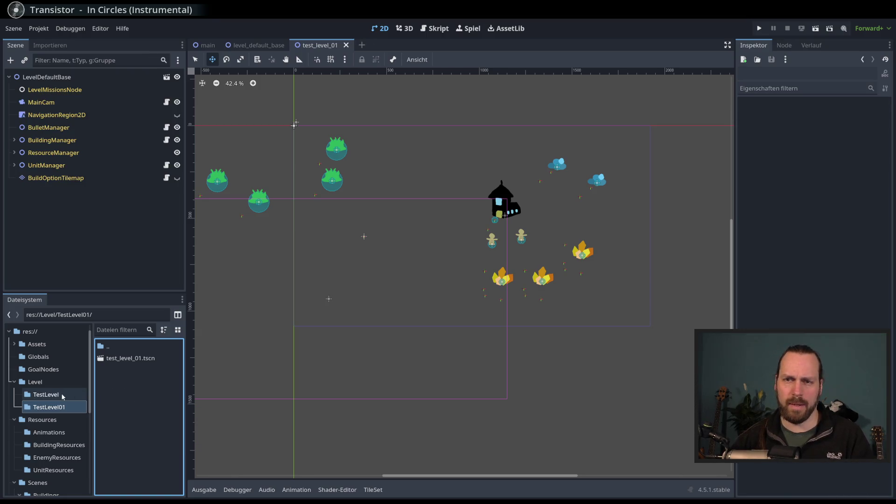
pyautogui.click(63, 397)
pyautogui.click(131, 359)
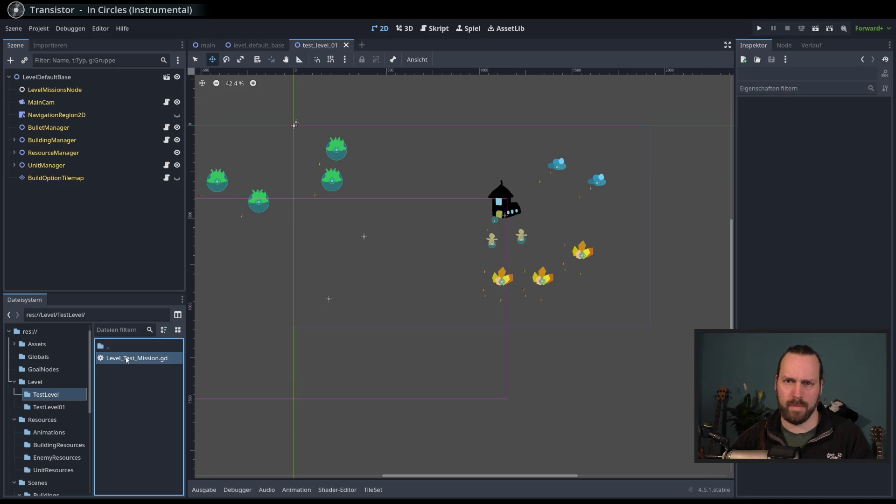
pyautogui.moveTo(127, 360); pyautogui.dragTo(61, 407)
# Rename Level_Test_Mission.gd to test_level_01.gd in the FileSystem dock.
pyautogui.click(50, 407)
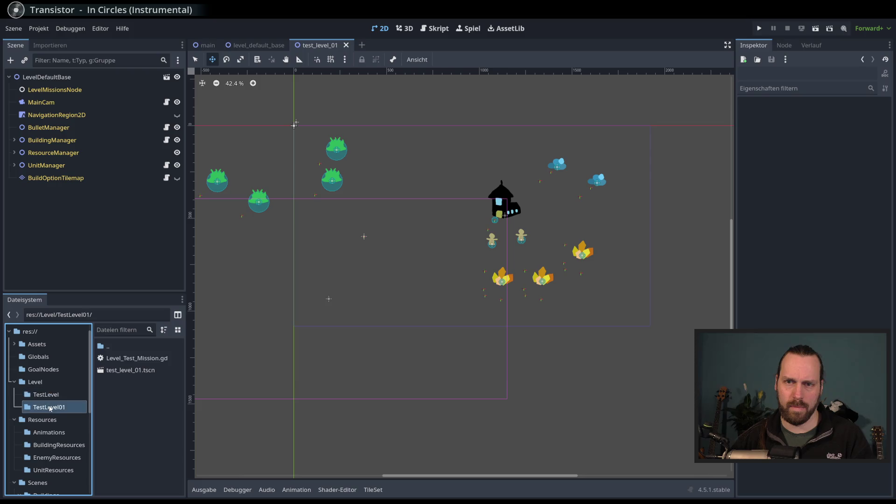
pyautogui.click(130, 370)
pyautogui.rightClick(117, 370)
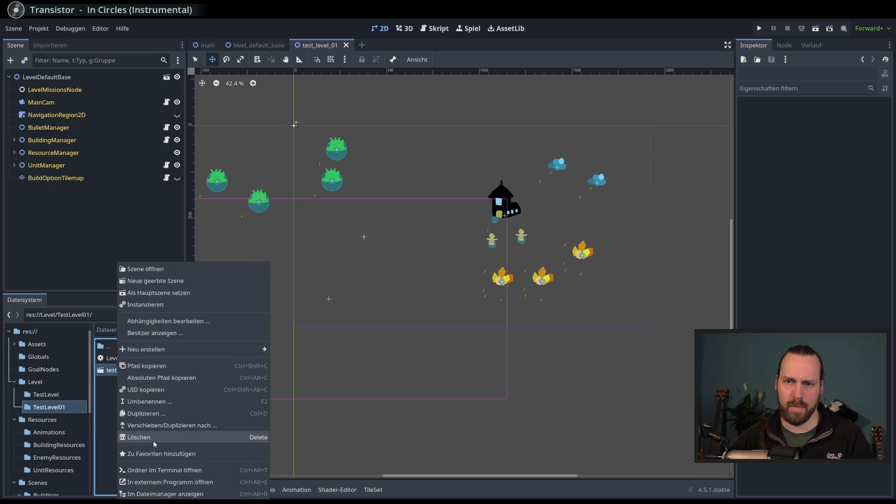
pyautogui.click(103, 404)
pyautogui.click(126, 358)
pyautogui.rightClick(130, 358)
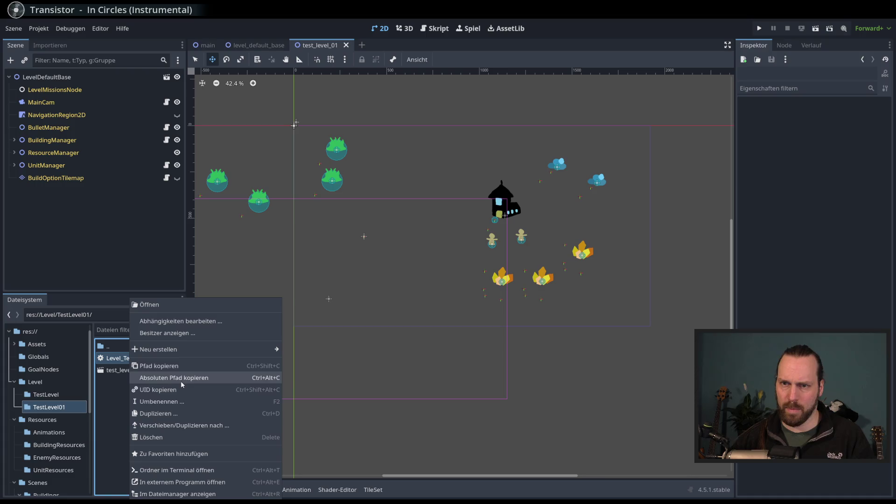
pyautogui.click(169, 401)
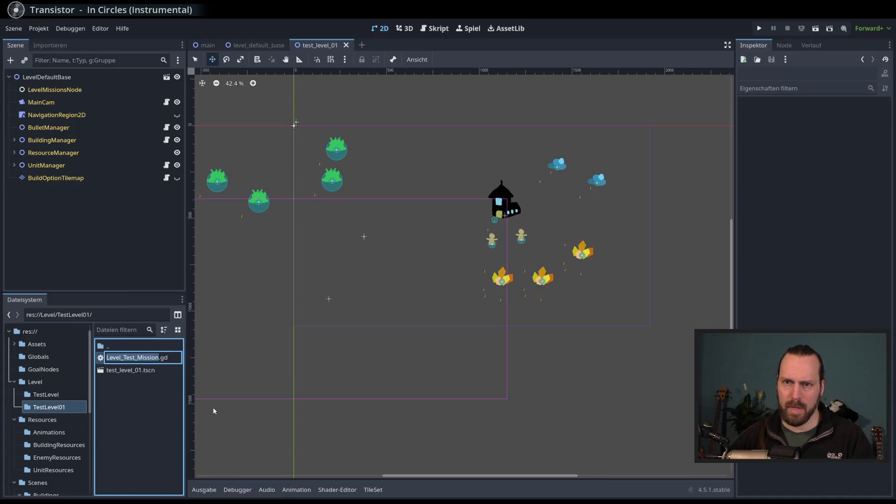
pyautogui.write('test_level_01')
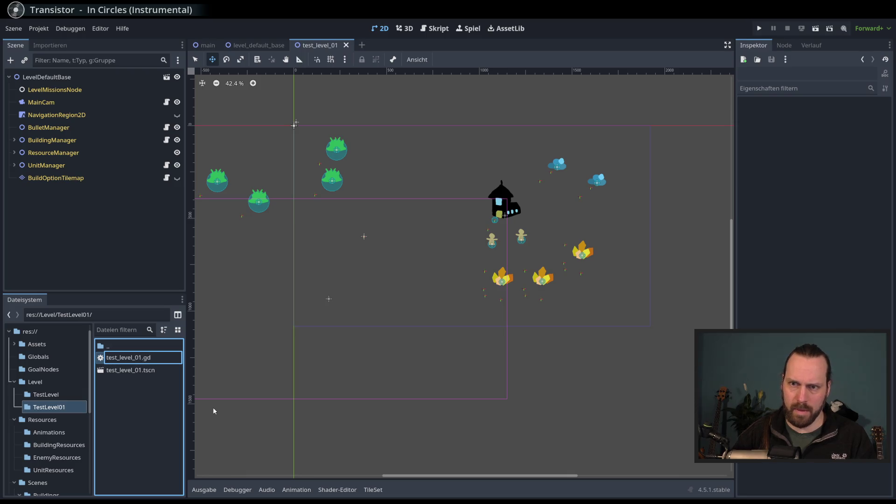
pyautogui.press('Return')
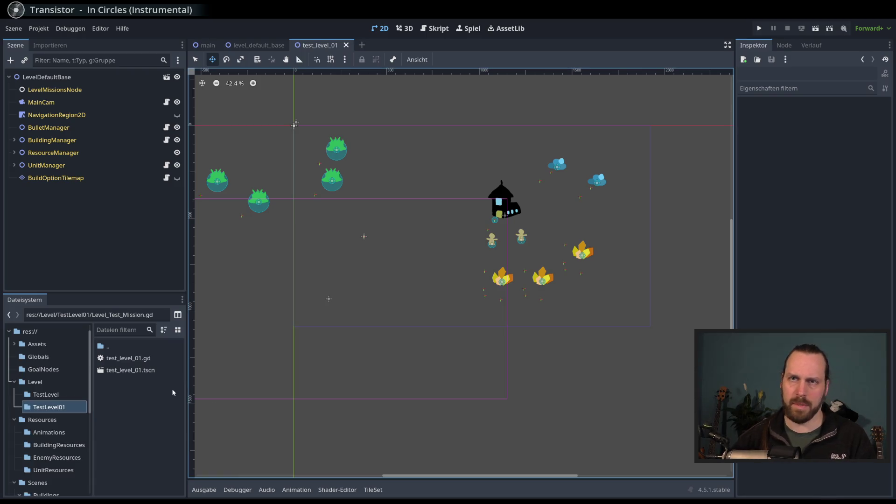
# Rename it to test_level_01_mission_node.gd, attach it to LevelMissionsNode, and run the level.
pyautogui.rightClick(144, 362)
pyautogui.click(165, 400)
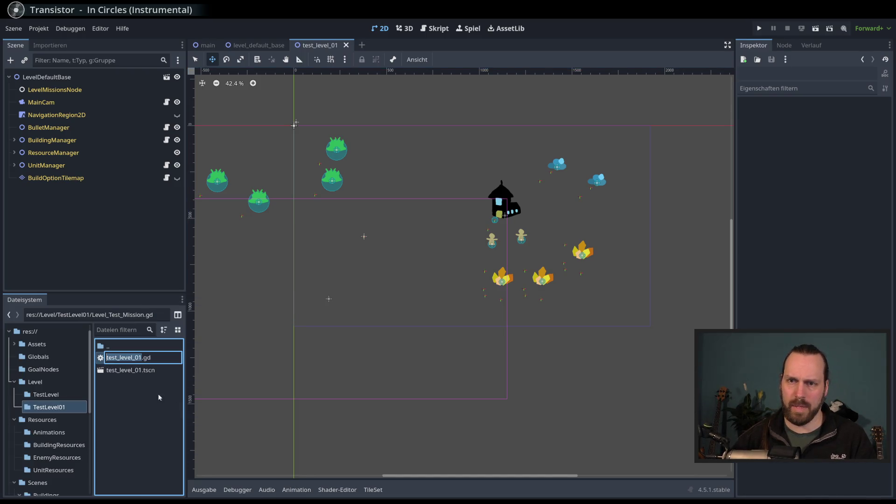
pyautogui.press('Escape')
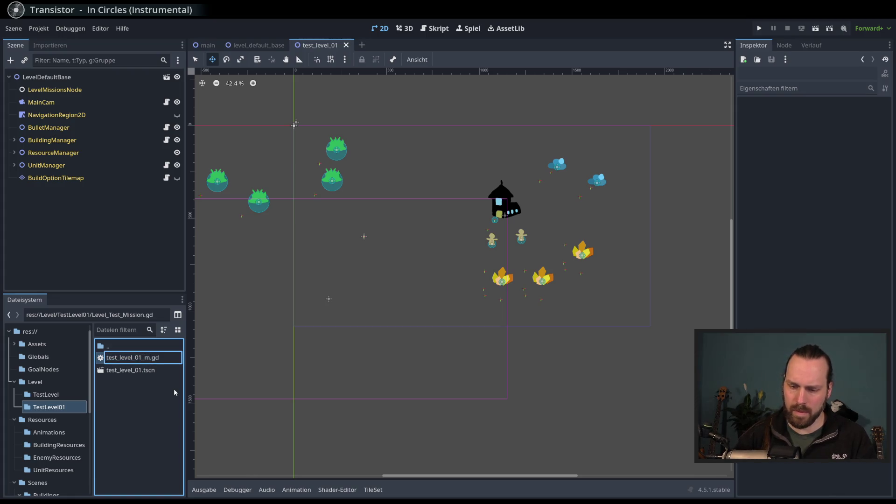
pyautogui.write('node')
pyautogui.press('Return')
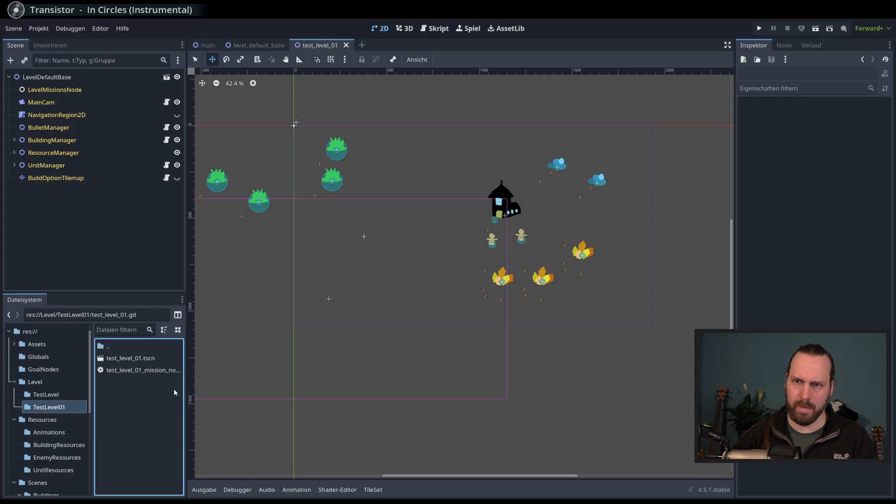
pyautogui.moveTo(140, 369)
pyautogui.mouseDown()
pyautogui.moveTo(146, 332)
pyautogui.moveTo(78, 91)
pyautogui.mouseUp()
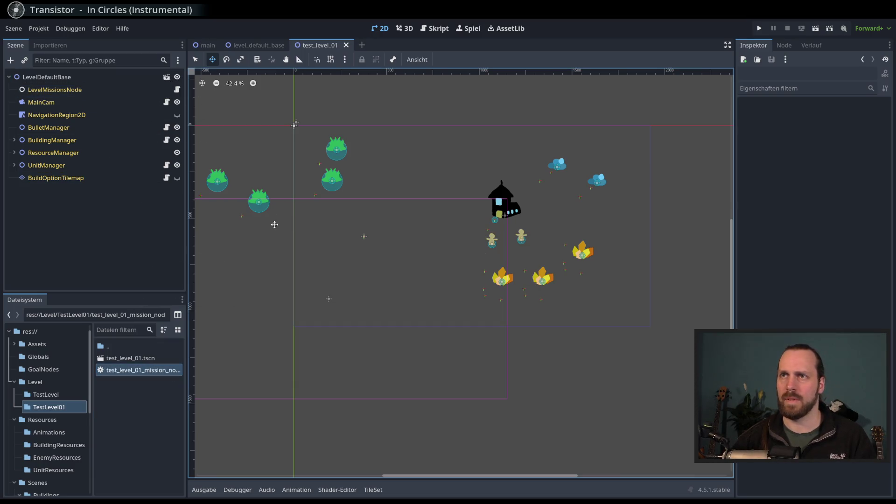
pyautogui.press('F5')
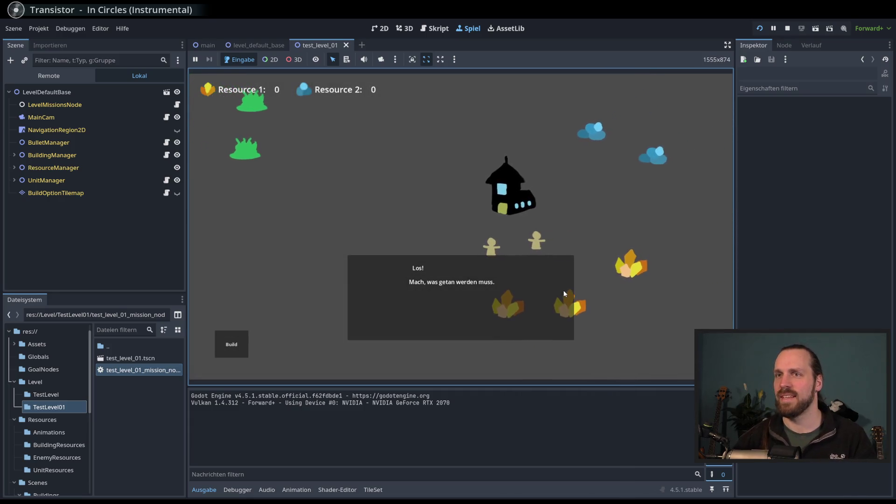
# Dismiss the start message and send both workers to the crystal resources.
pyautogui.click(564, 293)
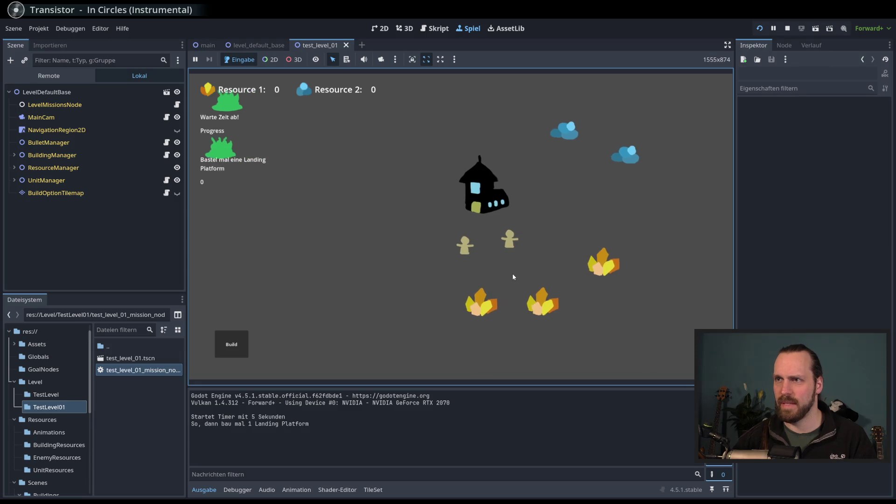
pyautogui.click(440, 253)
pyautogui.rightClick(457, 310)
pyautogui.click(485, 247)
pyautogui.rightClick(518, 311)
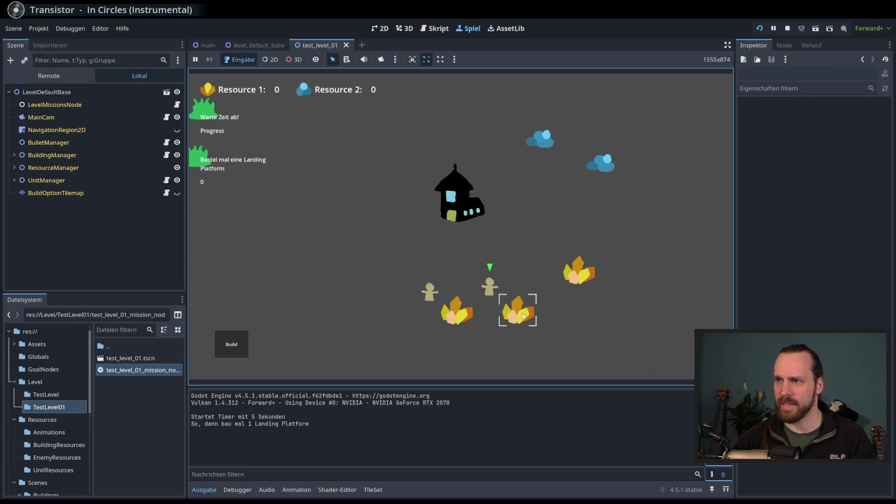
# Build a Landing Platform to the left of the house.
pyautogui.click(231, 344)
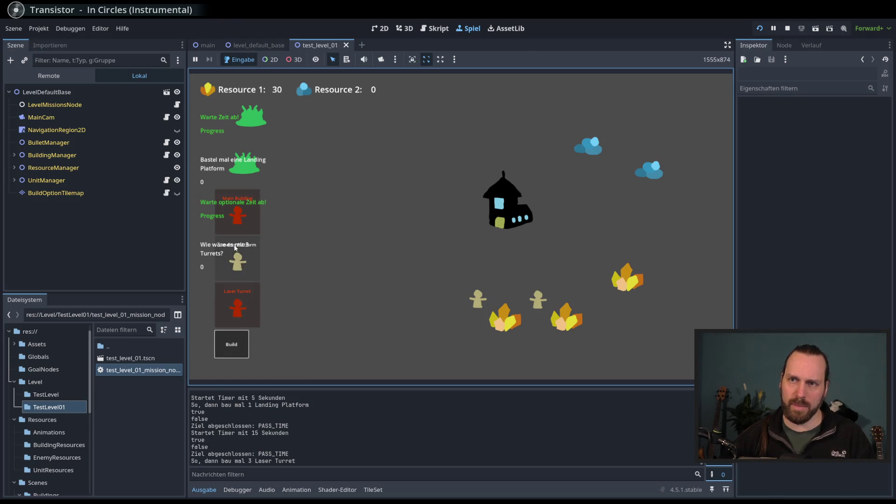
pyautogui.click(289, 285)
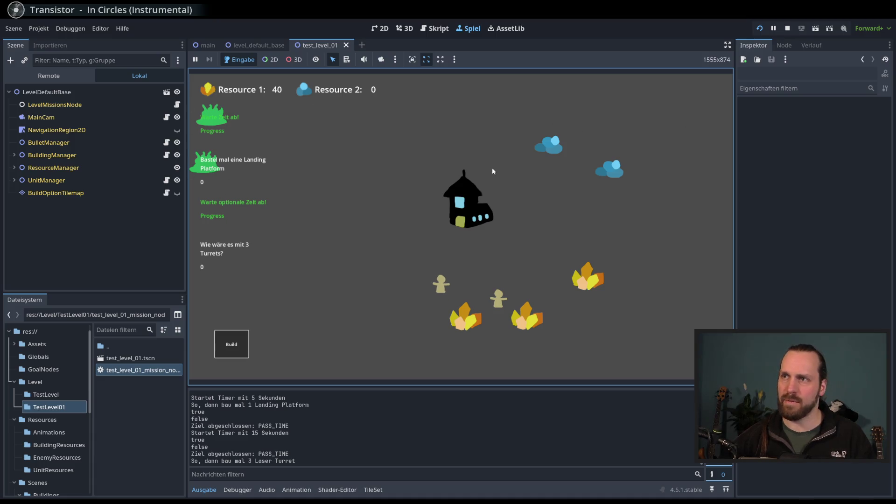
pyautogui.click(231, 344)
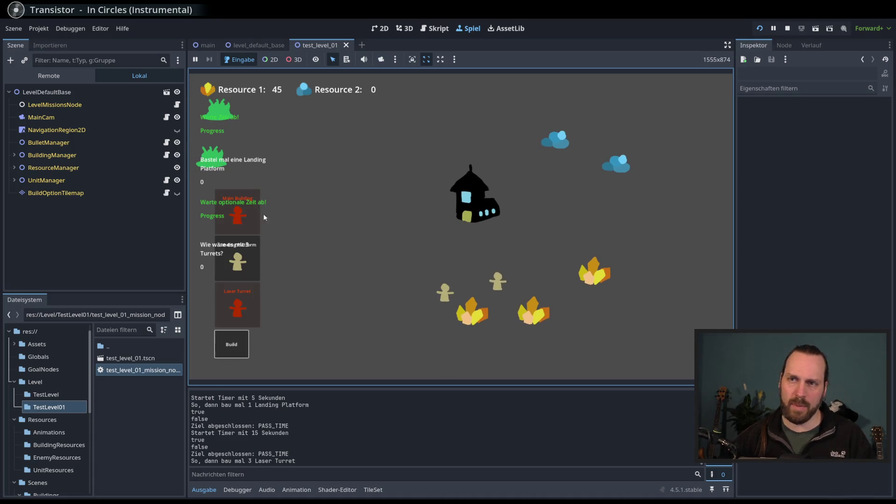
pyautogui.click(238, 259)
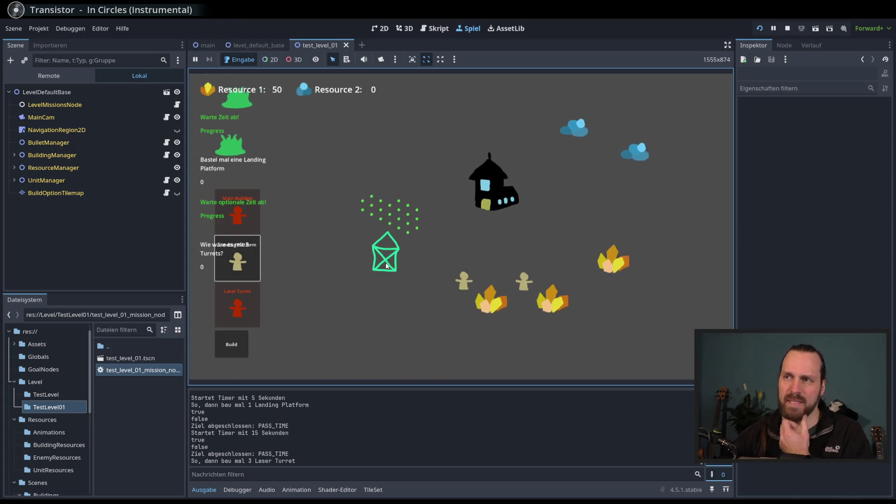
pyautogui.click(354, 263)
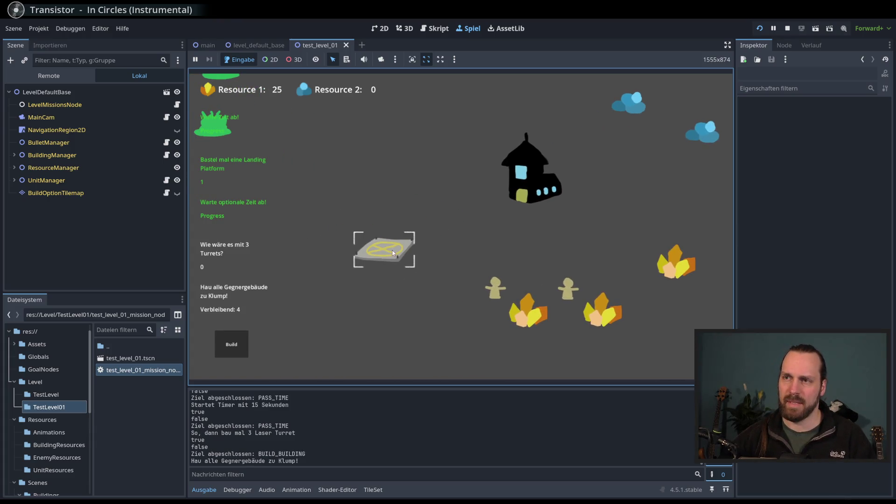
# Order two additional Worker units from the landing platform.
pyautogui.click(360, 257)
pyautogui.click(388, 167)
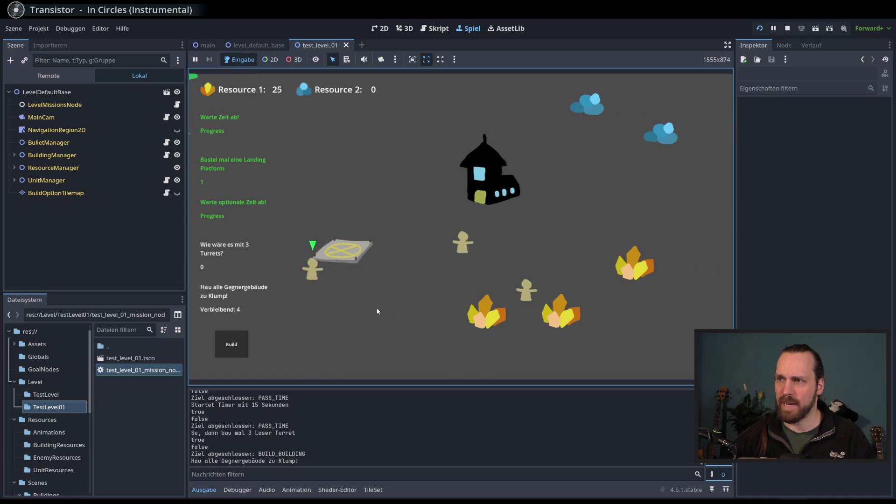
pyautogui.click(346, 248)
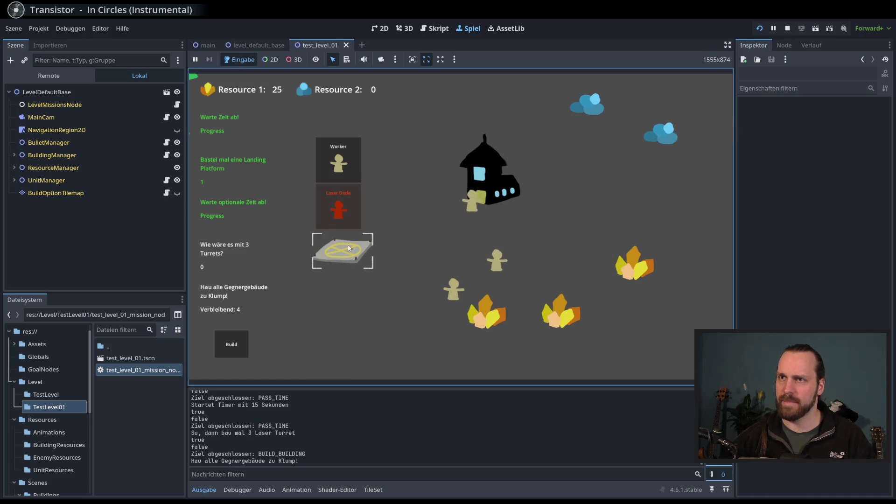
pyautogui.click(342, 253)
pyautogui.click(340, 155)
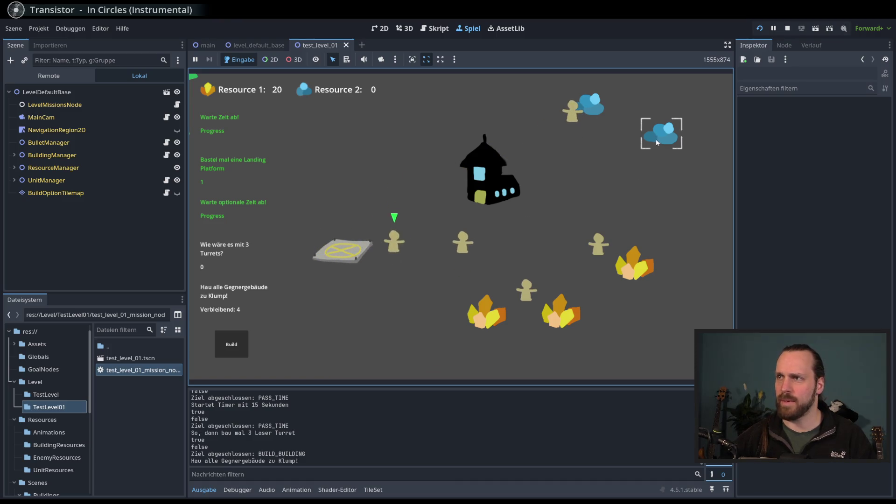
pyautogui.scroll(-2, 505, 238)
pyautogui.moveTo(470, 264); pyautogui.dragTo(515, 250)
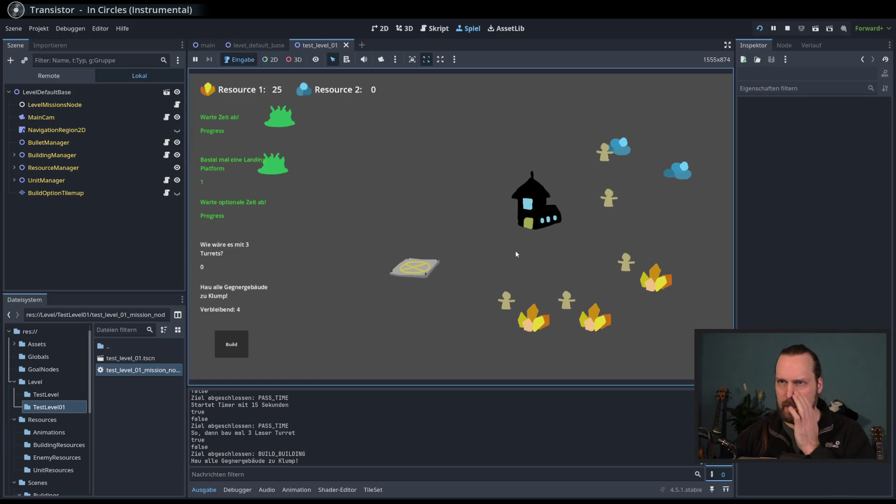
pyautogui.scroll(-1, 498, 245)
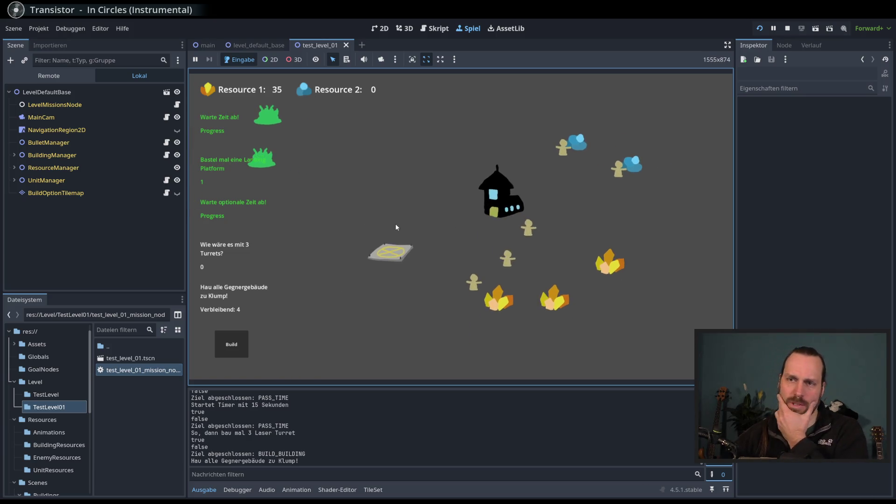
pyautogui.click(369, 258)
pyautogui.moveTo(393, 280)
pyautogui.mouseDown()
pyautogui.moveTo(436, 308)
pyautogui.moveTo(526, 284)
pyautogui.moveTo(546, 292)
pyautogui.moveTo(453, 297)
pyautogui.mouseUp()
# Buy several Laser Dude units from the landing platform.
pyautogui.click(232, 343)
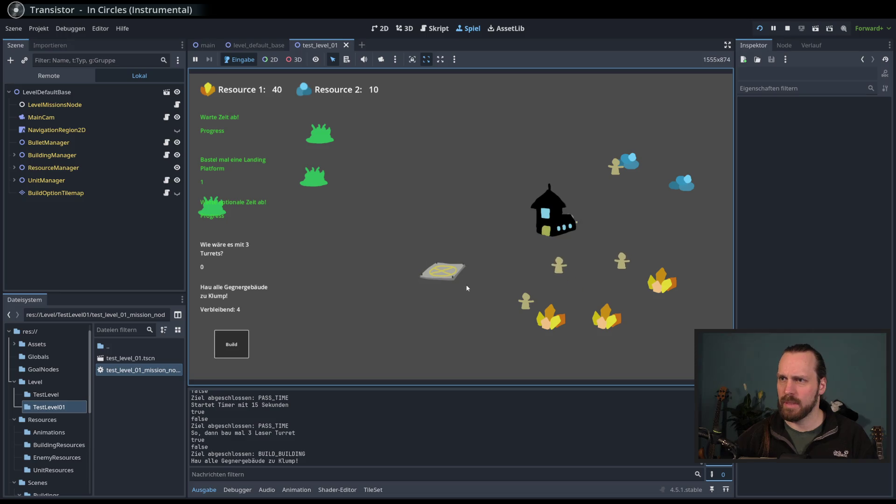
pyautogui.click(466, 285)
pyautogui.scroll(3, 435, 301)
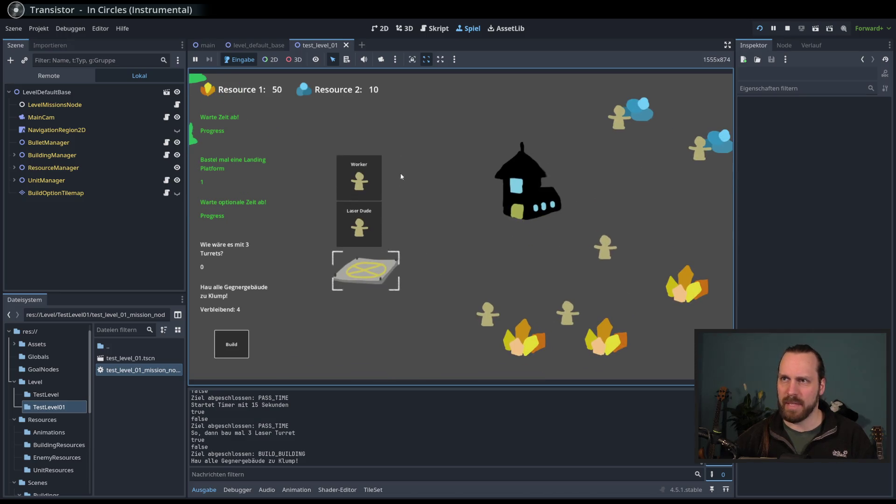
pyautogui.click(359, 226)
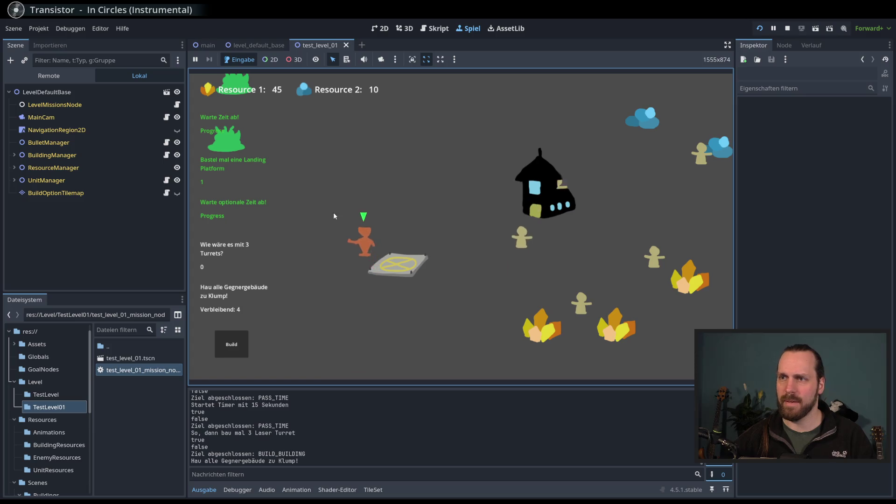
pyautogui.moveTo(332, 212); pyautogui.dragTo(434, 243)
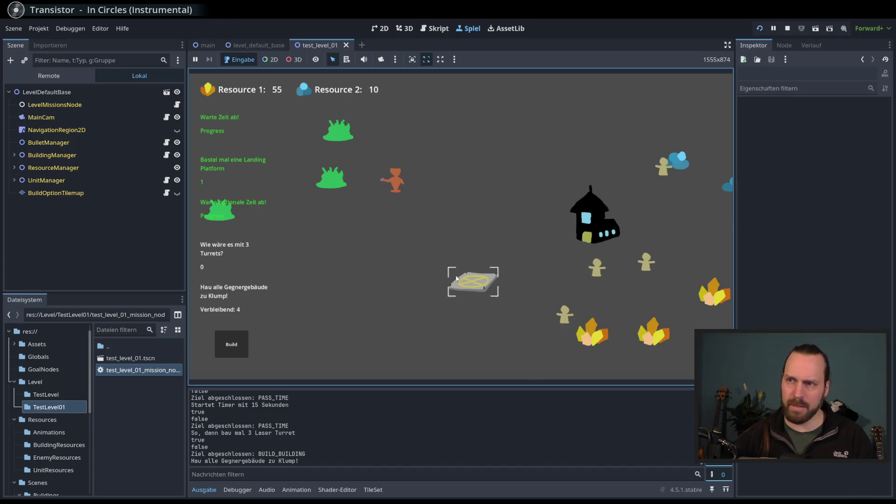
pyautogui.click(467, 279)
pyautogui.click(476, 249)
pyautogui.click(476, 249)
pyautogui.click(476, 249)
pyautogui.click(452, 299)
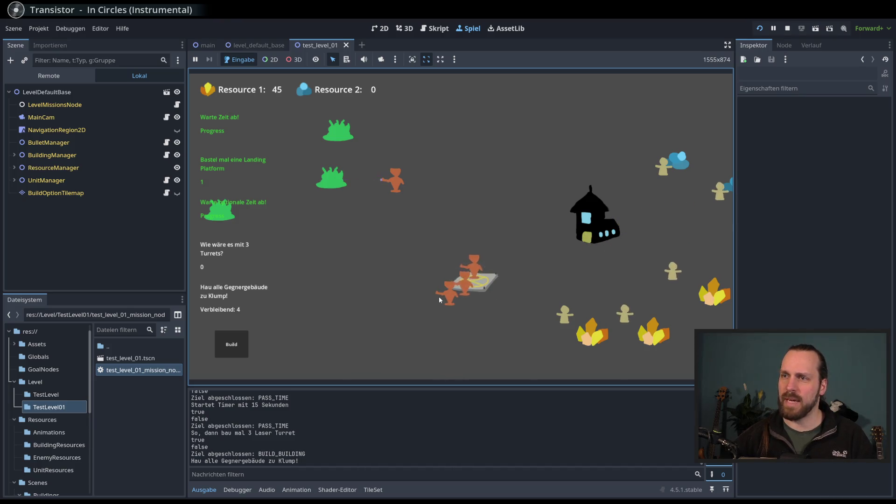
# Send the Laser Dudes to attack the enemy bushes, then select the orange units.
pyautogui.click(332, 183)
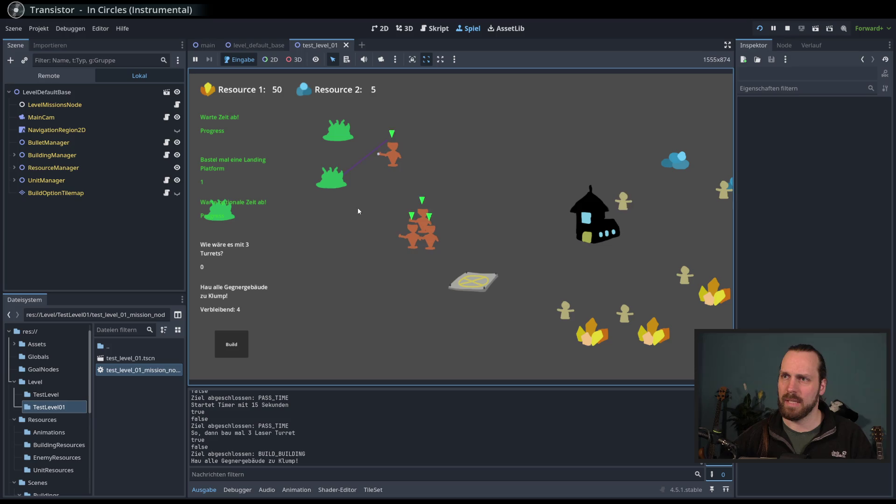
pyautogui.moveTo(346, 174); pyautogui.dragTo(422, 231)
pyautogui.click(343, 132)
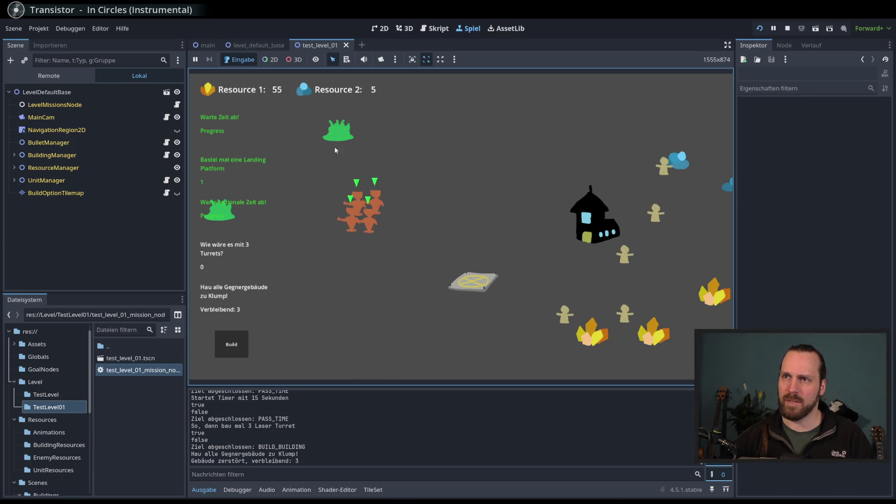
pyautogui.moveTo(368, 204)
pyautogui.mouseDown()
pyautogui.moveTo(320, 237)
pyautogui.moveTo(556, 255)
pyautogui.mouseUp()
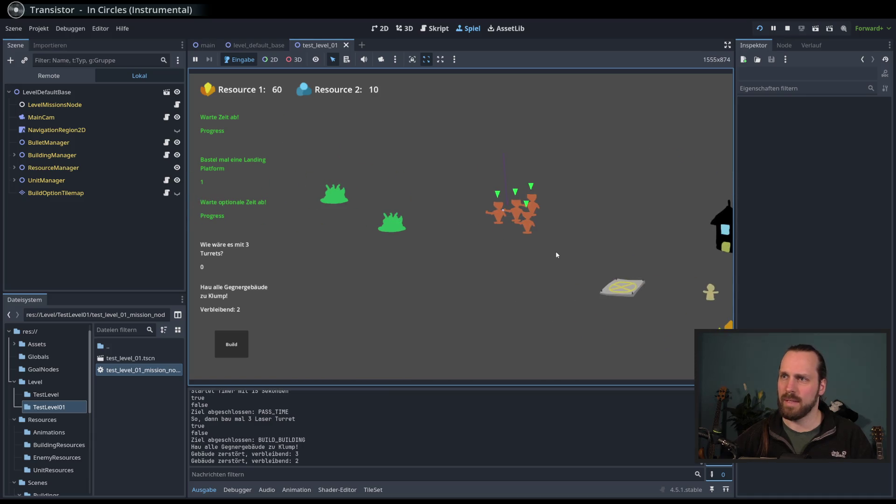
pyautogui.click(392, 227)
pyautogui.moveTo(480, 293); pyautogui.dragTo(378, 267)
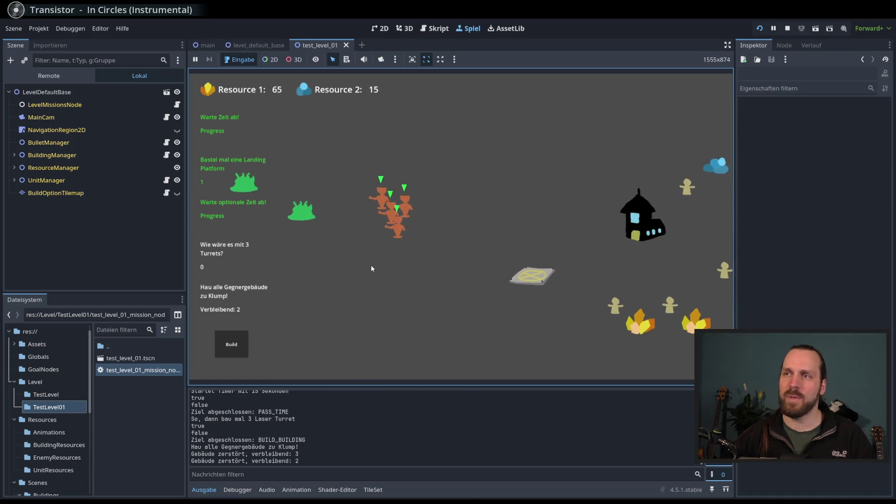
pyautogui.scroll(-1, 382, 259)
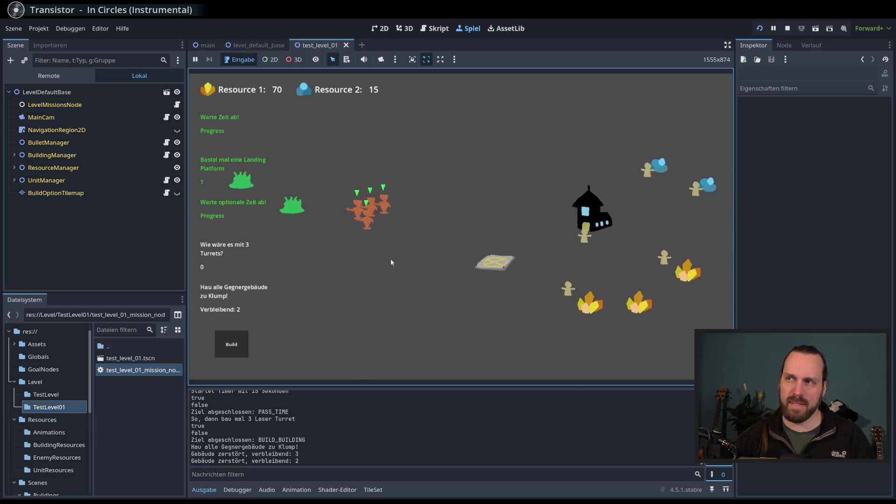
pyautogui.press('a')
pyautogui.press('d')
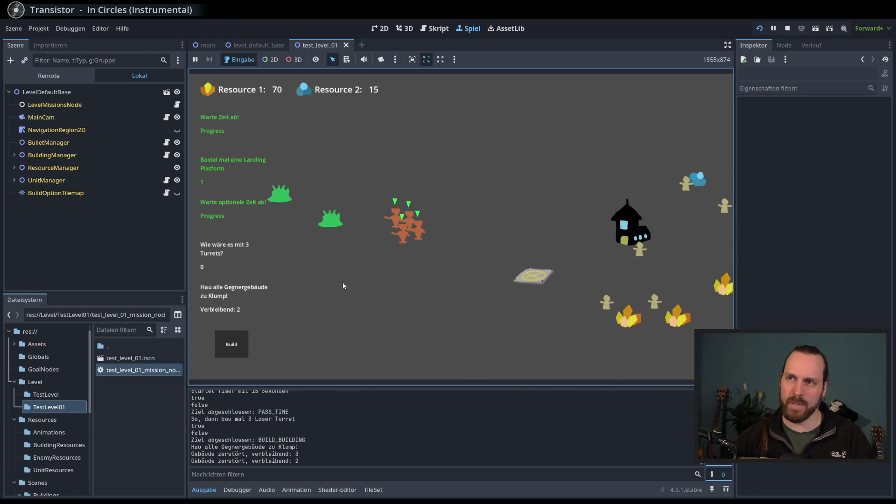
pyautogui.moveTo(366, 193); pyautogui.dragTo(457, 269)
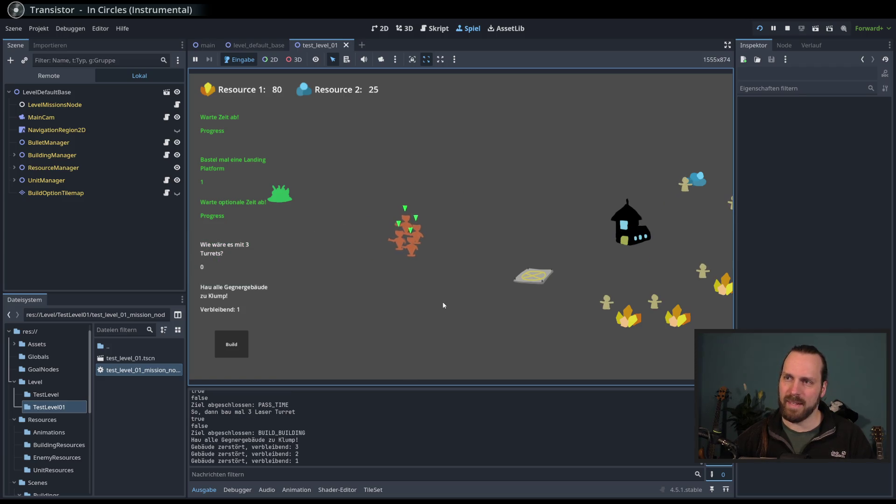
# Build three laser turrets, then regroup the orange units toward the enemy base.
pyautogui.click(231, 344)
pyautogui.click(238, 305)
pyautogui.click(337, 208)
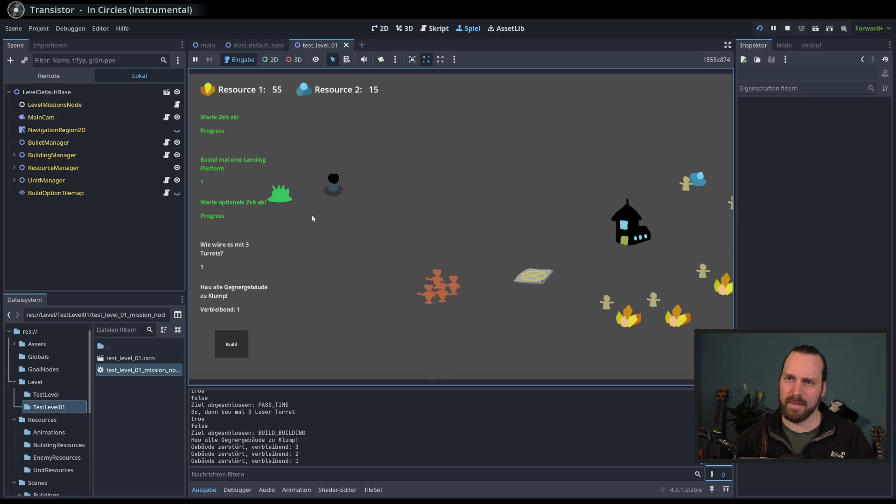
pyautogui.click(231, 344)
pyautogui.click(237, 305)
pyautogui.click(392, 217)
pyautogui.click(231, 344)
pyautogui.press('d')
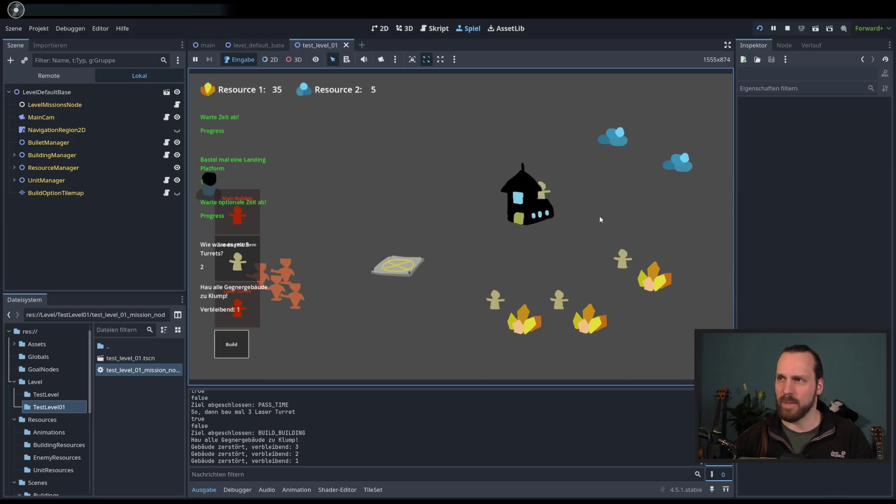
pyautogui.press('a')
pyautogui.click(237, 306)
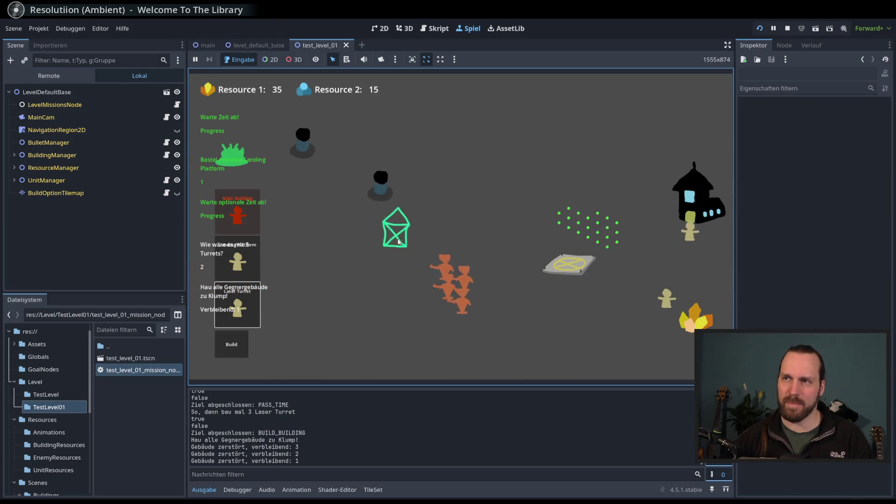
pyautogui.click(485, 167)
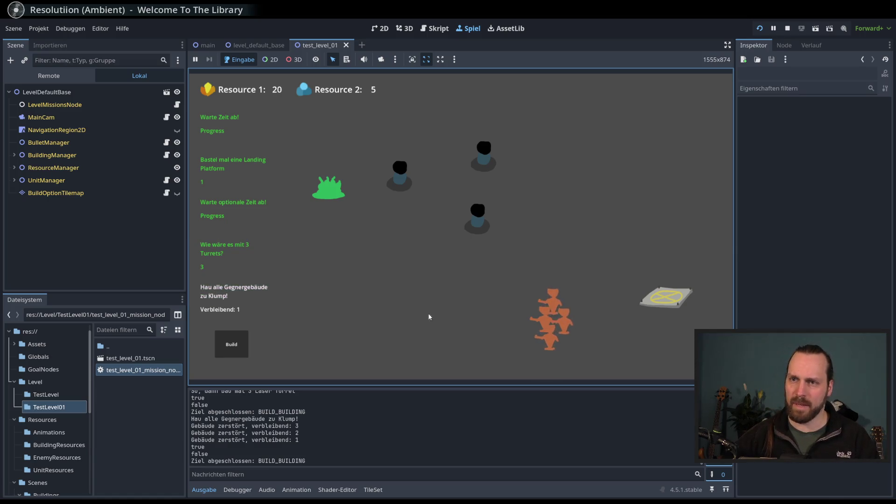
pyautogui.moveTo(574, 356); pyautogui.dragTo(448, 280)
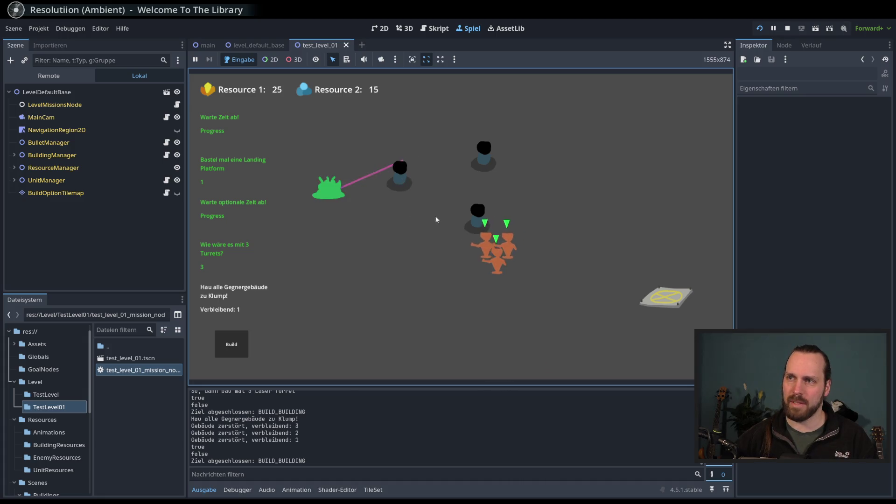
pyautogui.press('d')
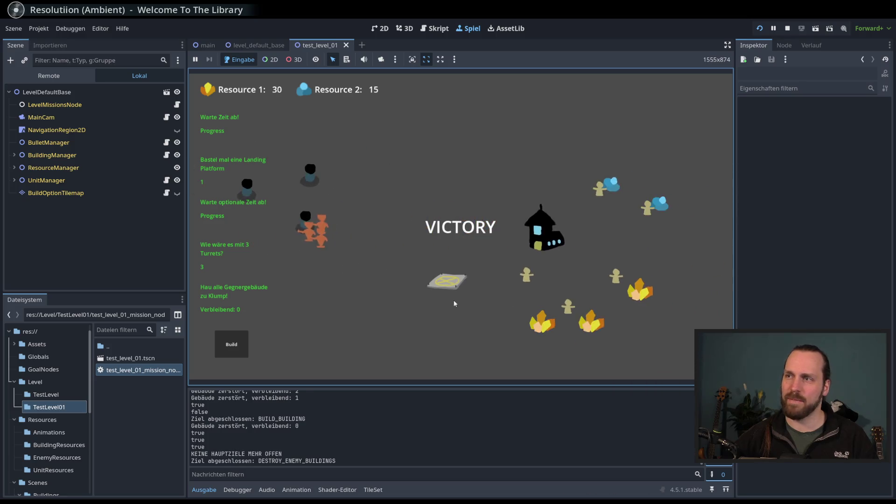
pyautogui.press('a')
pyautogui.moveTo(483, 287); pyautogui.dragTo(469, 286)
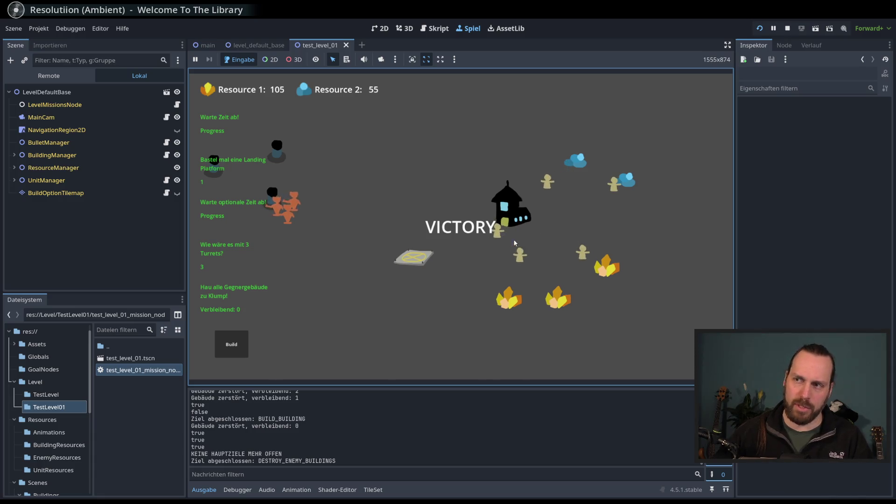
pyautogui.moveTo(514, 239); pyautogui.dragTo(478, 238)
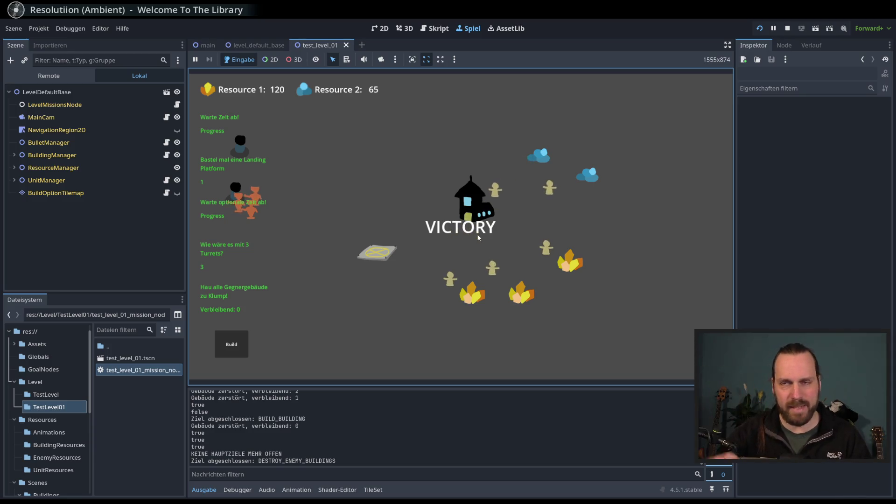
pyautogui.moveTo(477, 234)
pyautogui.mouseDown()
pyautogui.moveTo(550, 223)
pyautogui.moveTo(439, 225)
pyautogui.mouseUp()
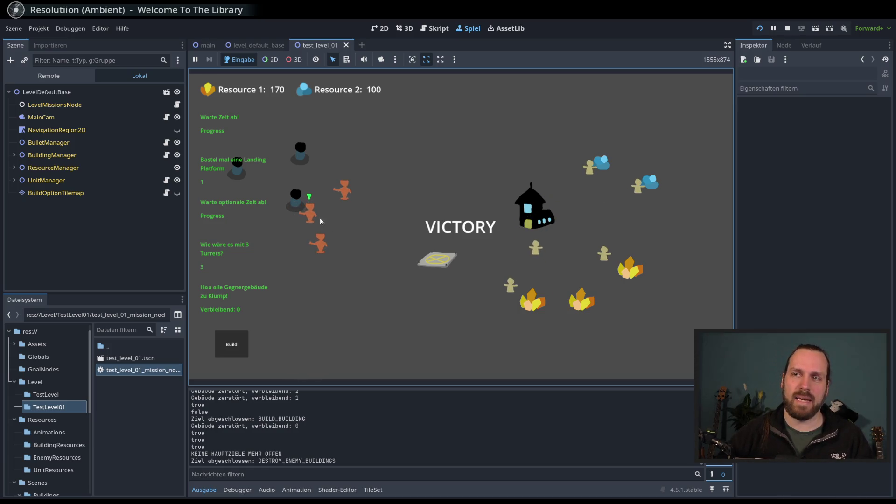
pyautogui.moveTo(375, 247)
pyautogui.mouseDown()
pyautogui.moveTo(459, 266)
pyautogui.moveTo(371, 259)
pyautogui.moveTo(406, 248)
pyautogui.moveTo(354, 261)
pyautogui.moveTo(410, 255)
pyautogui.mouseUp()
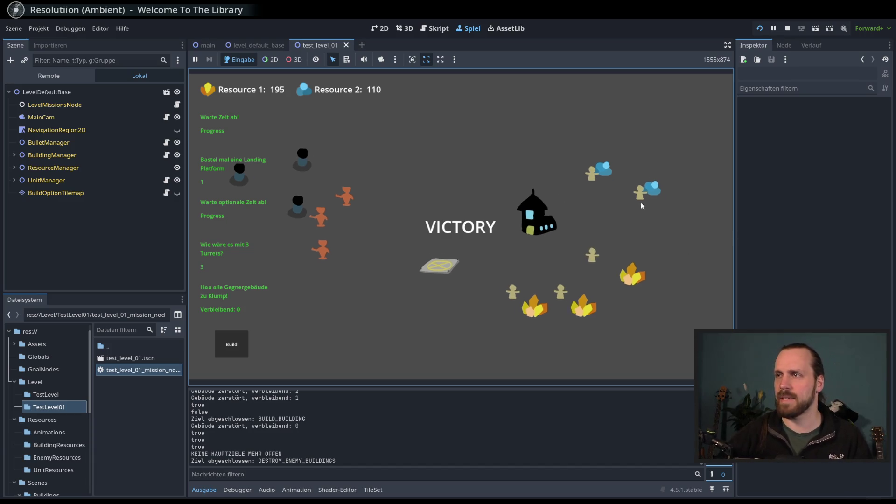
pyautogui.click(788, 29)
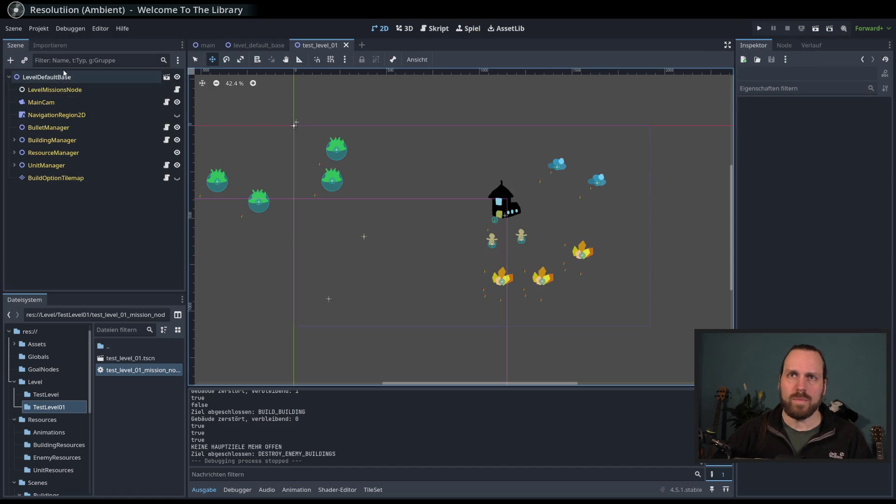
# Switch to the level_default_base scene and clear the node selection.
pyautogui.click(58, 76)
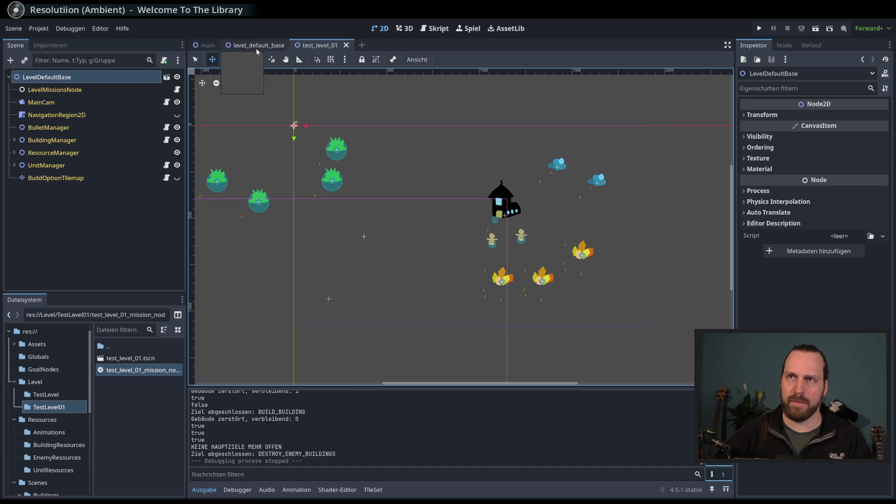
pyautogui.click(14, 140)
pyautogui.click(254, 45)
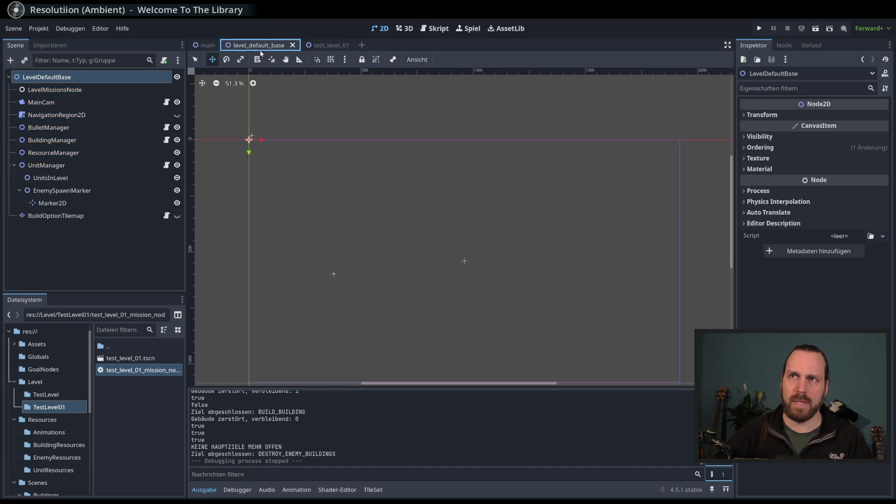
pyautogui.click(99, 251)
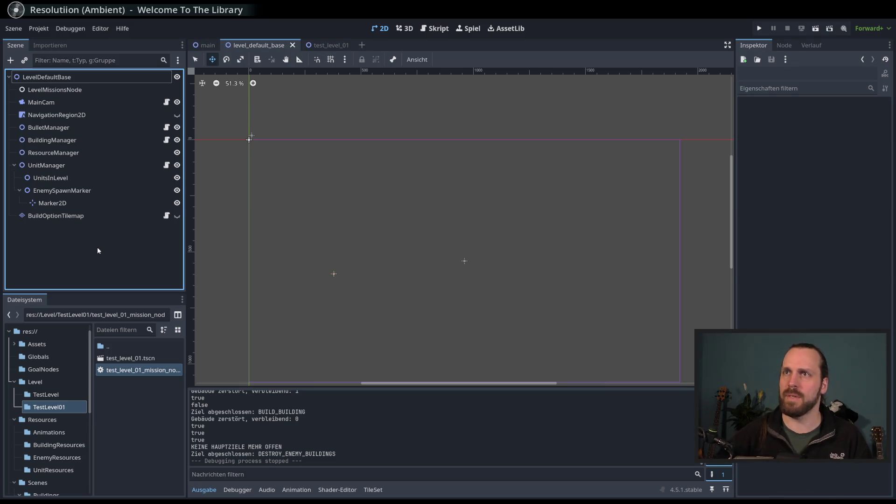
pyautogui.click(363, 45)
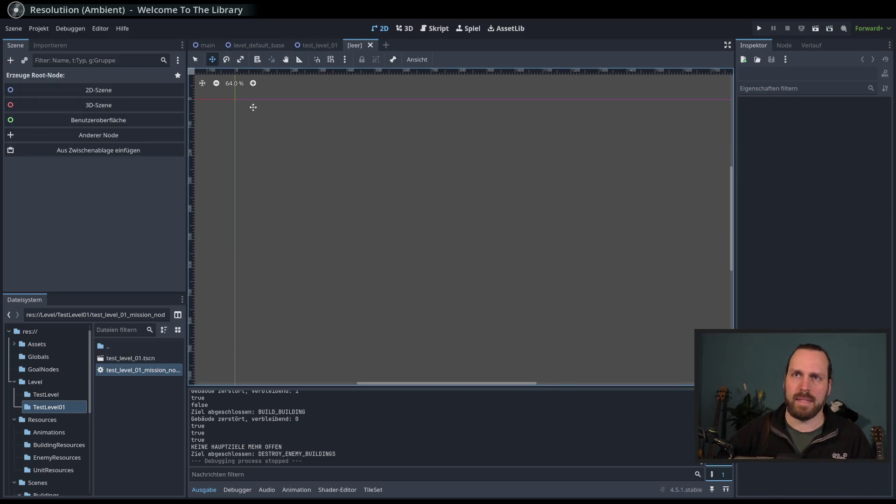
pyautogui.click(389, 44)
# Create a new scene inherited from res://Level/level_default_base.tscn and select its LevelMissionsNode.
pyautogui.click(14, 28)
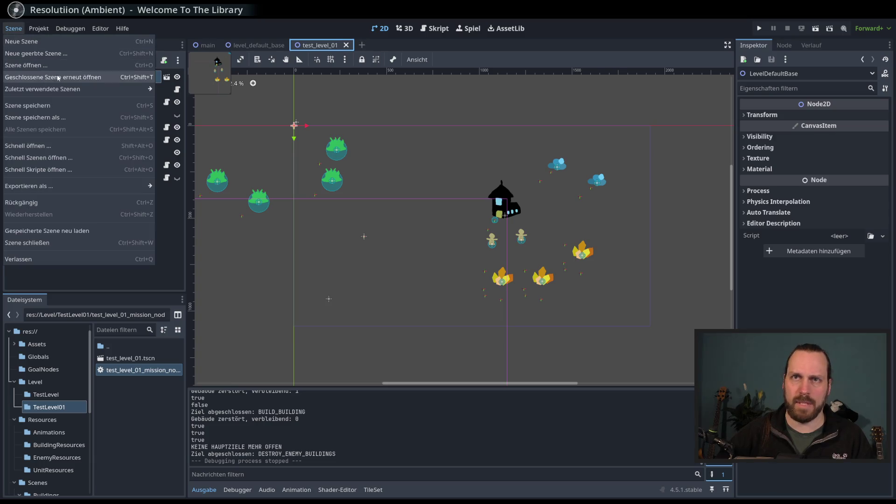
pyautogui.click(42, 52)
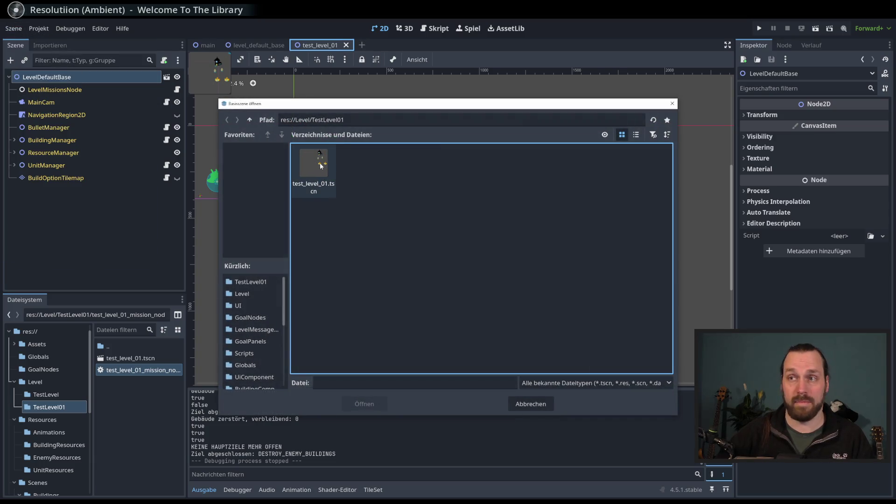
pyautogui.click(250, 119)
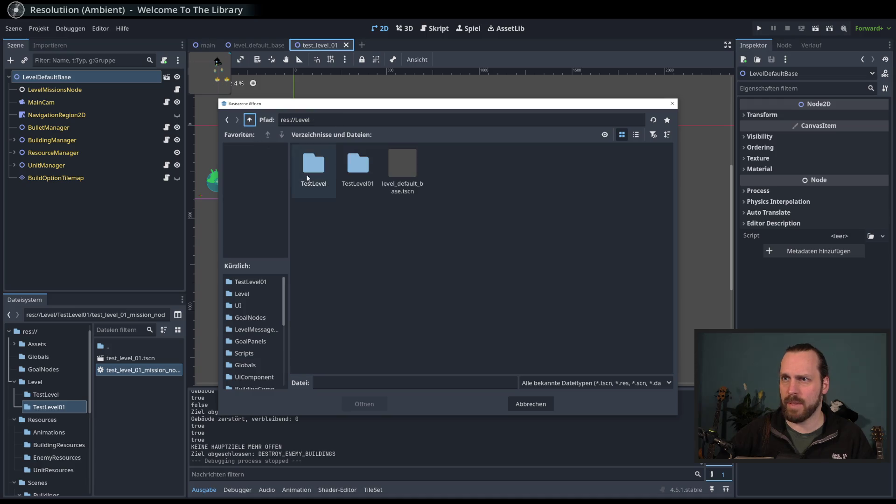
pyautogui.doubleClick(400, 170)
pyautogui.scroll(-2, 304, 166)
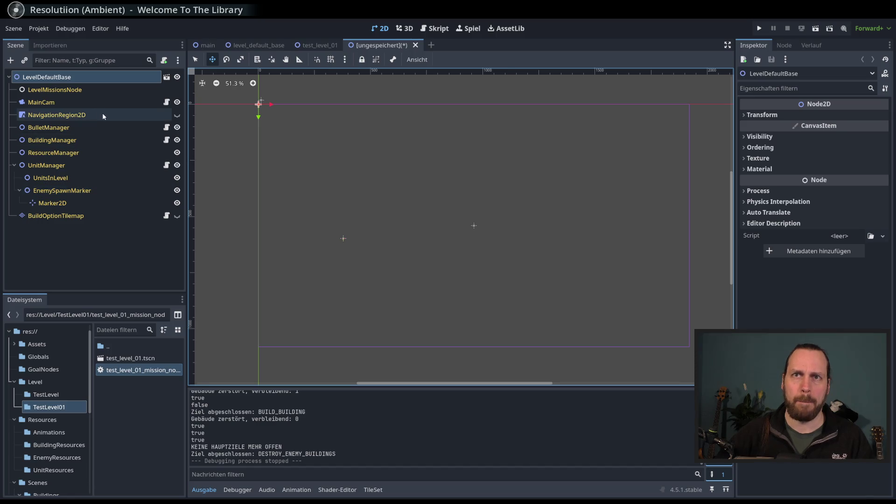
pyautogui.click(66, 90)
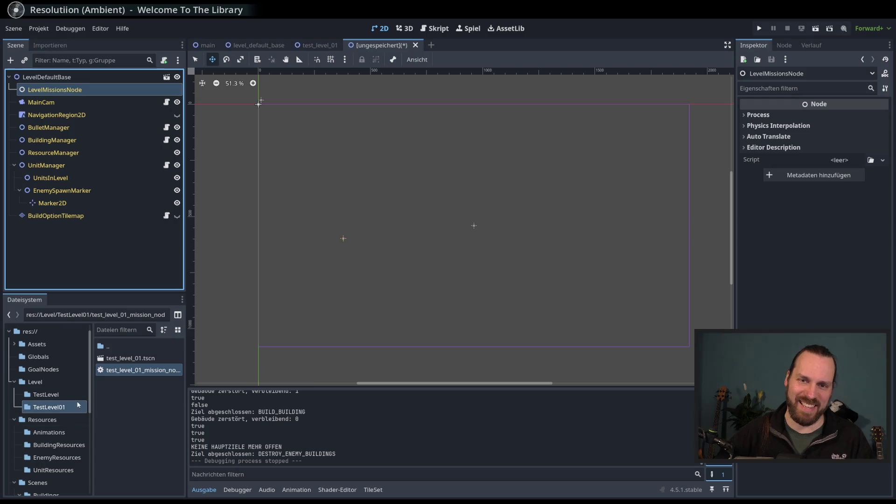
pyautogui.moveTo(186, 391); pyautogui.dragTo(208, 391)
# Duplicate test_level_01_mission_node.gd as test_level_02_mission_node.gd.
pyautogui.rightClick(155, 372)
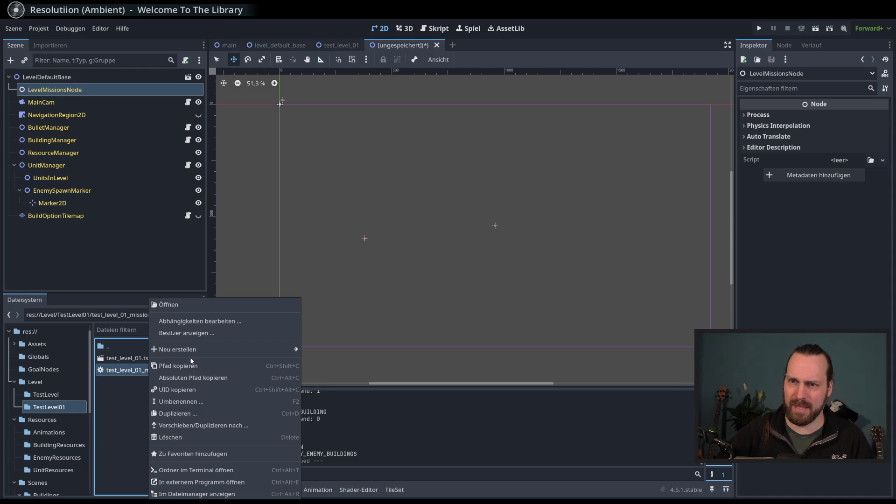
pyautogui.click(164, 414)
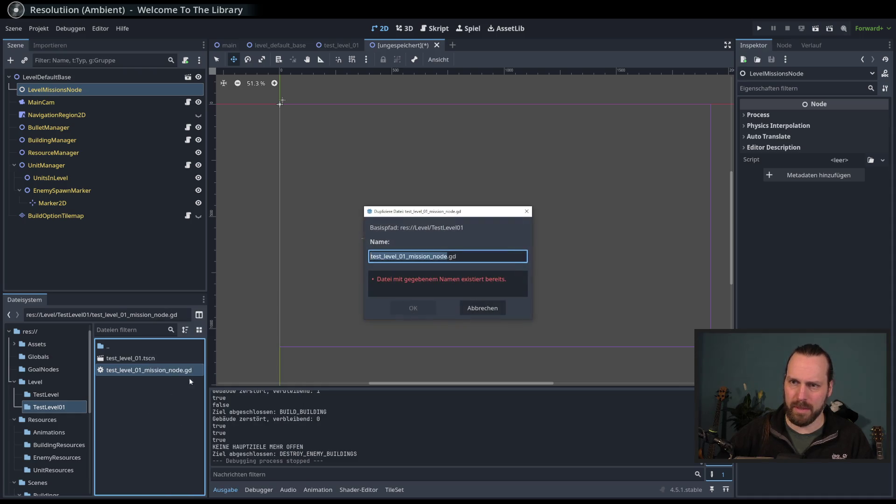
pyautogui.press('BackSpace')
pyautogui.write('2')
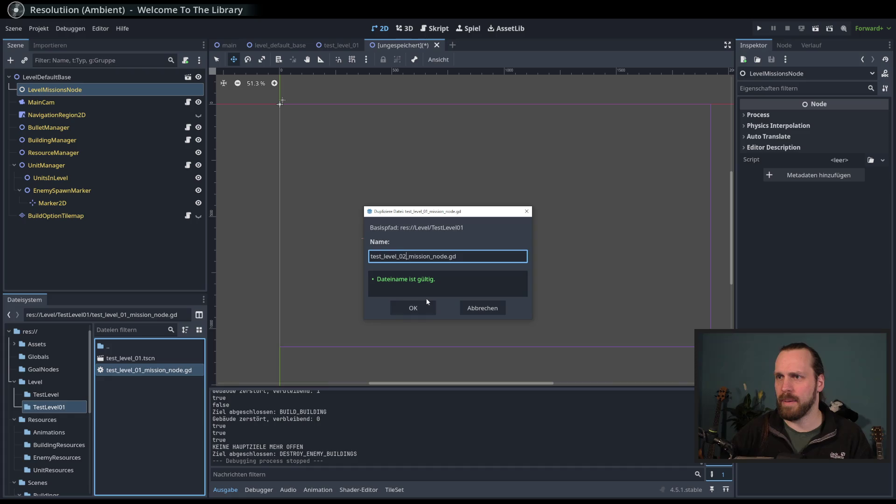
pyautogui.press('Return')
pyautogui.moveTo(149, 370)
pyautogui.mouseDown()
pyautogui.moveTo(140, 414)
pyautogui.moveTo(57, 409)
pyautogui.moveTo(42, 391)
pyautogui.mouseUp()
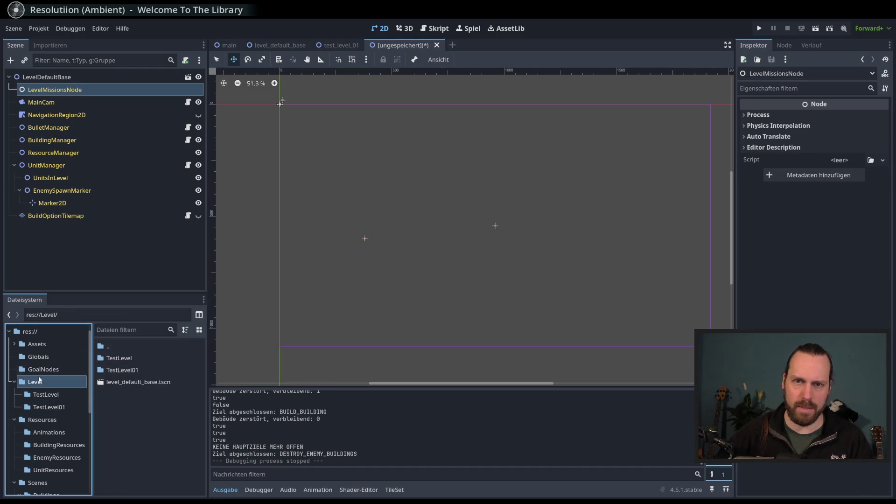
# Create a new TestLevel02 folder inside res://Level.
pyautogui.rightClick(38, 382)
pyautogui.moveTo(104, 322)
pyautogui.click(205, 321)
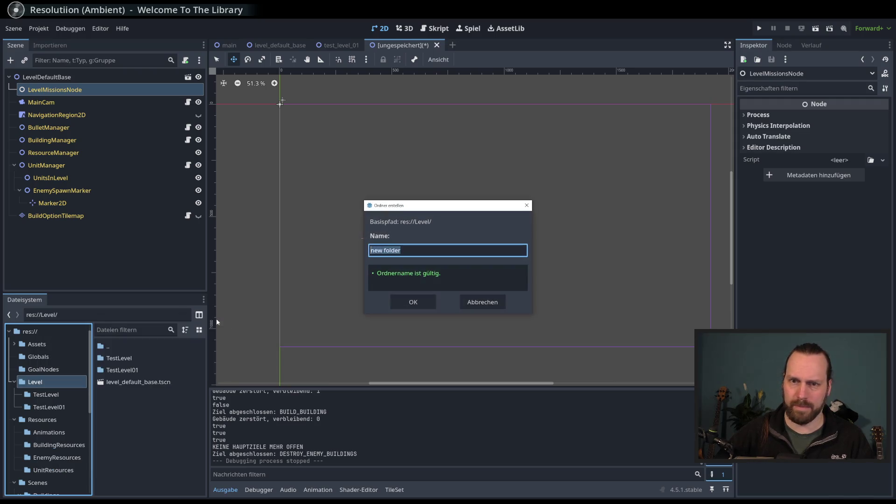
pyautogui.write('TestLevel')
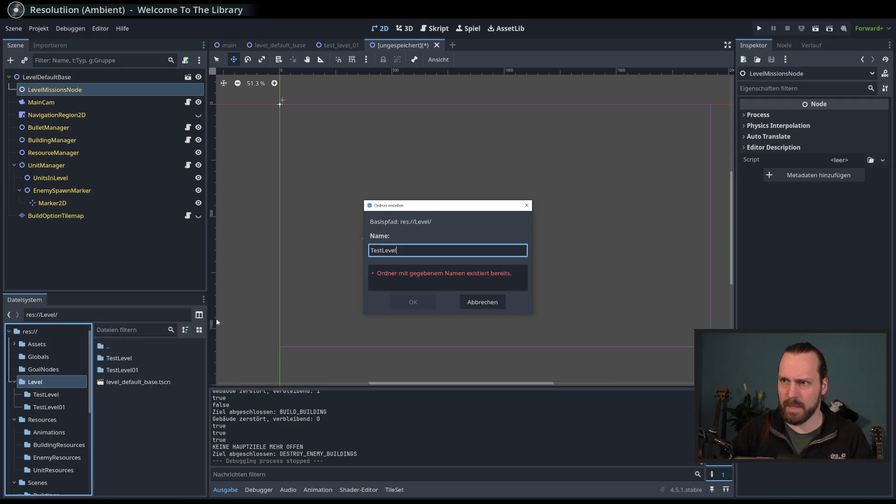
pyautogui.write('02')
pyautogui.press('Return')
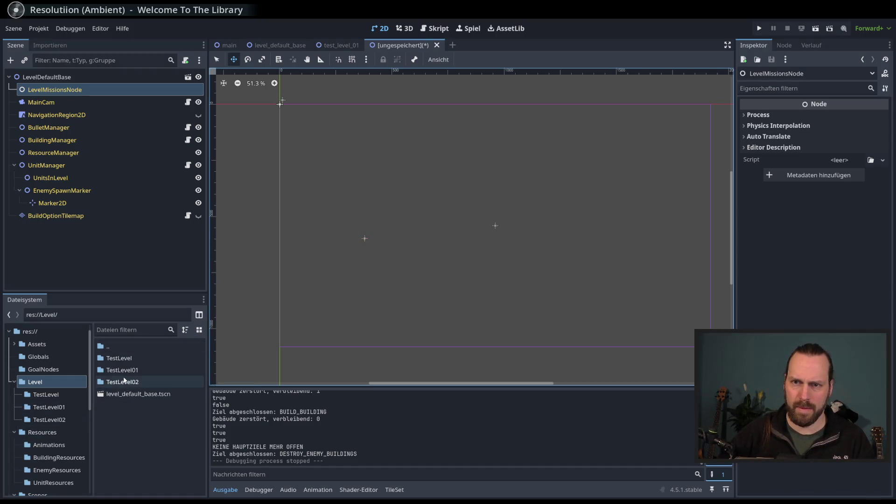
# Move test_level_02_mission_node.gd from TestLevel01 into the TestLevel02 folder.
pyautogui.doubleClick(119, 370)
pyautogui.click(142, 381)
pyautogui.moveTo(147, 383); pyautogui.dragTo(70, 420)
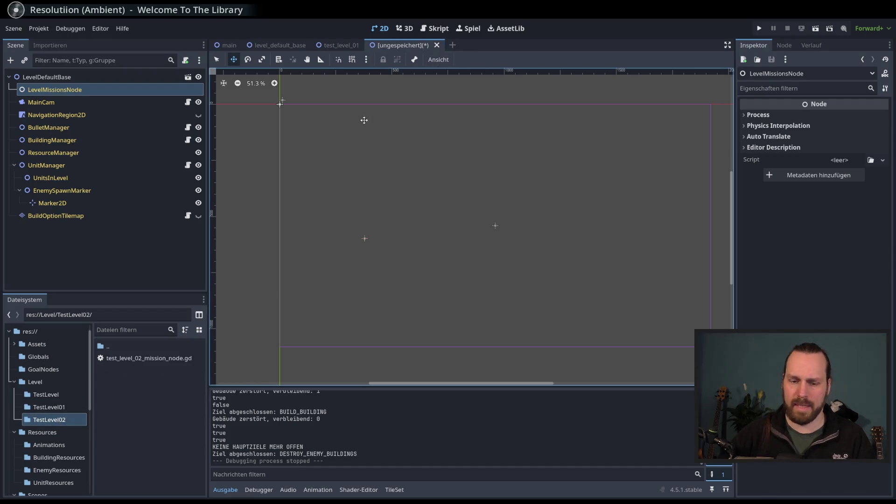
pyautogui.doubleClick(65, 77)
pyautogui.write('TestLevel0')
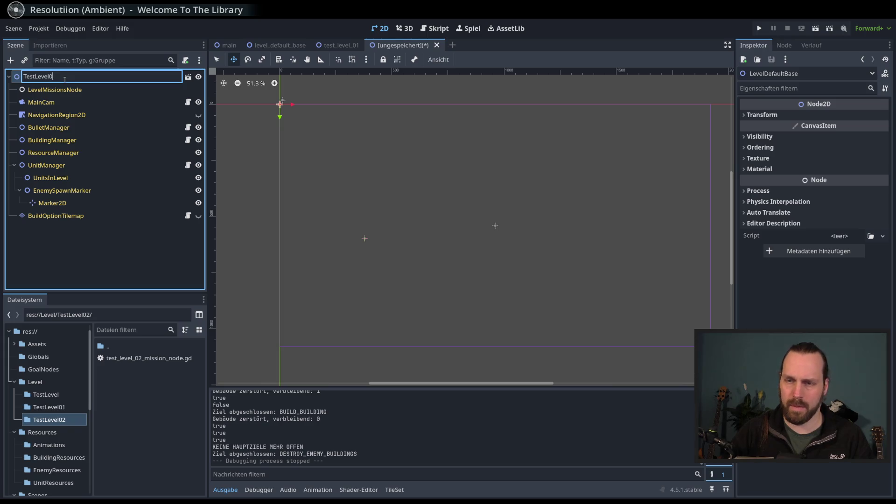
# Rename the scene's root node to TestLevel02.
pyautogui.write('2')
pyautogui.press('Return')
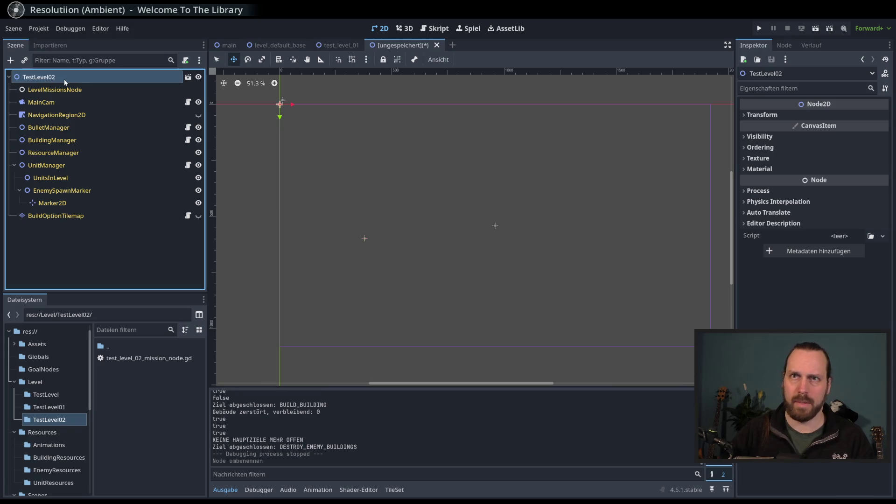
pyautogui.hotkey('ctrl', 's')
# Save the scene as test_level_02.tscn in res://Level/TestLevel02.
pyautogui.doubleClick(399, 178)
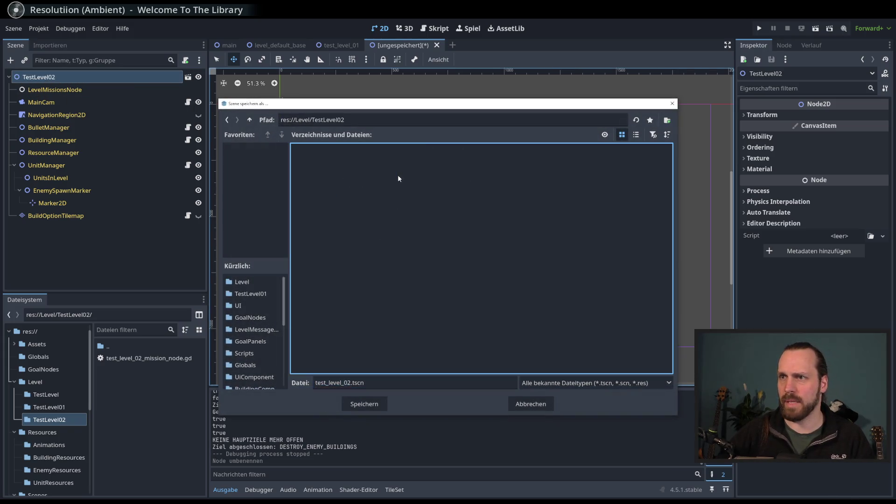
pyautogui.click(250, 121)
pyautogui.doubleClick(358, 163)
pyautogui.click(251, 121)
pyautogui.doubleClick(400, 168)
pyautogui.click(367, 404)
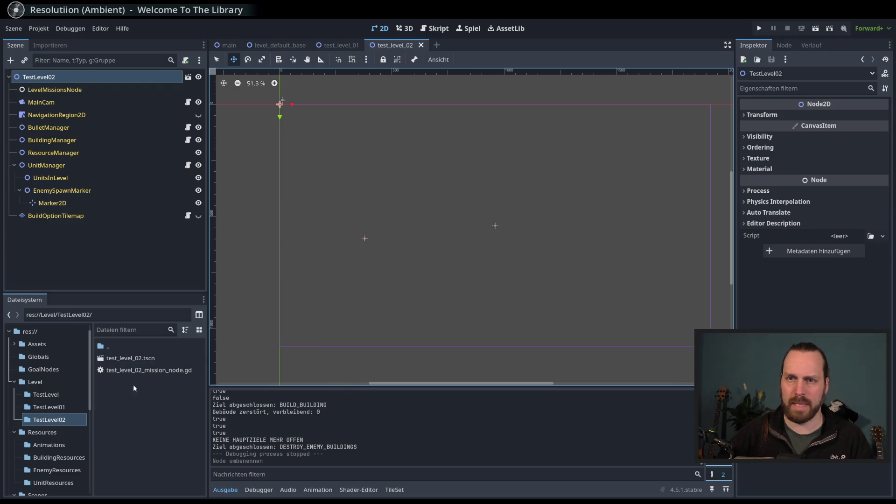
pyautogui.hscroll(2, 368, 220)
# Attach test_level_02_mission_node.gd to LevelMissionsNode and open the script.
pyautogui.hscroll(1, 368, 220)
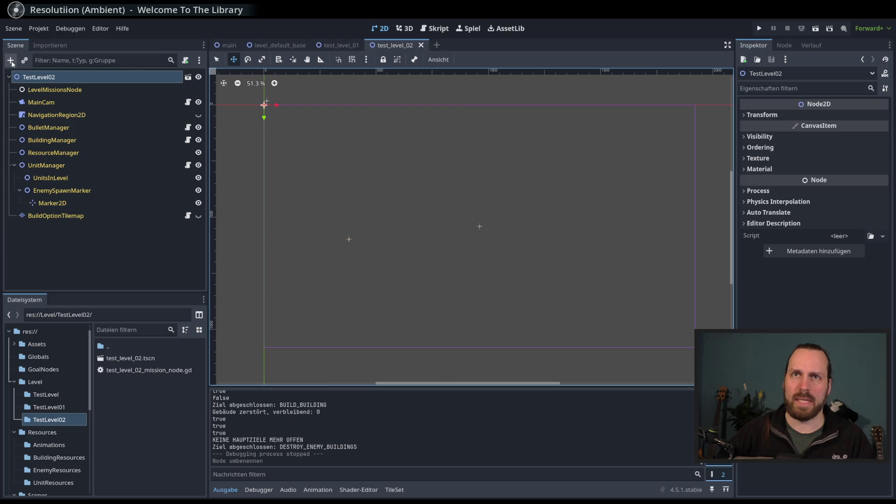
pyautogui.click(55, 90)
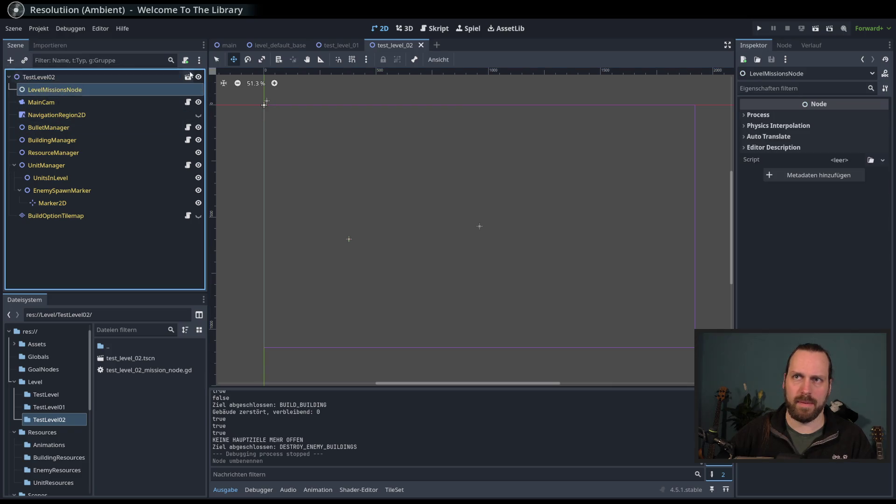
pyautogui.moveTo(142, 371)
pyautogui.mouseDown()
pyautogui.moveTo(238, 142)
pyautogui.moveTo(173, 92)
pyautogui.mouseUp()
pyautogui.click(199, 90)
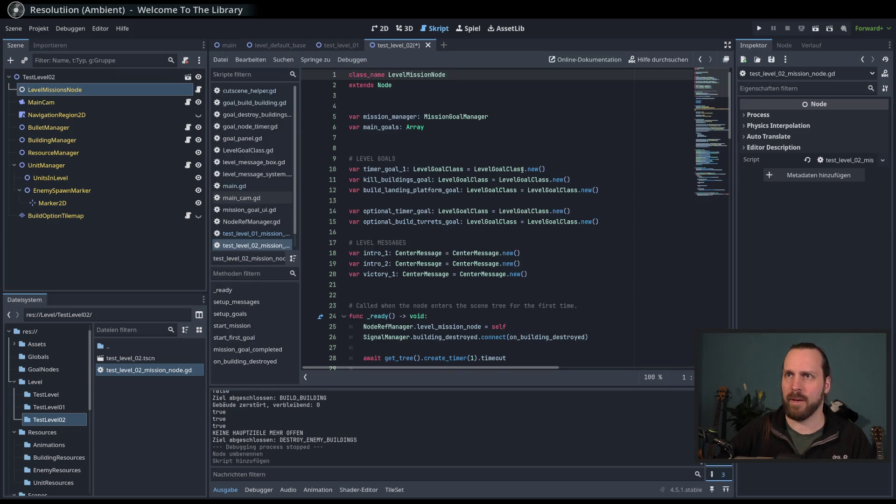
# Change the first intro title to 'Zweite Mission, ne?'.
pyautogui.scroll(-9, 638, 154)
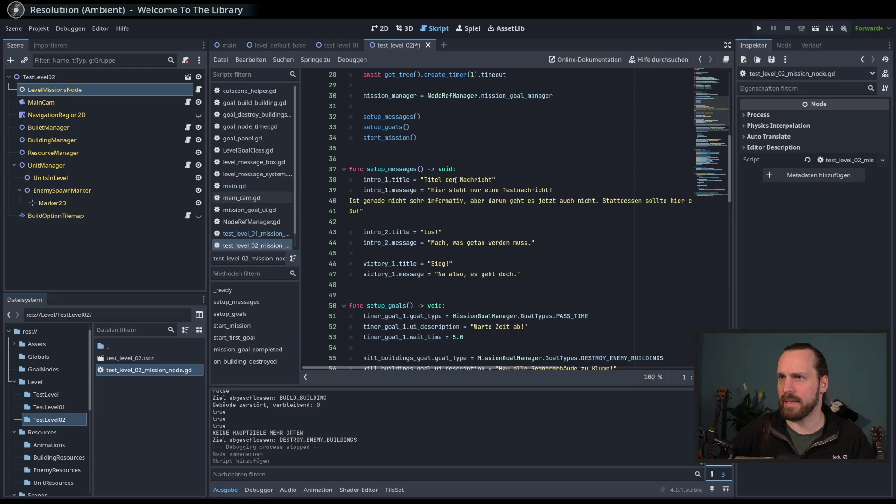
pyautogui.doubleClick(451, 179)
pyautogui.click(492, 180)
pyautogui.keyDown('shift'); pyautogui.click(425, 180); pyautogui.keyUp('shift')
pyautogui.write('Zweite Mission, ne')
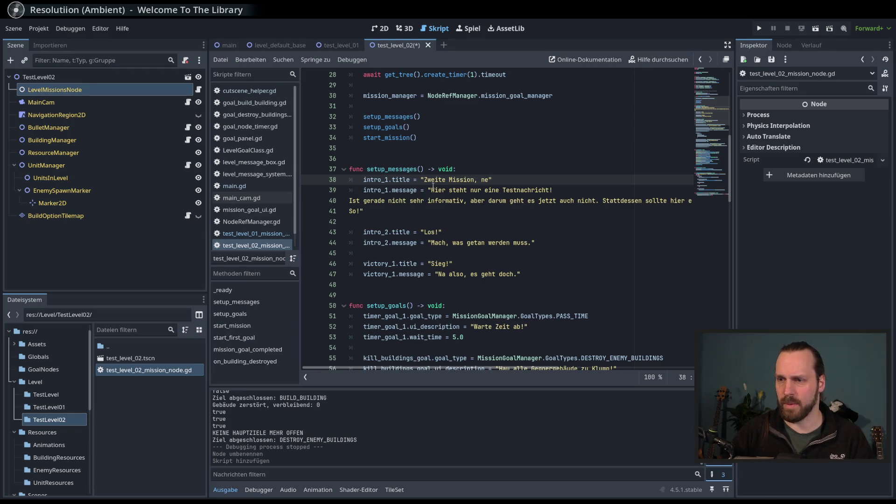
pyautogui.write('?')
# Rewrite the first intro message as 'Die Erste war ja ganz witzig, aber zum Testen gibt es nun noch eine weitere. So.'.
pyautogui.moveTo(431, 190); pyautogui.dragTo(360, 211)
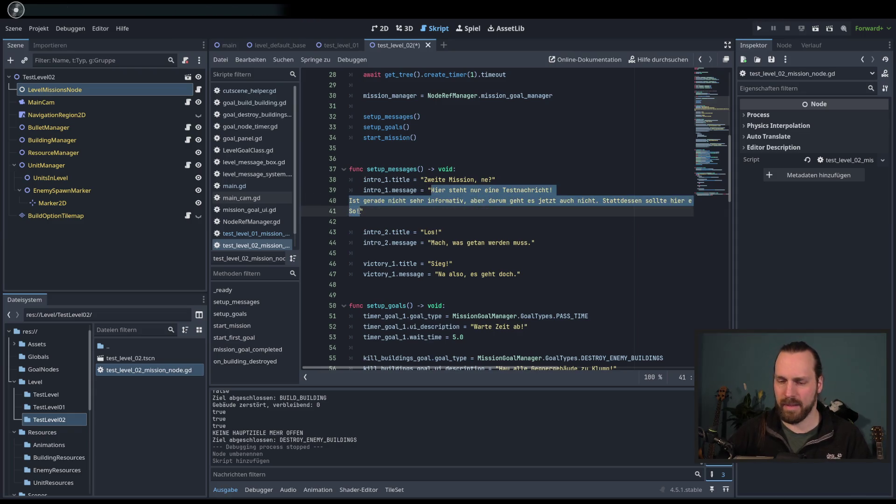
pyautogui.write('Die E')
pyautogui.write('rste war ja garn')
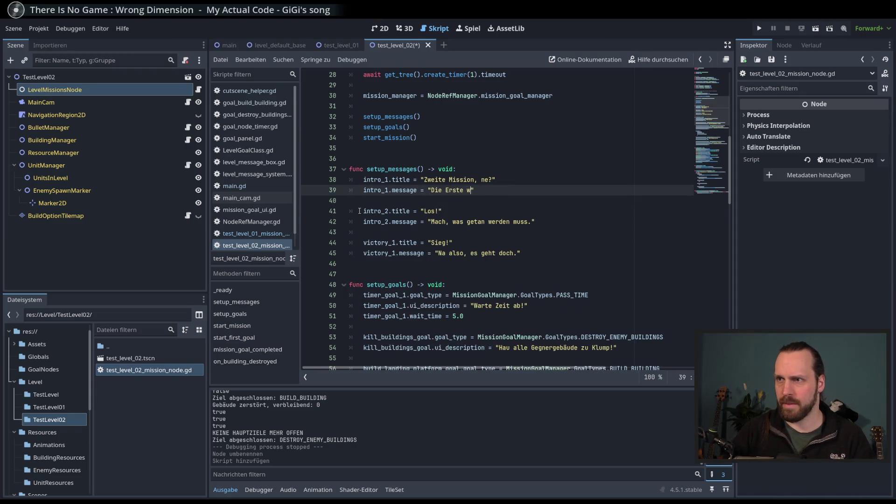
pyautogui.press('BackSpace')
pyautogui.press('BackSpace')
pyautogui.write('nz wit')
pyautogui.write('zig, aber zu')
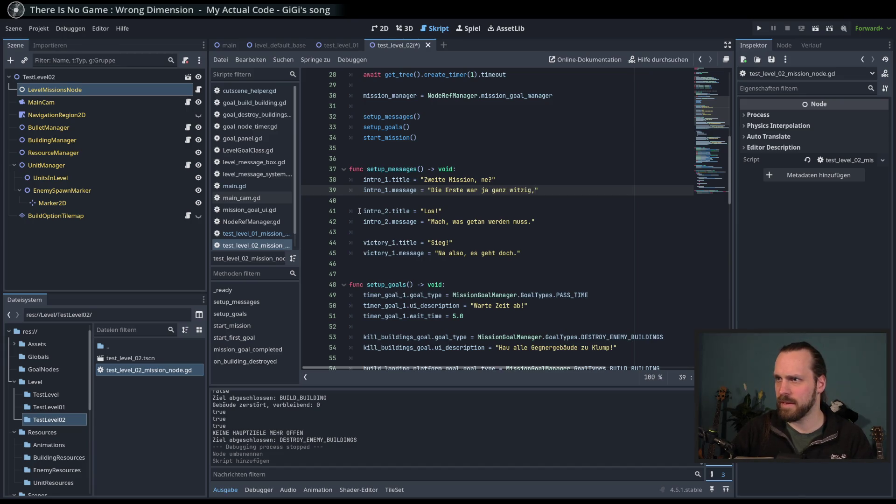
pyautogui.press('BackSpace')
pyautogui.write('m T')
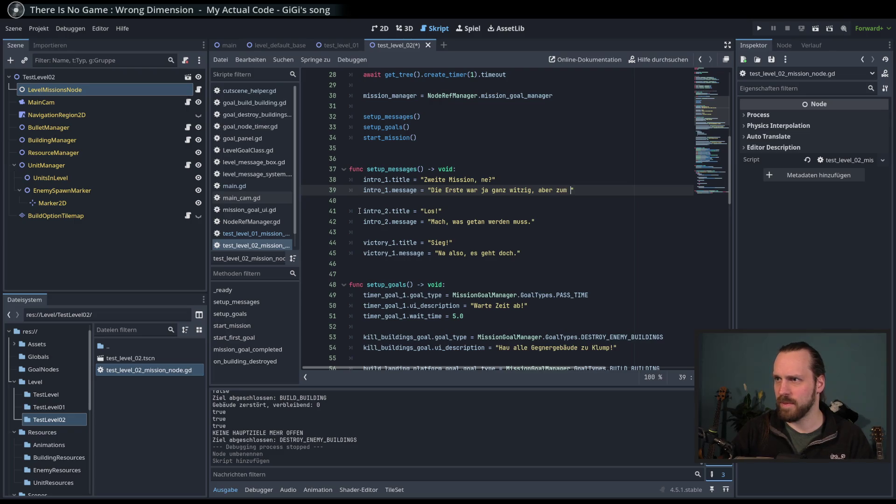
pyautogui.write('esten gubt')
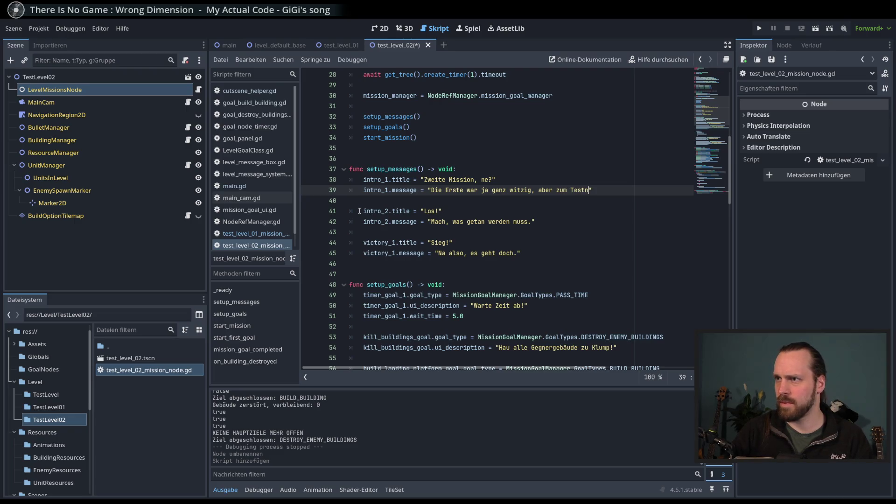
pyautogui.press('BackSpace')
pyautogui.press('BackSpace')
pyautogui.press('BackSpace')
pyautogui.write('ibt es nuz')
pyautogui.press('BackSpace')
pyautogui.write('n noch eine weitere')
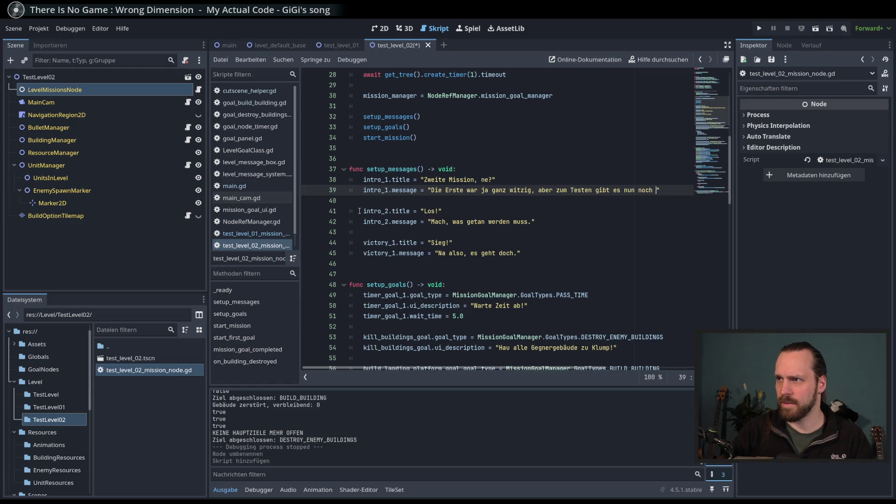
pyautogui.write('. So.')
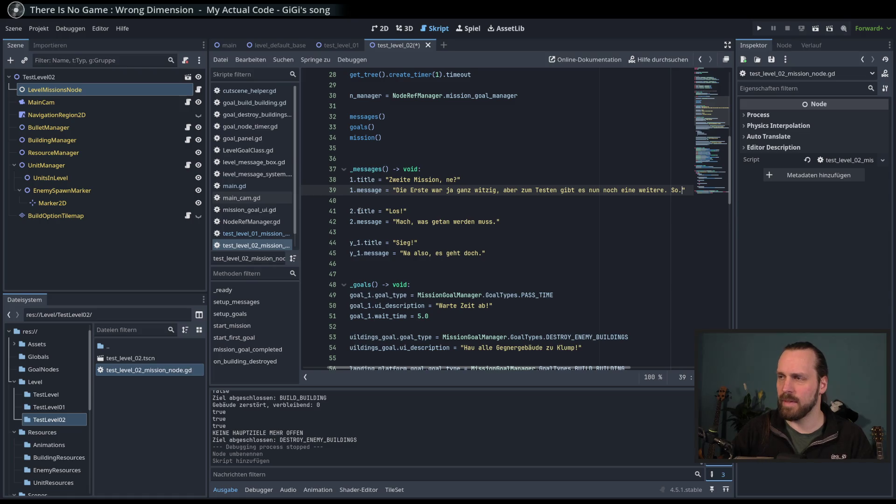
# Review the remaining intro and victory lines and save the mission script.
pyautogui.click(404, 211)
pyautogui.hscroll(-2, 404, 224)
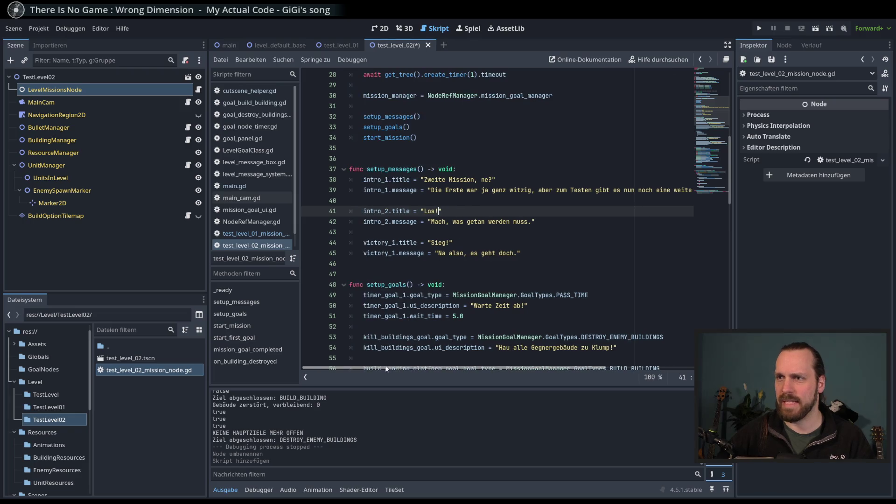
pyautogui.click(405, 235)
pyautogui.moveTo(404, 235); pyautogui.dragTo(354, 206)
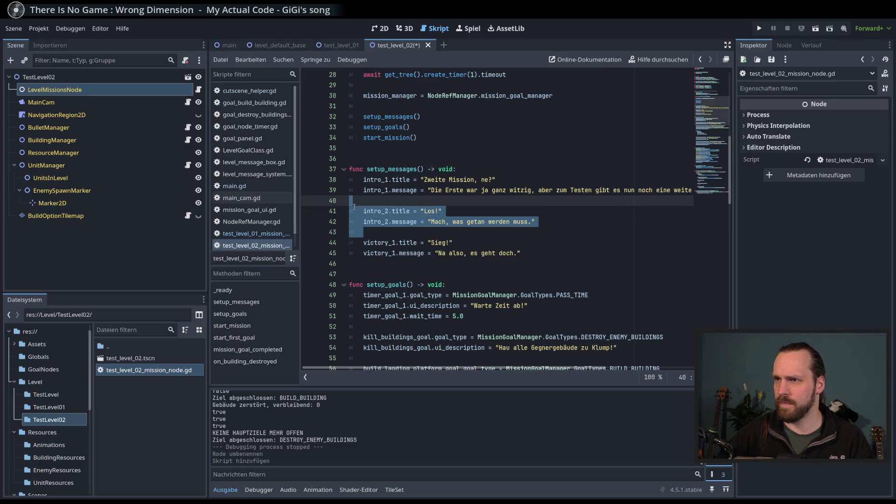
pyautogui.click(454, 242)
pyautogui.scroll(-5, 476, 172)
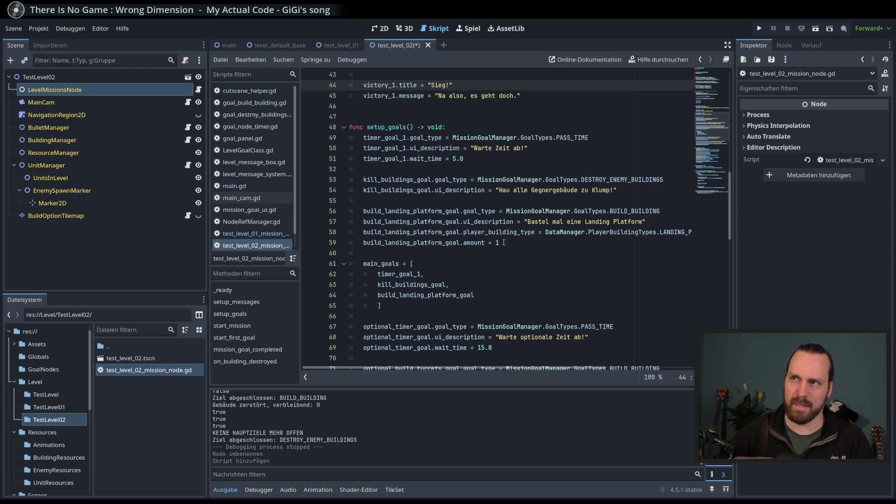
pyautogui.scroll(-3, 522, 248)
pyautogui.scroll(10, 576, 256)
pyautogui.scroll(-13, 576, 256)
pyautogui.hotkey('ctrl', 's')
pyautogui.scroll(-12, 500, 183)
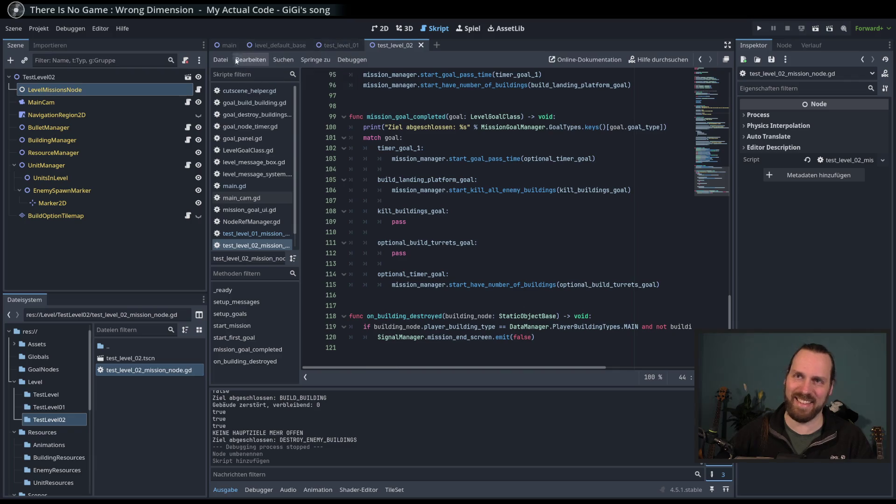
pyautogui.click(378, 29)
# Run TestLevel02 alone with F6, stop it after the 'fade_in' on Nil error, then view Main.
pyautogui.click(87, 78)
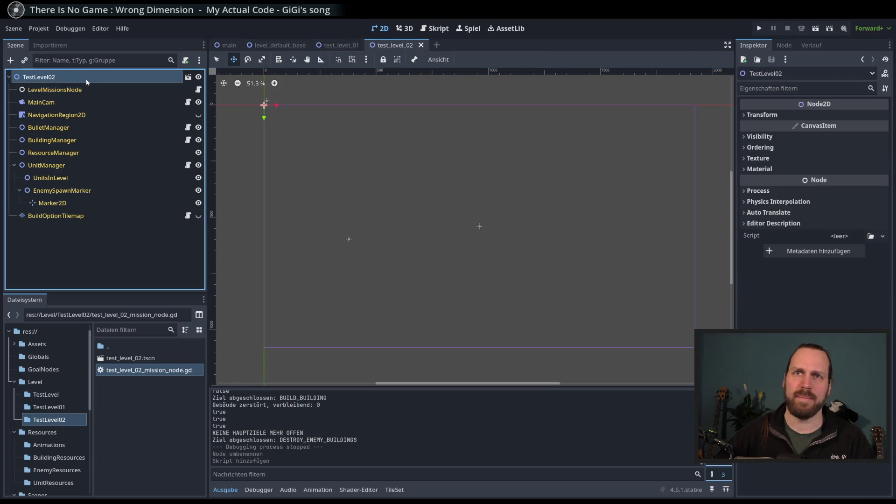
pyautogui.press('F6')
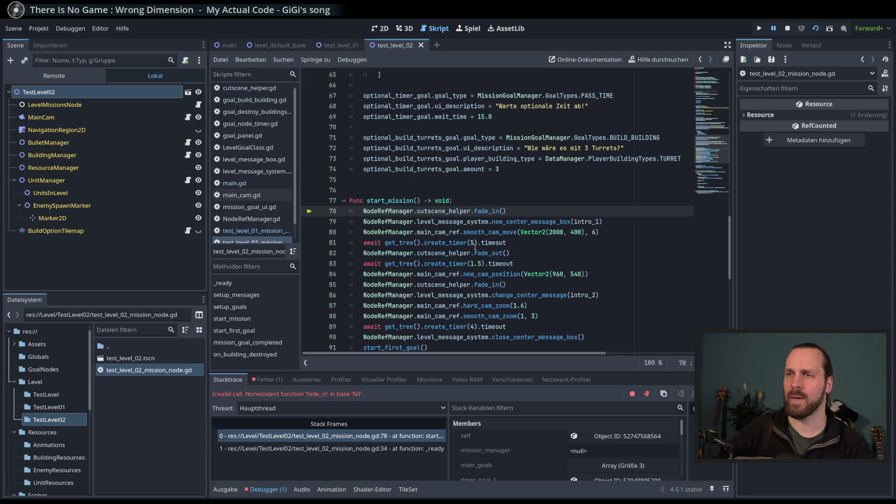
pyautogui.press('F8')
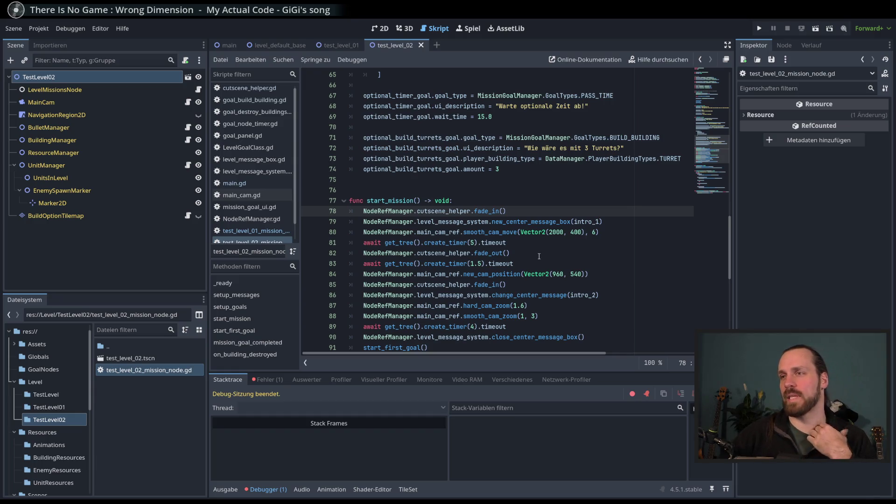
pyautogui.click(609, 222)
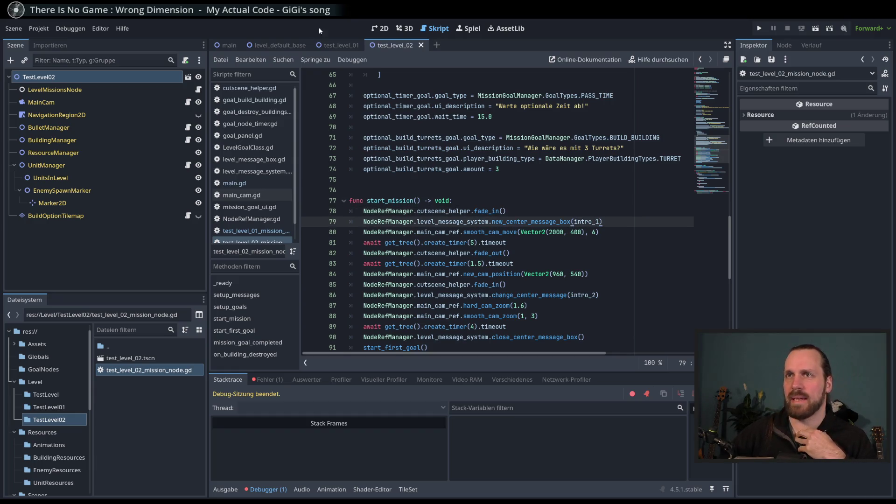
pyautogui.click(229, 45)
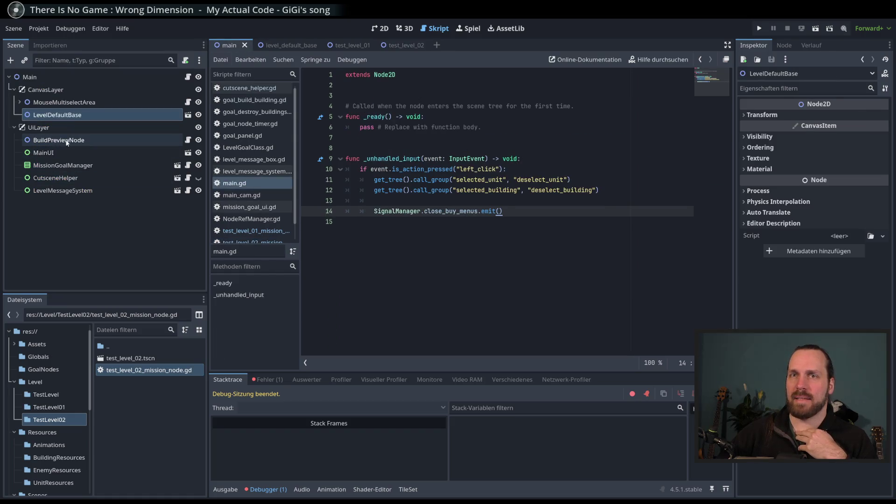
# Inspect Main's MissionGoalManager, CutsceneHelper, CanvasLayer and LevelDefaultBase nodes.
pyautogui.click(607, 210)
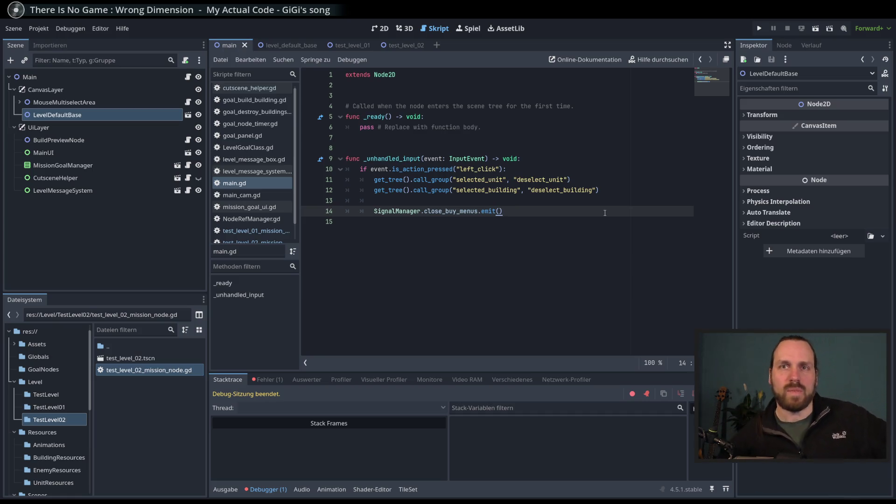
pyautogui.click(64, 153)
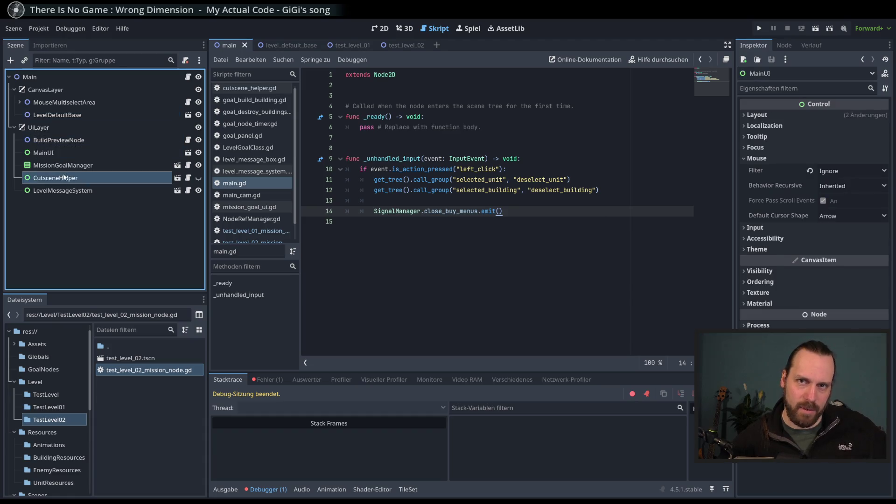
pyautogui.click(65, 165)
pyautogui.click(66, 179)
pyautogui.click(85, 223)
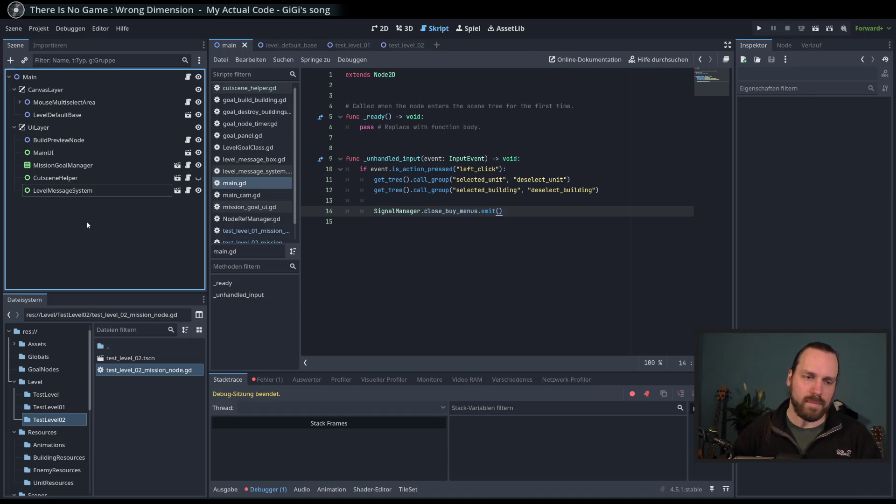
pyautogui.click(46, 90)
pyautogui.click(56, 115)
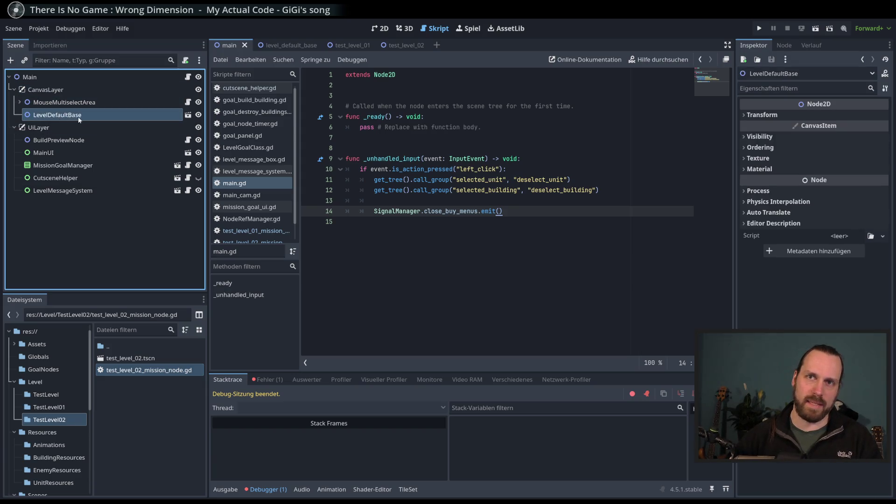
pyautogui.click(107, 228)
# In the 2D view, toggle LevelDefaultBase's visibility off and back on.
pyautogui.click(380, 28)
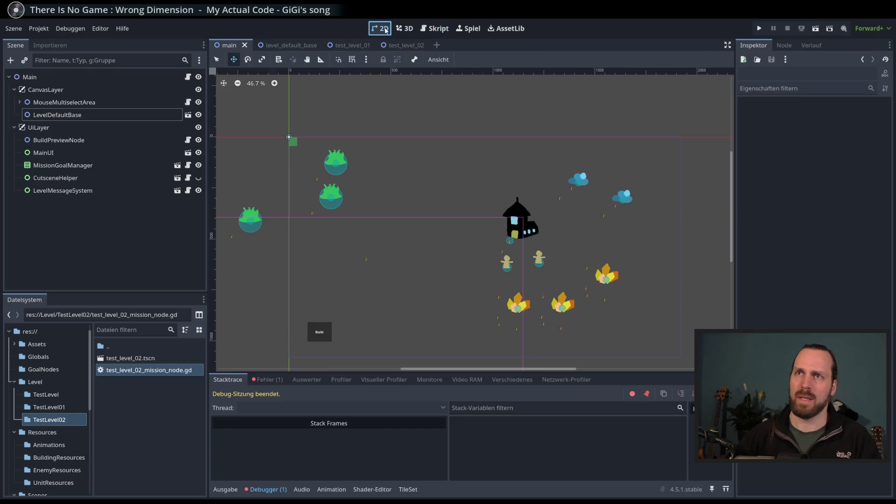
pyautogui.scroll(-3, 371, 98)
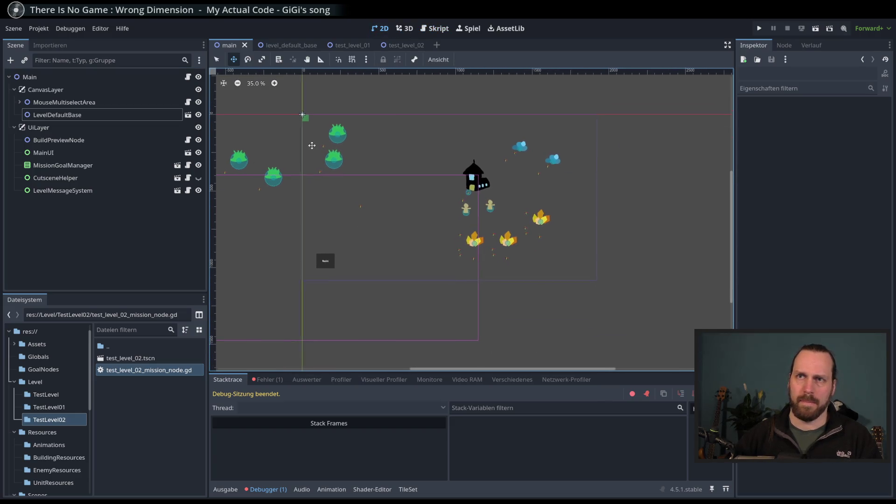
pyautogui.click(92, 116)
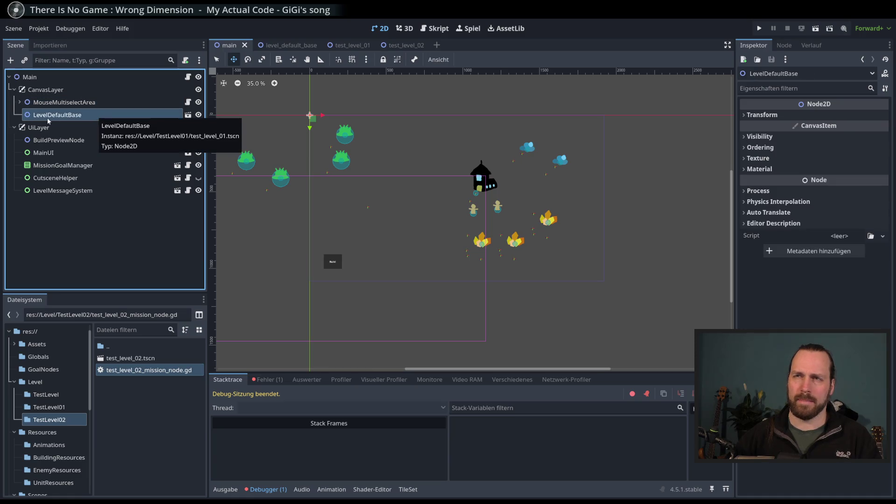
pyautogui.click(198, 115)
pyautogui.click(199, 115)
pyautogui.doubleClick(124, 113)
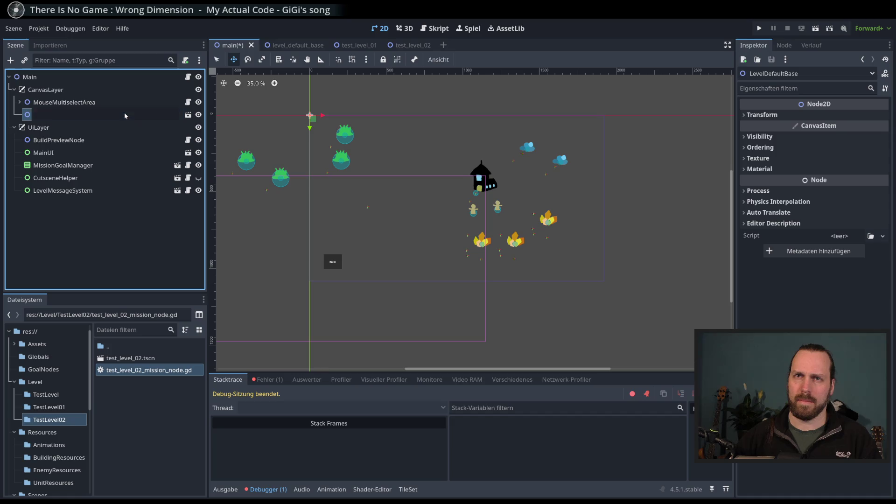
pyautogui.press('Escape')
# Check the level_default_base scene, review Main's nodes, then bring up test_level_01.
pyautogui.click(293, 44)
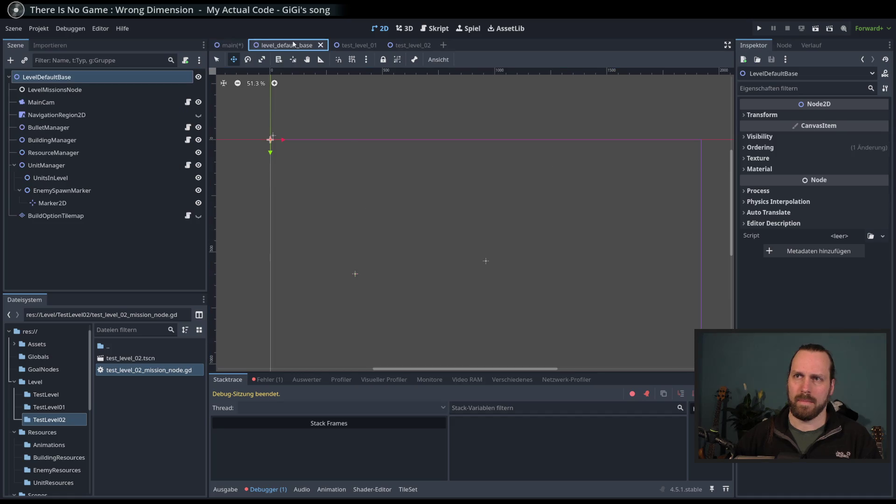
pyautogui.click(232, 45)
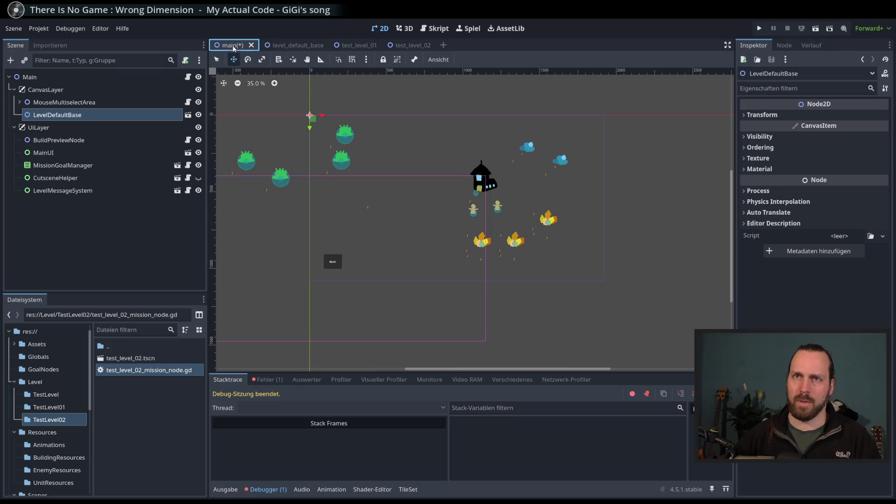
pyautogui.click(66, 102)
pyautogui.click(70, 127)
pyautogui.click(78, 114)
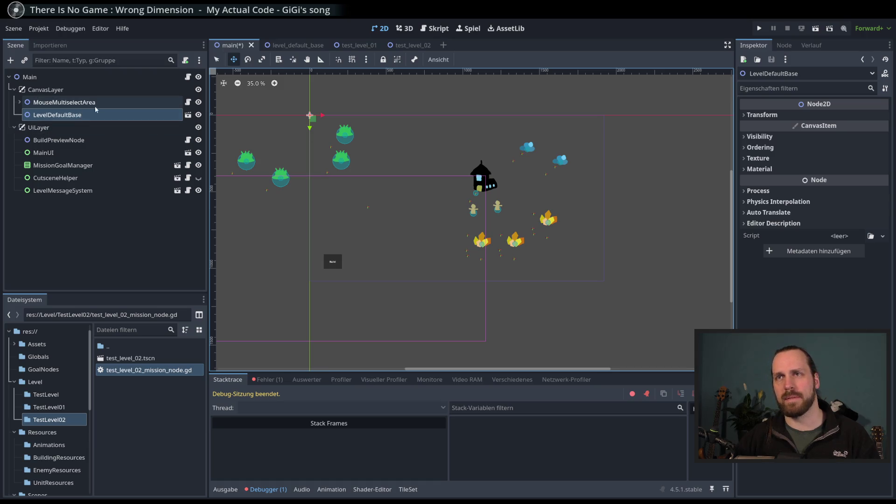
pyautogui.click(348, 45)
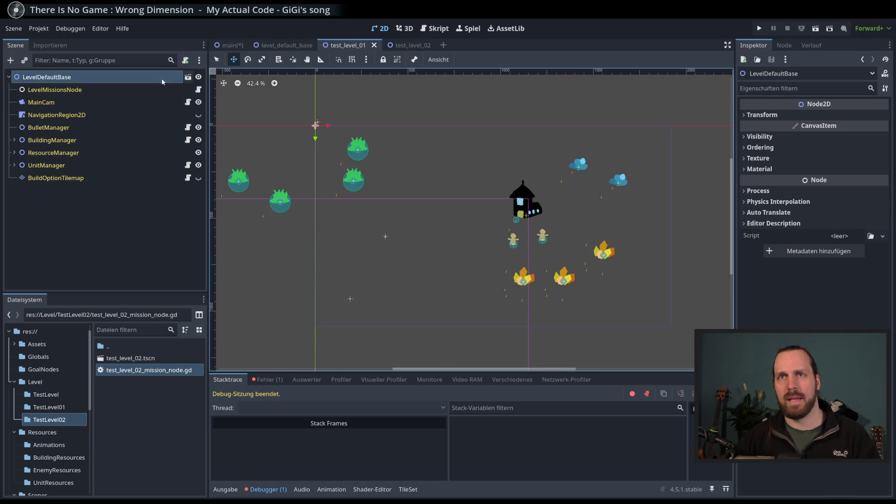
# Rename test_level_01's root node to TestLevel01.
pyautogui.click(415, 45)
pyautogui.click(350, 47)
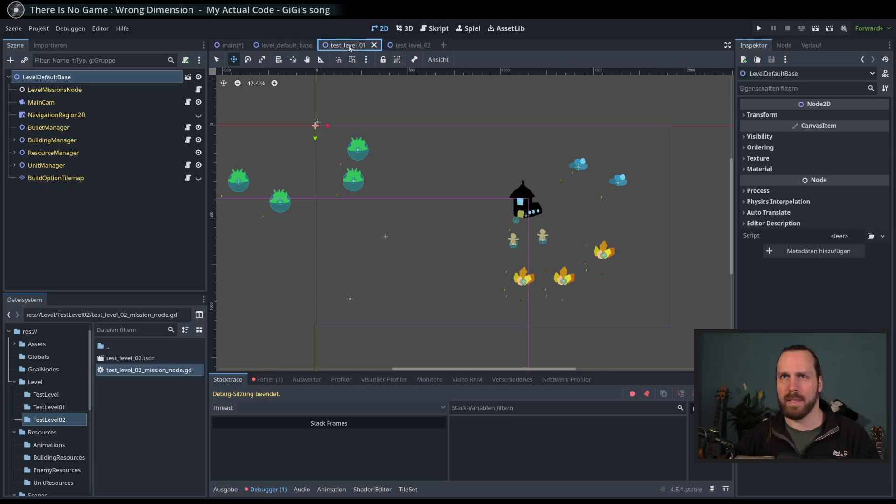
pyautogui.doubleClick(59, 77)
pyautogui.write('Terst')
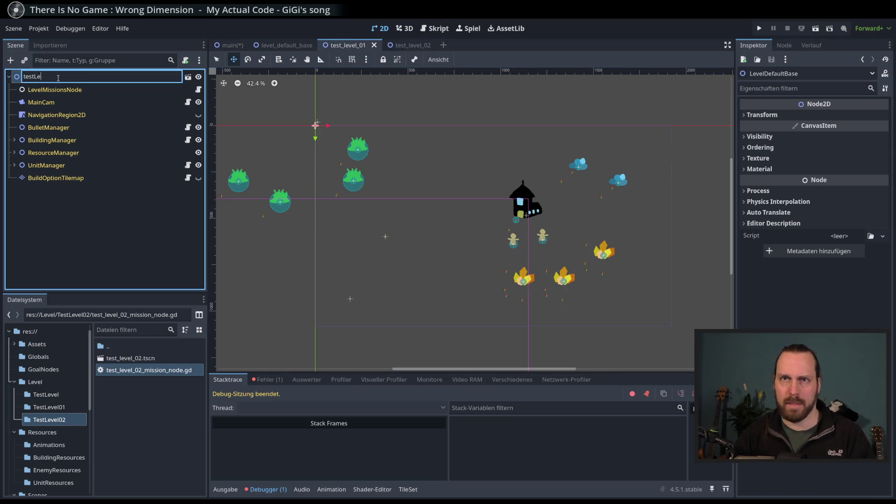
pyautogui.press('BackSpace')
pyautogui.press('BackSpace')
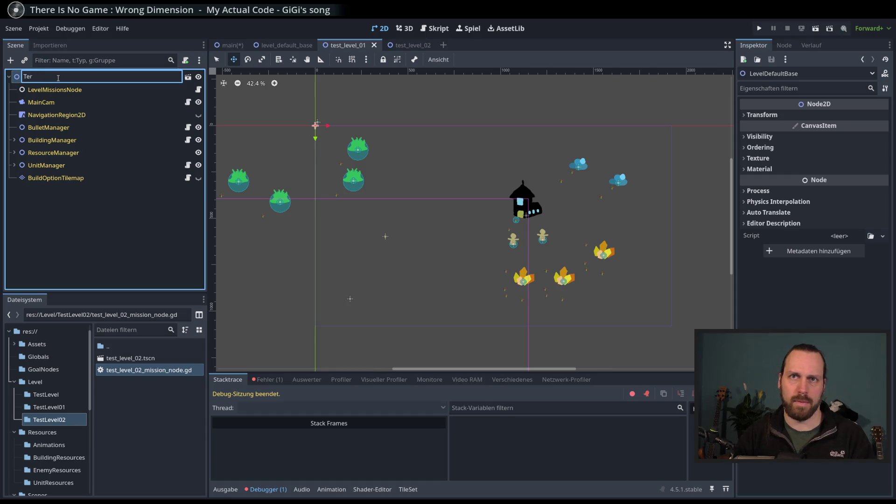
pyautogui.write('Level')
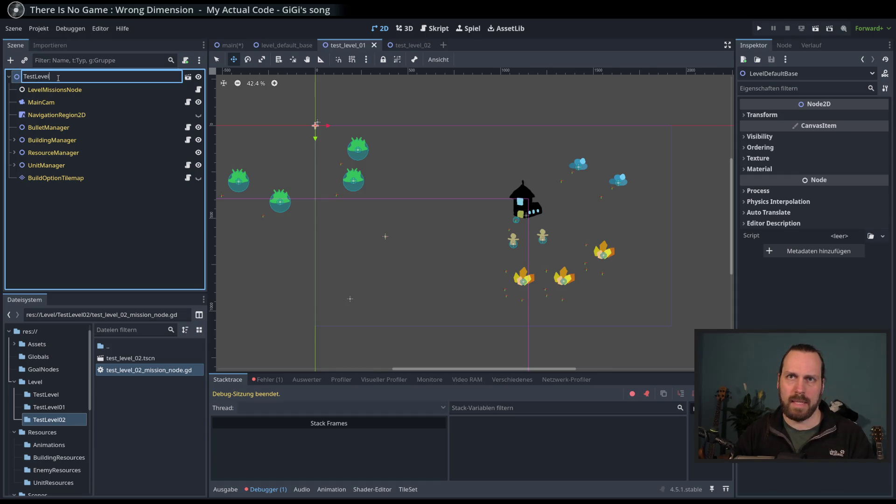
pyautogui.write('02')
pyautogui.press('Return')
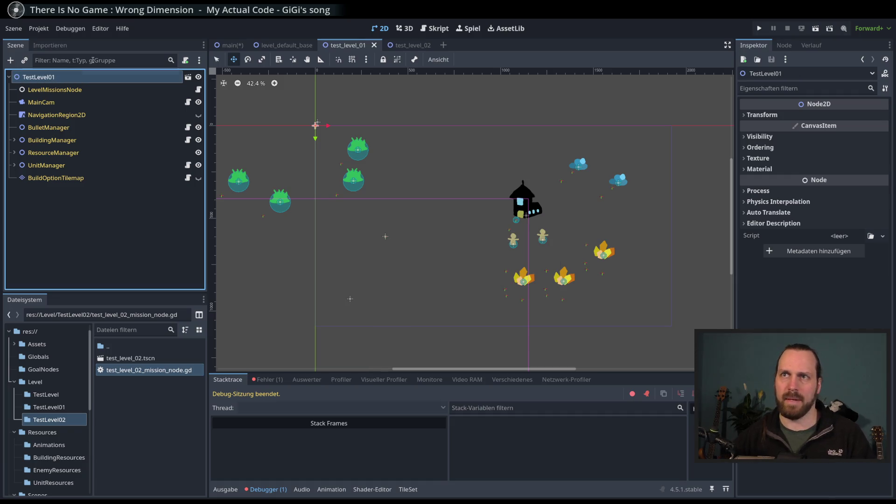
# Delete the LevelDefaultBase node from the Main scene.
pyautogui.click(230, 44)
pyautogui.rightClick(80, 117)
pyautogui.click(163, 448)
pyautogui.press('Return')
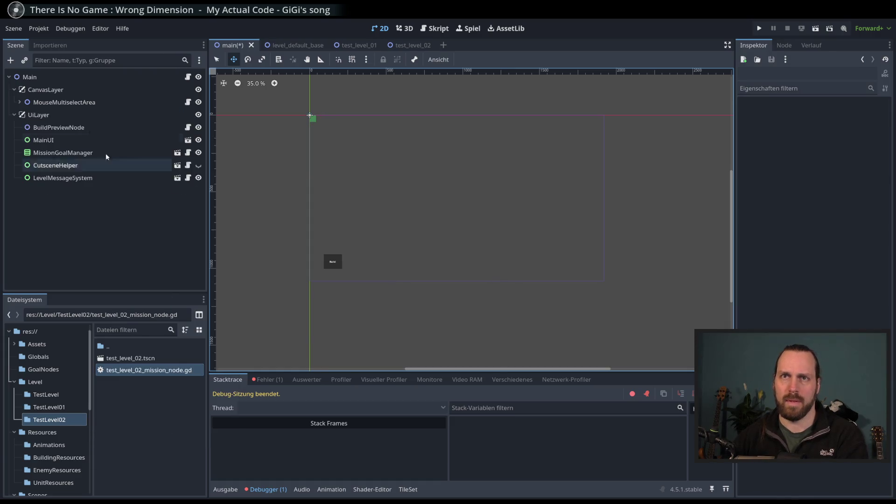
# Instance test_level_01.tscn under CanvasLayer in Main and save the scene.
pyautogui.click(40, 89)
pyautogui.click(24, 60)
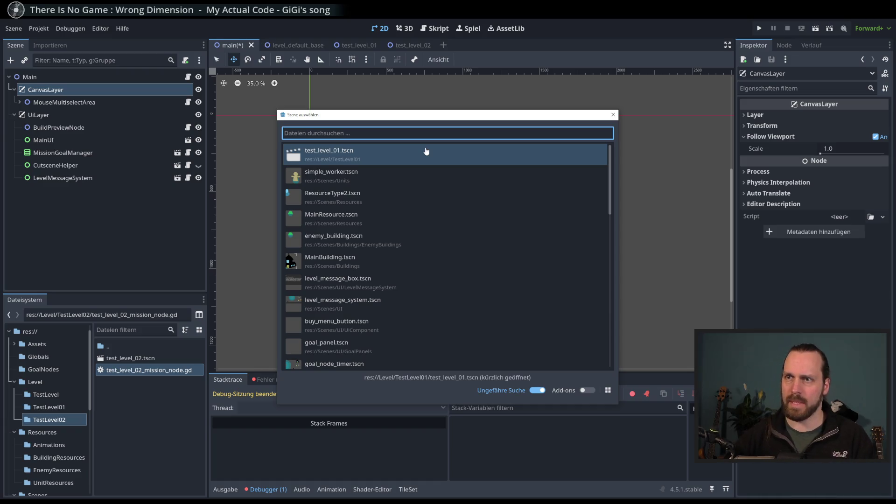
pyautogui.write('test_')
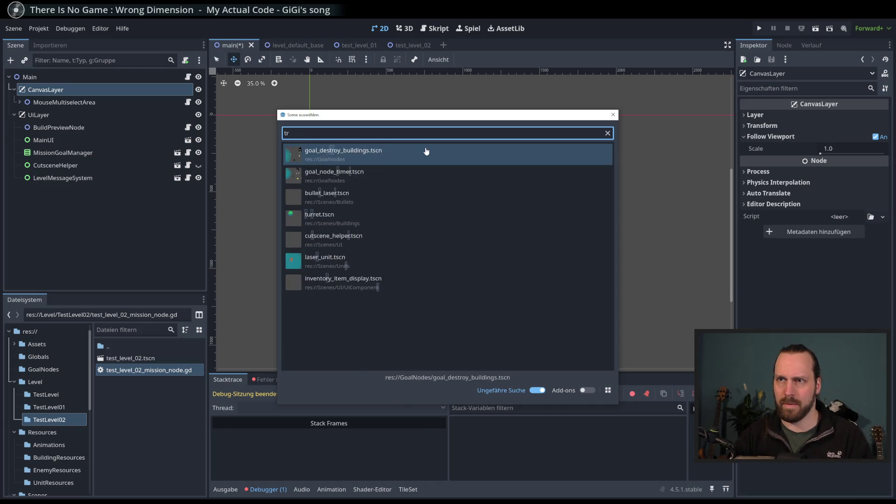
pyautogui.write('kleve')
pyautogui.doubleClick(426, 151)
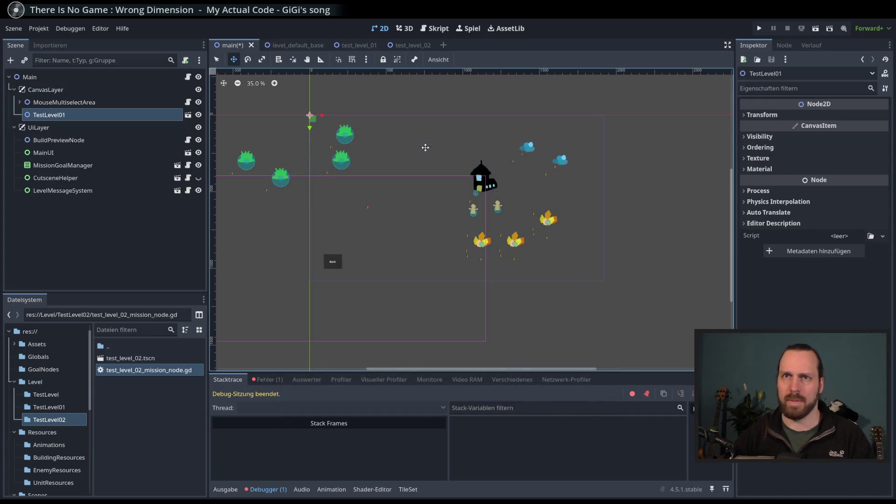
pyautogui.click(107, 261)
pyautogui.hotkey('ctrl', 's')
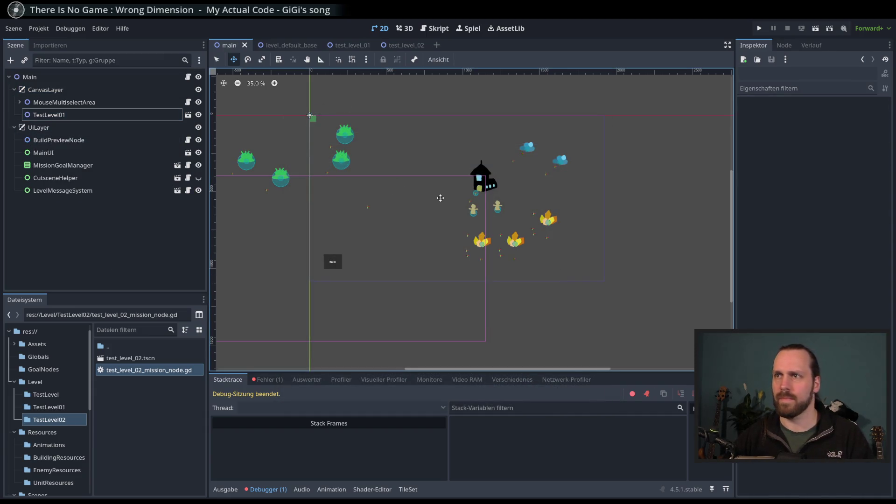
pyautogui.scroll(-1, 467, 210)
pyautogui.click(61, 117)
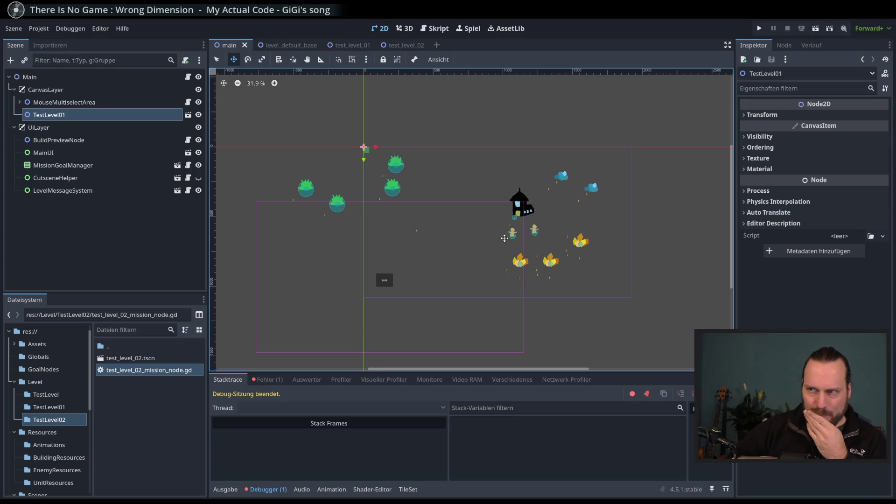
pyautogui.scroll(3, 507, 240)
pyautogui.scroll(1, 459, 230)
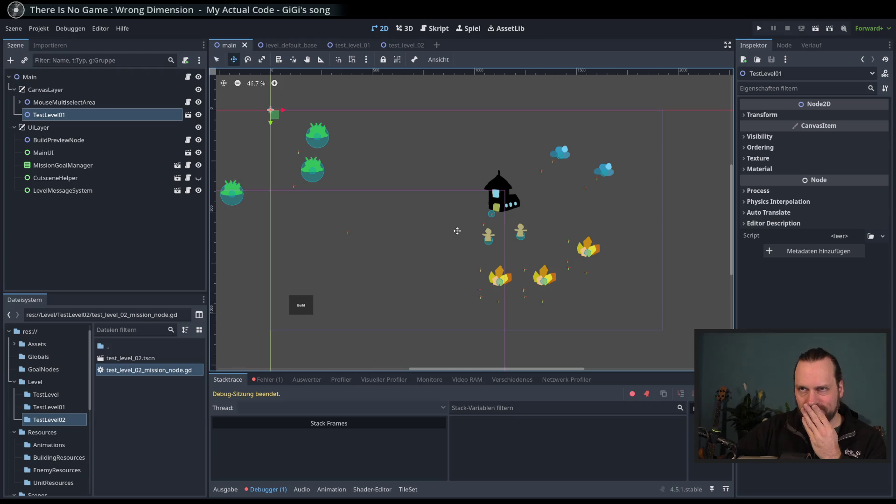
pyautogui.hscroll(-2, 462, 141)
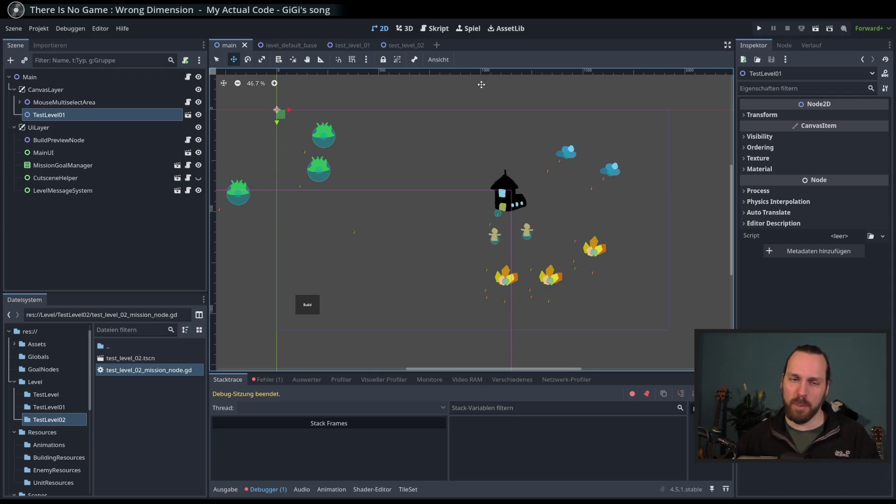
pyautogui.scroll(-1, 471, 99)
pyautogui.hscroll(-1, 468, 101)
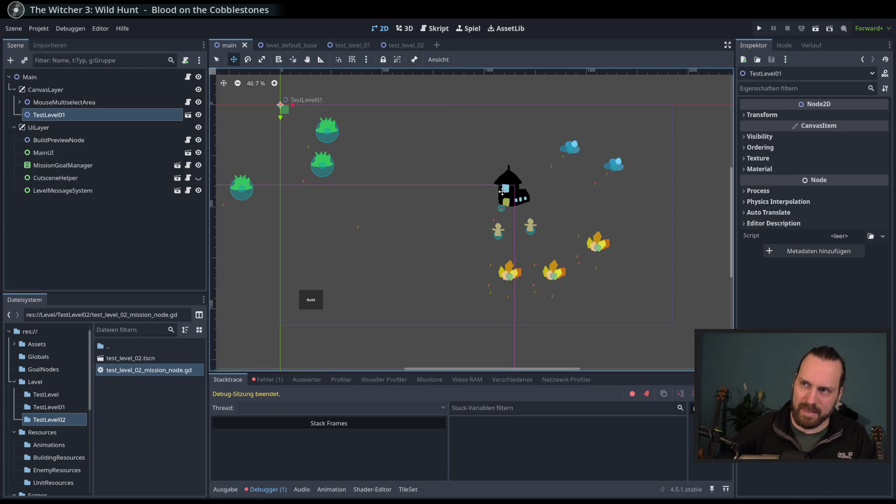
# Launch the project with F5 to playtest Main with TestLevel01.
pyautogui.press('F5')
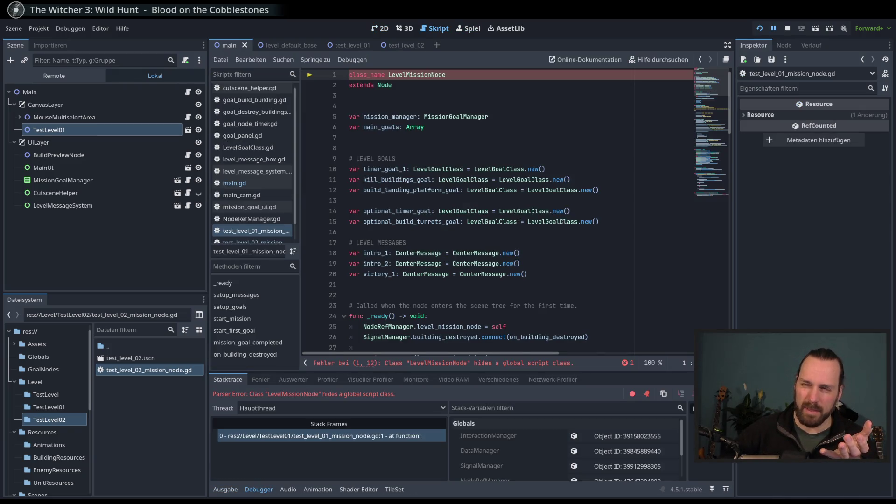
# Stop the failed run and select LevelMissionNode on line 1 of the mission script.
pyautogui.scroll(-20, 519, 222)
pyautogui.scroll(20, 708, 213)
pyautogui.click(466, 108)
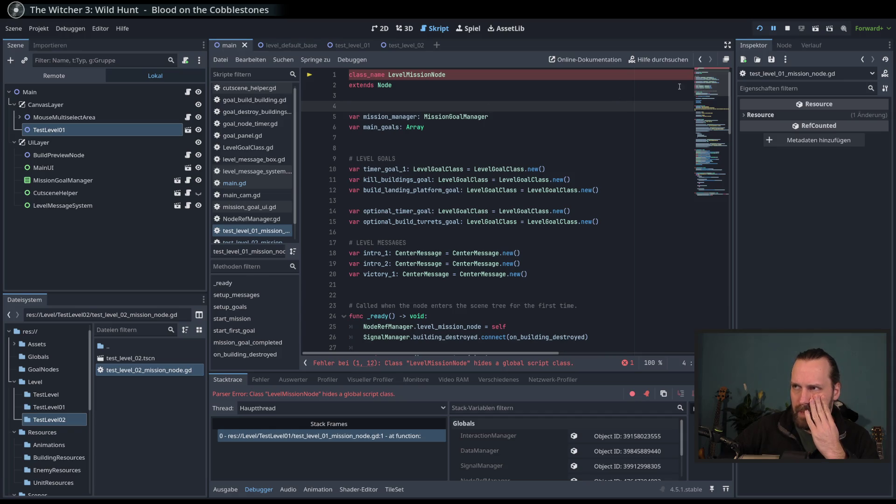
pyautogui.click(788, 29)
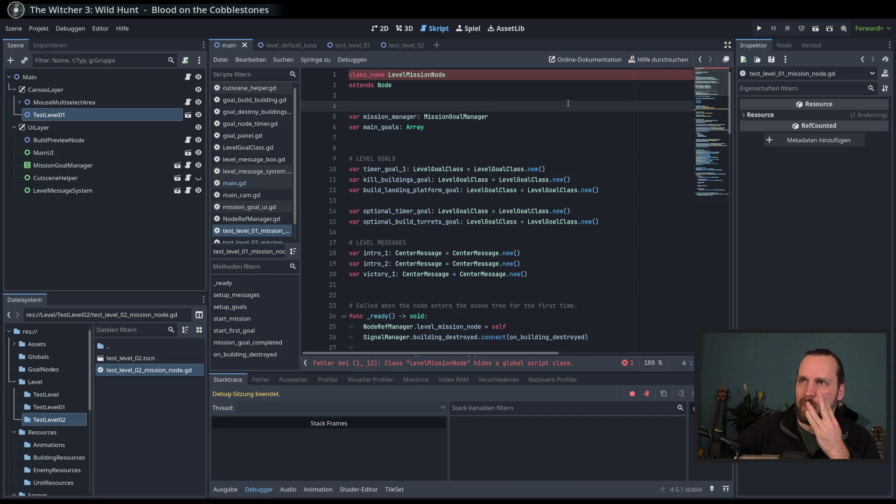
pyautogui.click(417, 75)
pyautogui.doubleClick(416, 74)
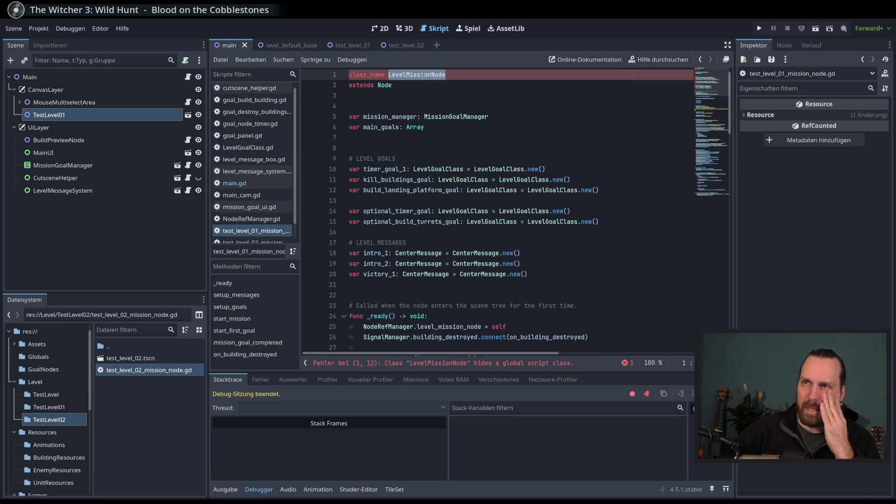
# Search the project for LevelMissionNode and review matches in NodeRefManager and both mission scripts.
pyautogui.hotkey('ctrl', 'shift', 'f')
pyautogui.click(466, 313)
pyautogui.moveTo(464, 392)
pyautogui.mouseDown()
pyautogui.moveTo(464, 335)
pyautogui.moveTo(464, 344)
pyautogui.mouseUp()
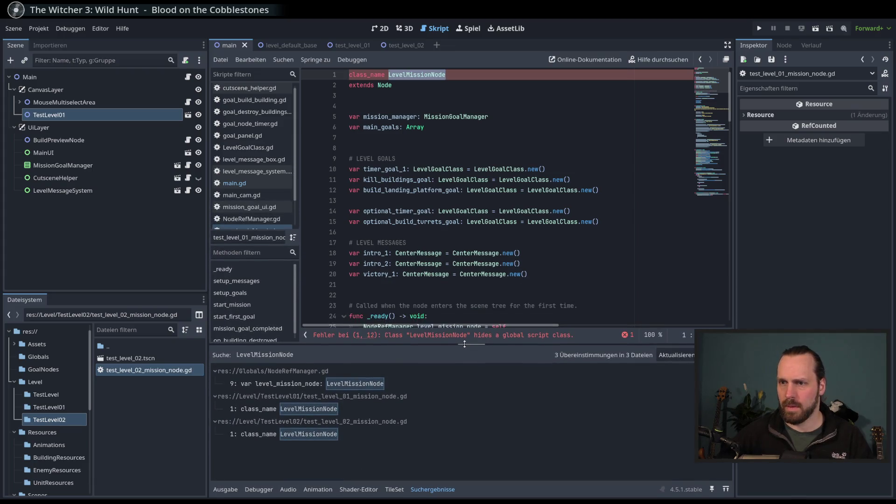
pyautogui.click(311, 383)
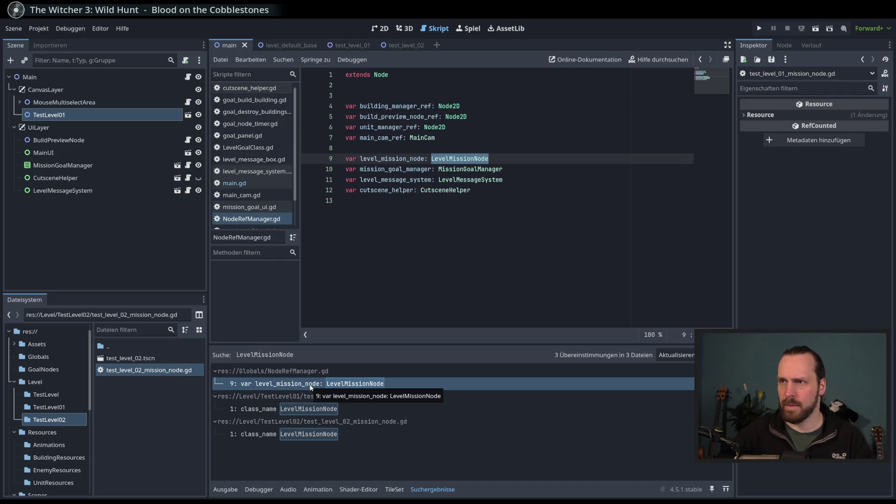
pyautogui.click(337, 411)
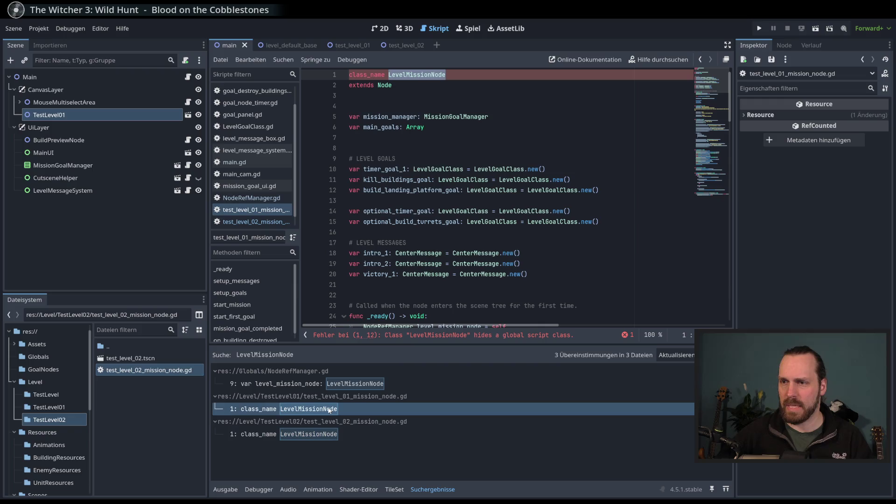
pyautogui.click(351, 397)
pyautogui.click(289, 409)
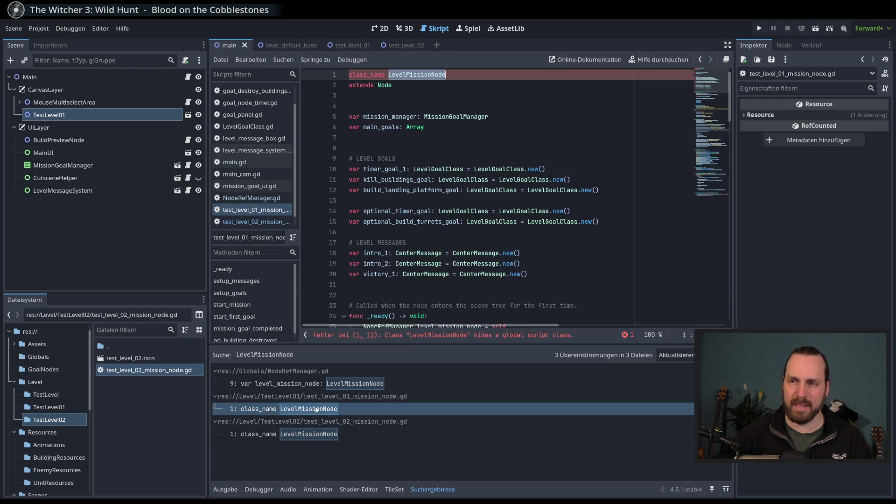
pyautogui.click(301, 434)
pyautogui.click(304, 421)
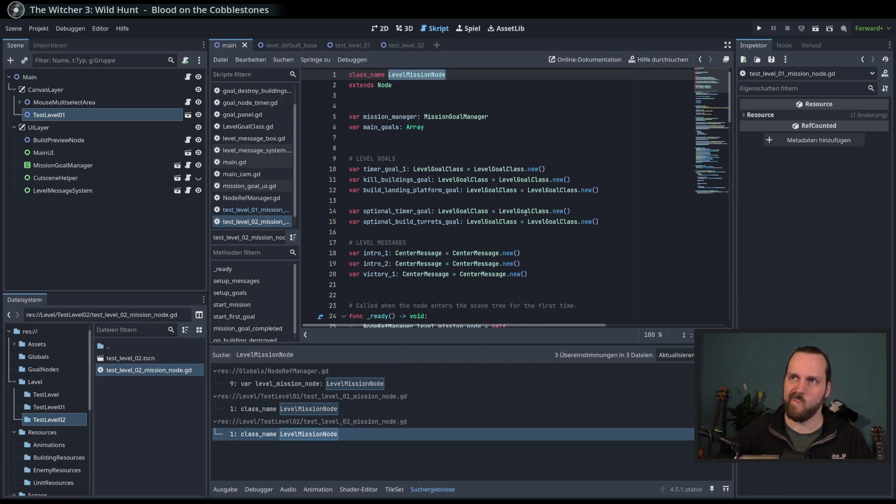
pyautogui.click(479, 78)
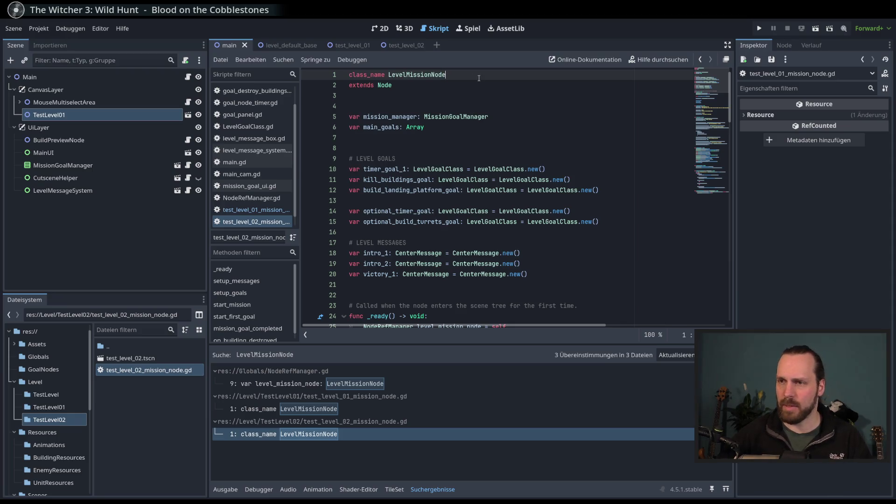
pyautogui.click(351, 389)
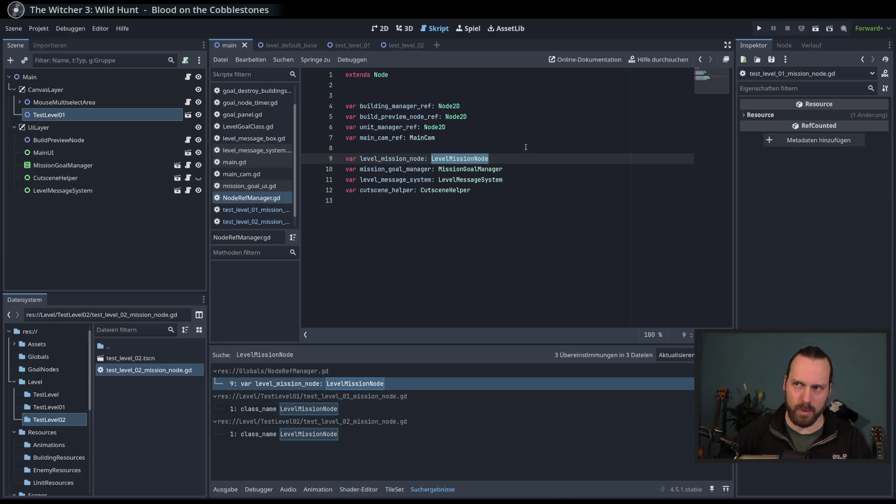
# Change line 9's level_mission_node type from LevelMissionNode to Node and save NodeRefManager.gd.
pyautogui.moveTo(504, 159)
pyautogui.mouseDown()
pyautogui.moveTo(519, 159)
pyautogui.moveTo(432, 163)
pyautogui.mouseUp()
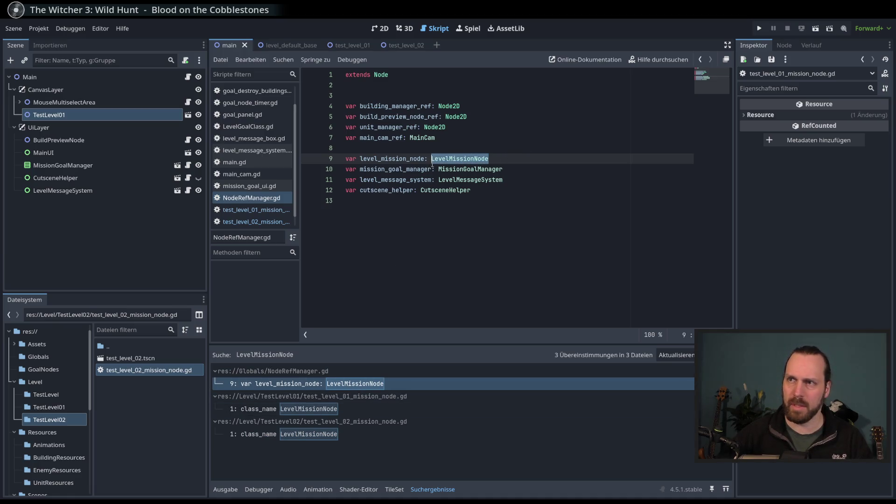
pyautogui.write('Node')
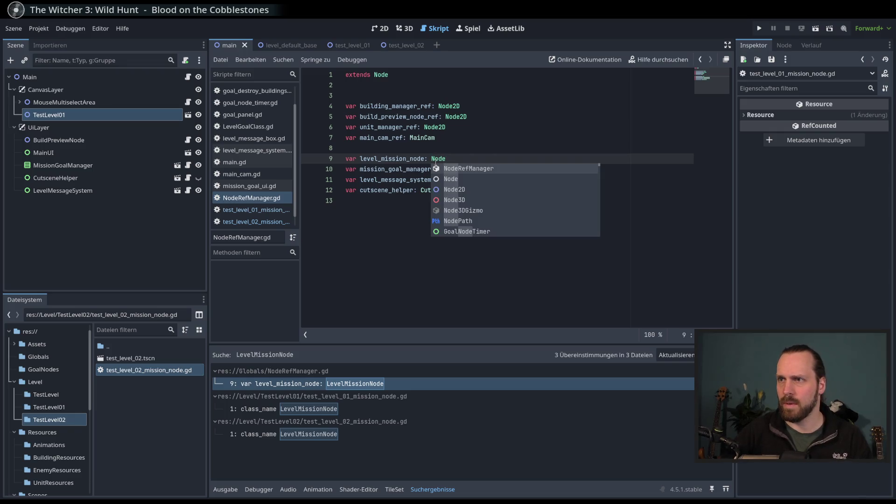
pyautogui.write('2')
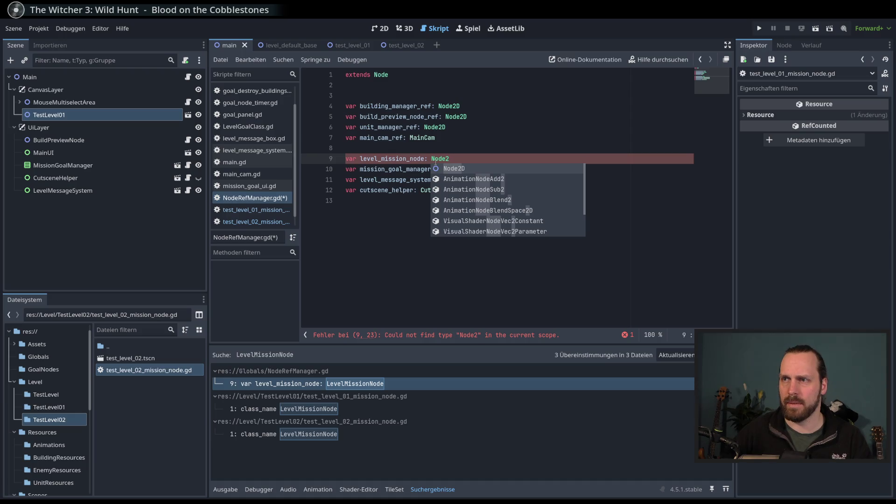
pyautogui.press('BackSpace')
pyautogui.press('Escape')
pyautogui.hotkey('ctrl', 's')
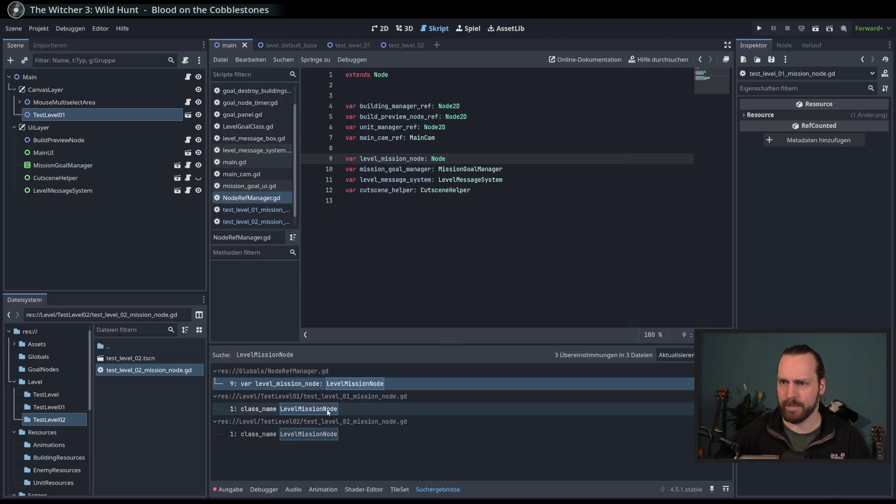
# Comment out the class_name LevelMissionNode line in the TestLevel01 mission script.
pyautogui.click(327, 408)
pyautogui.click(421, 75)
pyautogui.hotkey('ctrl', 'k')
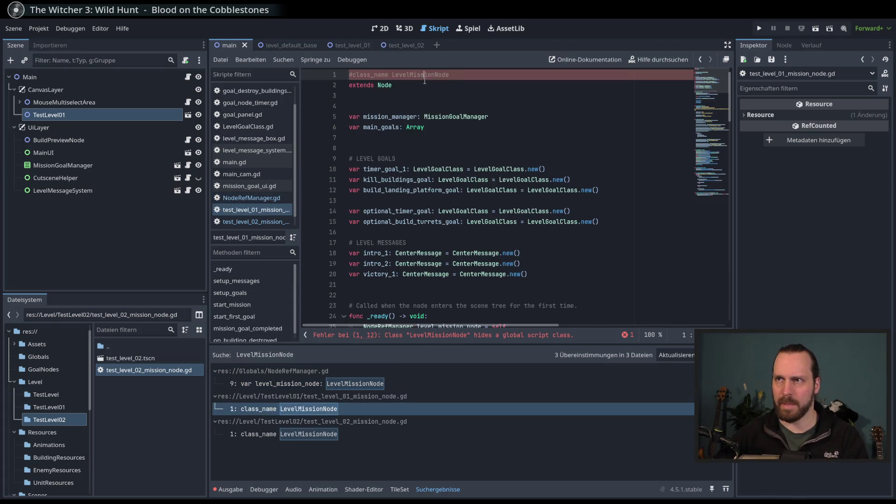
# Comment out the class_name LevelMissionNode line in the TestLevel02 mission script.
pyautogui.click(328, 434)
pyautogui.click(434, 75)
pyautogui.hotkey('ctrl', 'k')
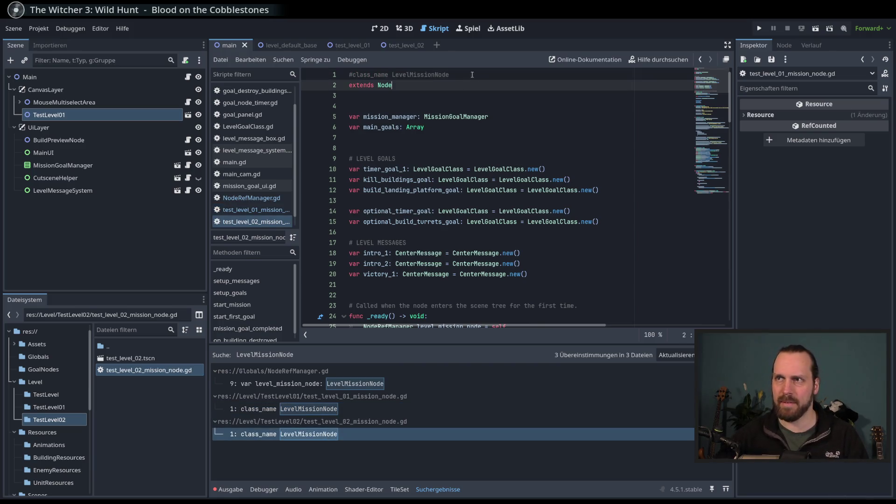
# Review the mission script's _ready function and variable declarations.
pyautogui.scroll(-6, 476, 164)
pyautogui.scroll(6, 477, 164)
pyautogui.scroll(-11, 481, 201)
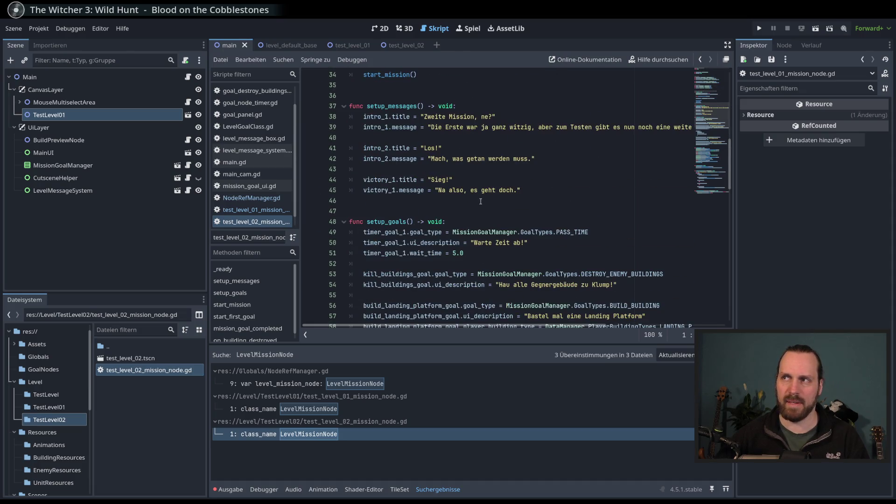
pyautogui.scroll(8, 481, 201)
pyautogui.scroll(-6, 443, 210)
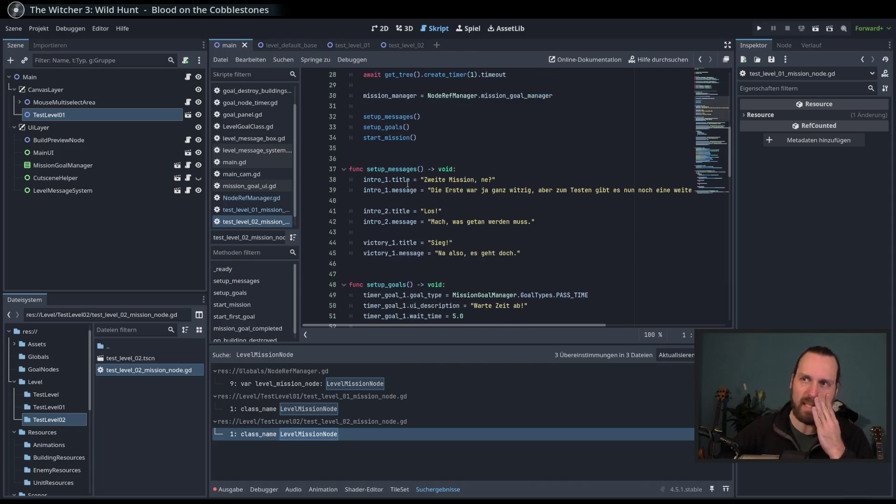
pyautogui.scroll(2, 439, 143)
pyautogui.moveTo(417, 201)
pyautogui.mouseDown()
pyautogui.moveTo(359, 180)
pyautogui.moveTo(356, 96)
pyautogui.mouseUp()
pyautogui.click(416, 138)
pyautogui.scroll(-20, 422, 193)
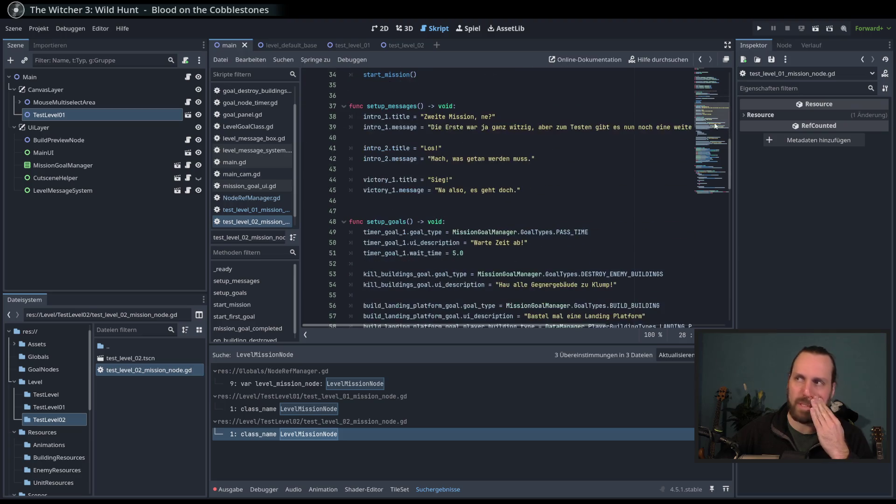
pyautogui.moveTo(703, 197)
pyautogui.mouseDown()
pyautogui.moveTo(692, 111)
pyautogui.moveTo(700, 86)
pyautogui.moveTo(698, 140)
pyautogui.moveTo(704, 80)
pyautogui.moveTo(704, 96)
pyautogui.moveTo(717, 82)
pyautogui.mouseUp()
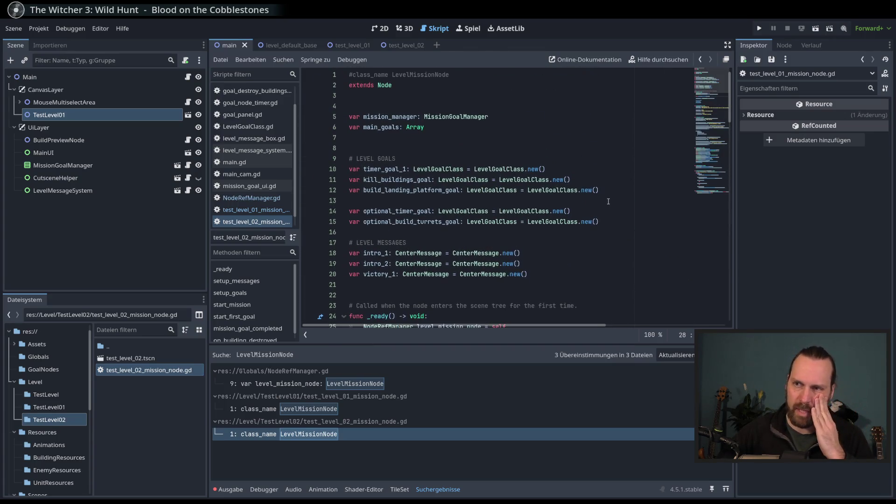
pyautogui.moveTo(460, 138)
pyautogui.mouseDown()
pyautogui.moveTo(464, 117)
pyautogui.moveTo(490, 138)
pyautogui.mouseUp()
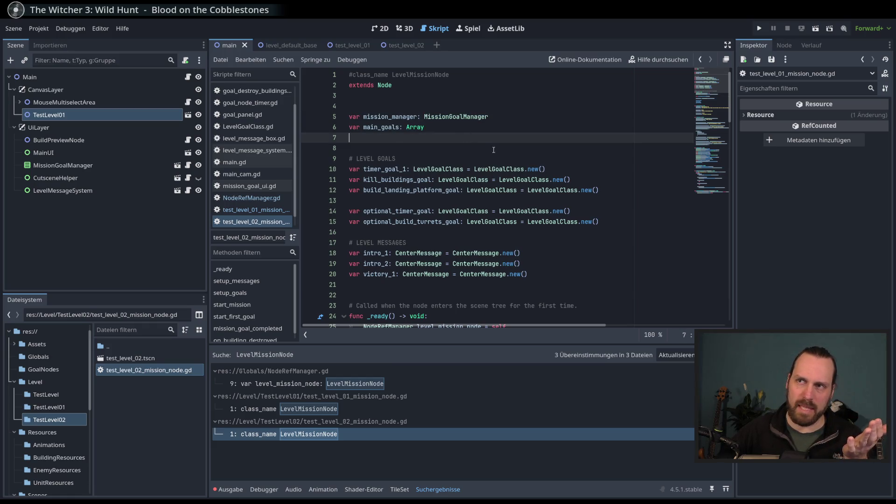
pyautogui.click(615, 223)
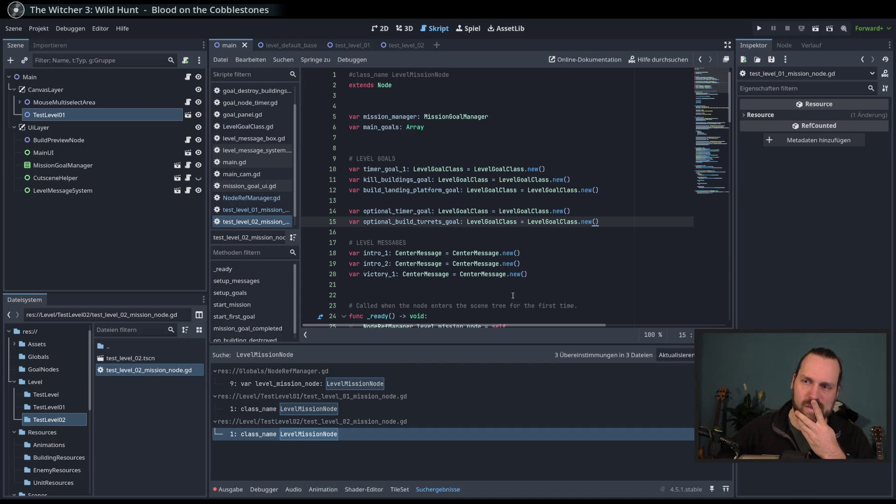
# Return to the TestLevel01 mission script and run the project with F5.
pyautogui.click(397, 409)
pyautogui.click(412, 419)
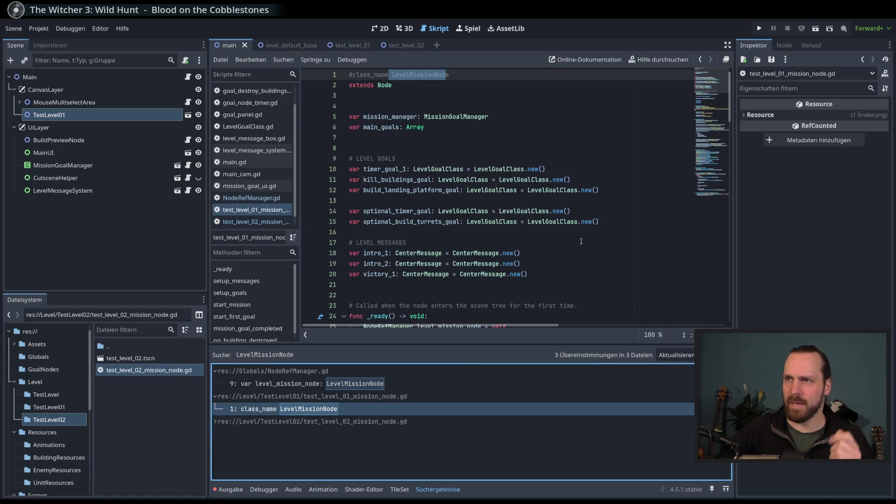
pyautogui.click(316, 418)
pyautogui.click(577, 275)
pyautogui.click(578, 261)
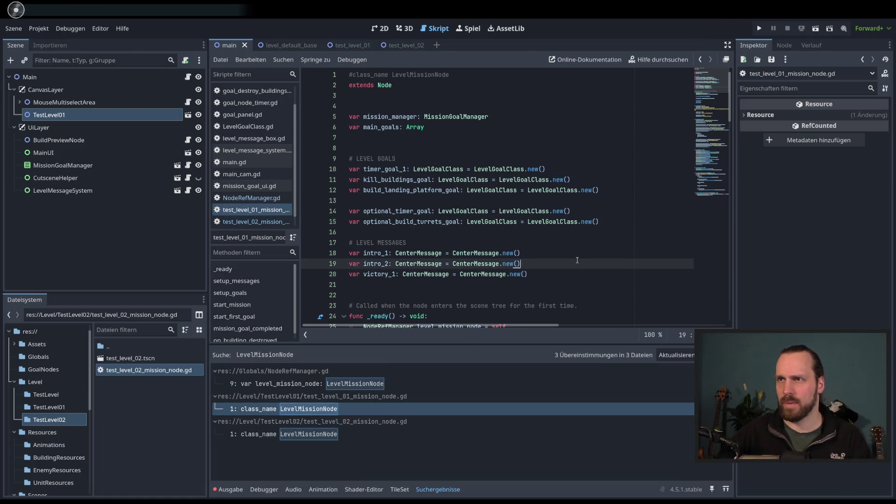
pyautogui.press('F5')
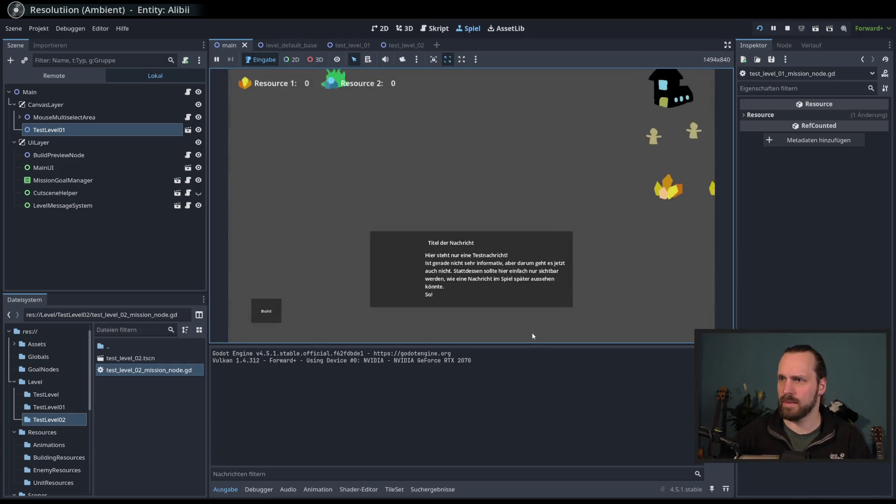
# Enlarge the running game view, watch the mission messages and goals, then stop with F8.
pyautogui.moveTo(532, 348); pyautogui.dragTo(554, 391)
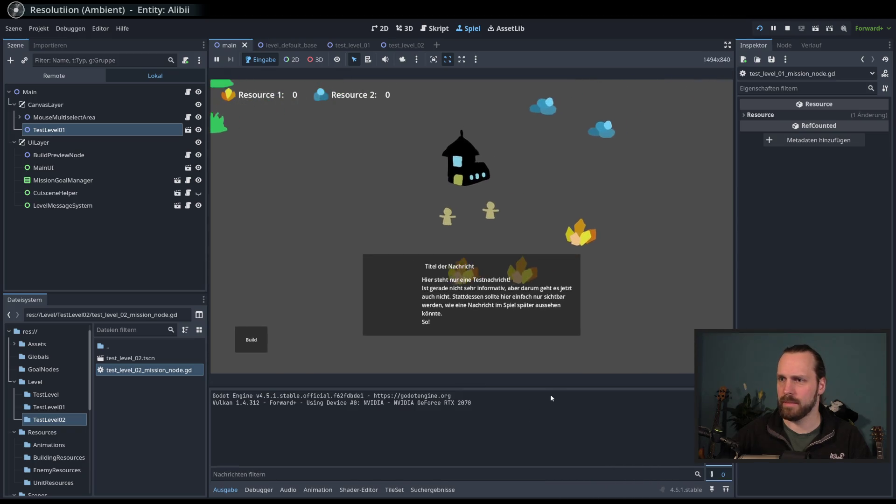
pyautogui.moveTo(207, 256); pyautogui.dragTo(176, 256)
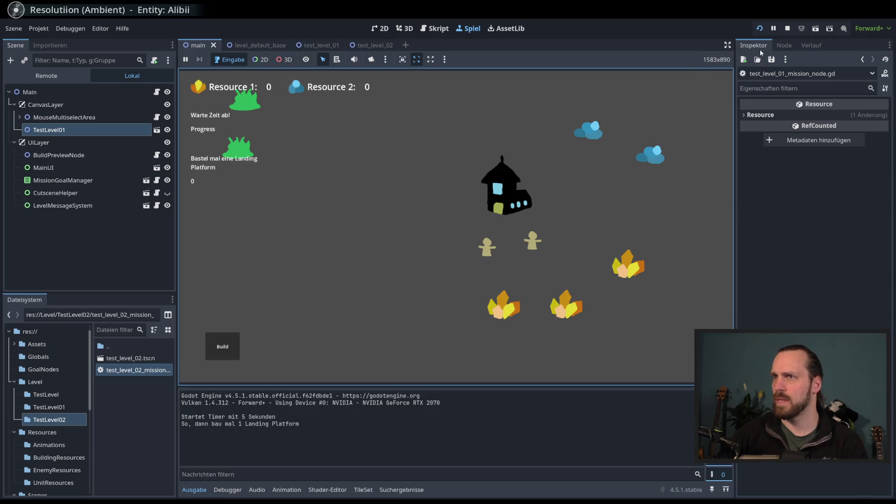
pyautogui.press('F8')
# Delete the TestLevel01 node from the Main scene.
pyautogui.rightClick(59, 115)
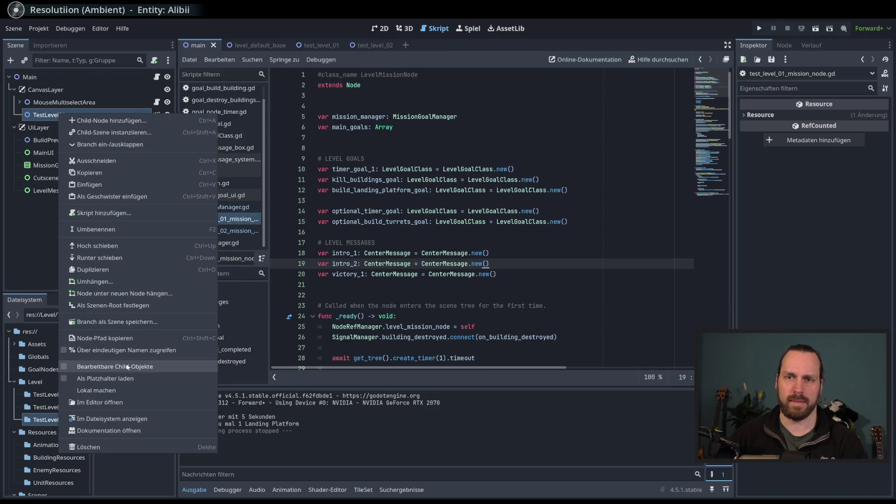
pyautogui.click(120, 442)
pyautogui.click(416, 271)
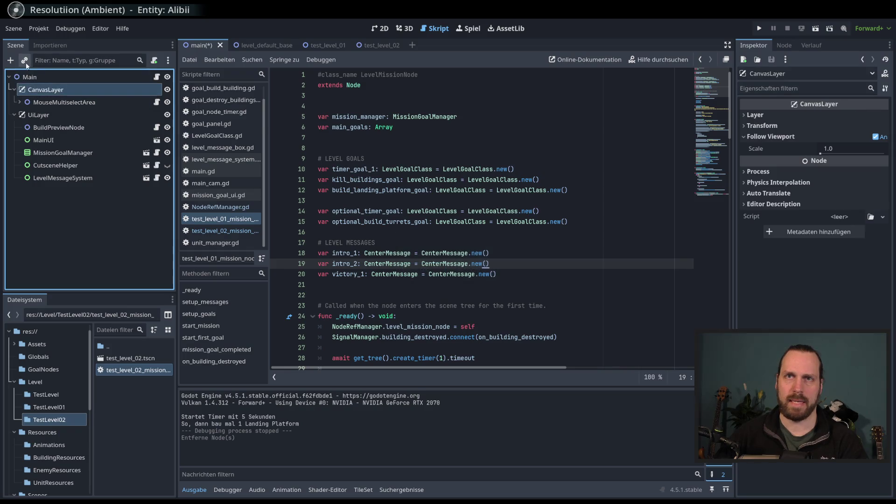
# Instance test_level_02.tscn under CanvasLayer and open it in the 2D view.
pyautogui.click(24, 61)
pyautogui.write('Level')
pyautogui.press('Down')
pyautogui.press('Down')
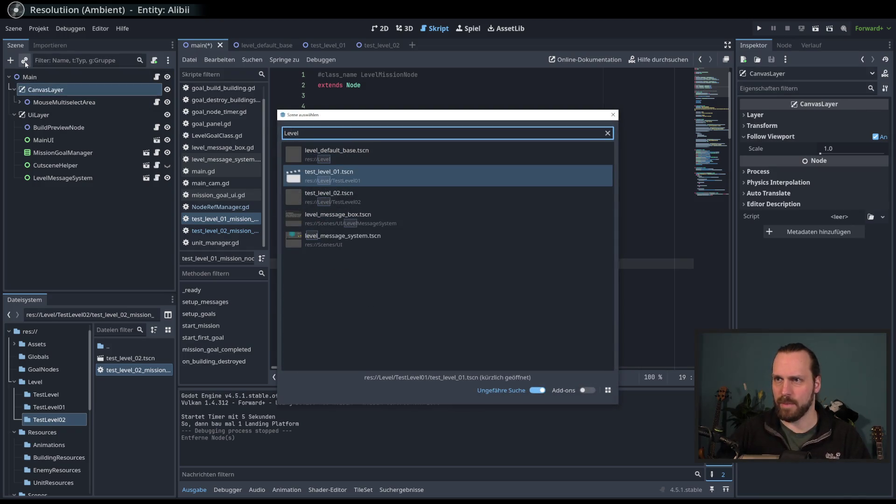
pyautogui.press('Return')
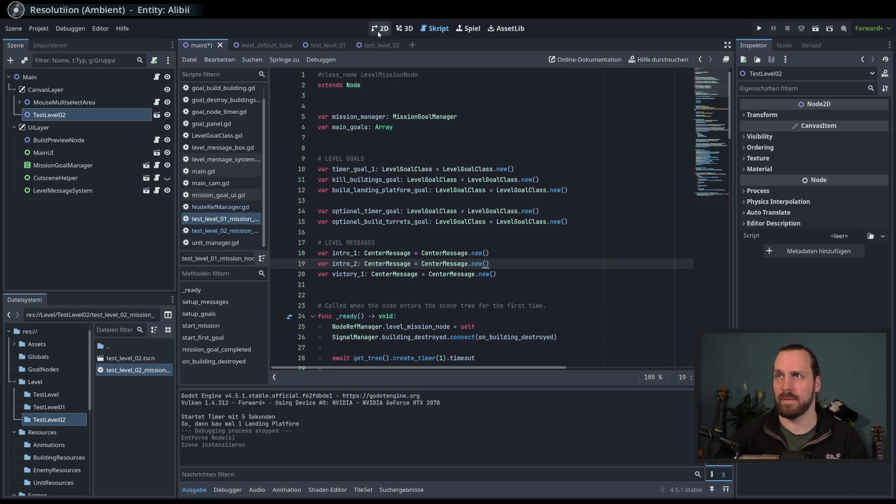
pyautogui.click(380, 29)
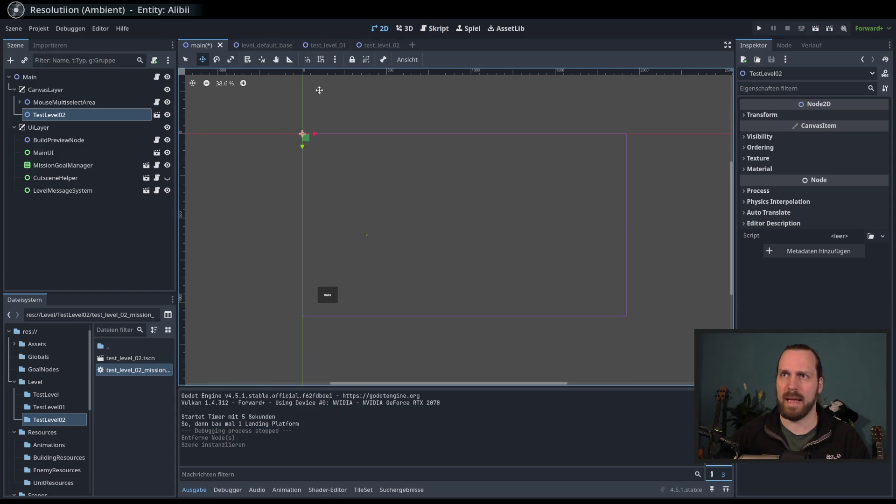
pyautogui.click(398, 45)
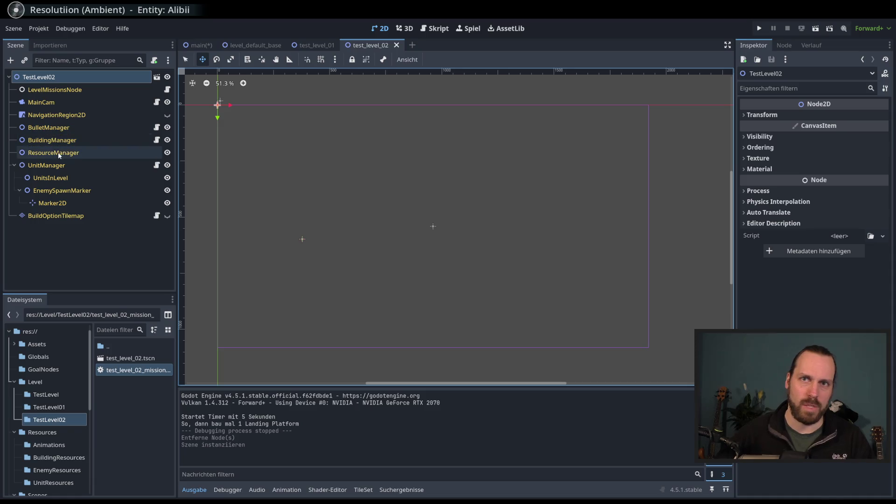
# Instance MainBuilding.tscn under BuildingManager and move it toward the level centre.
pyautogui.click(51, 154)
pyautogui.click(50, 166)
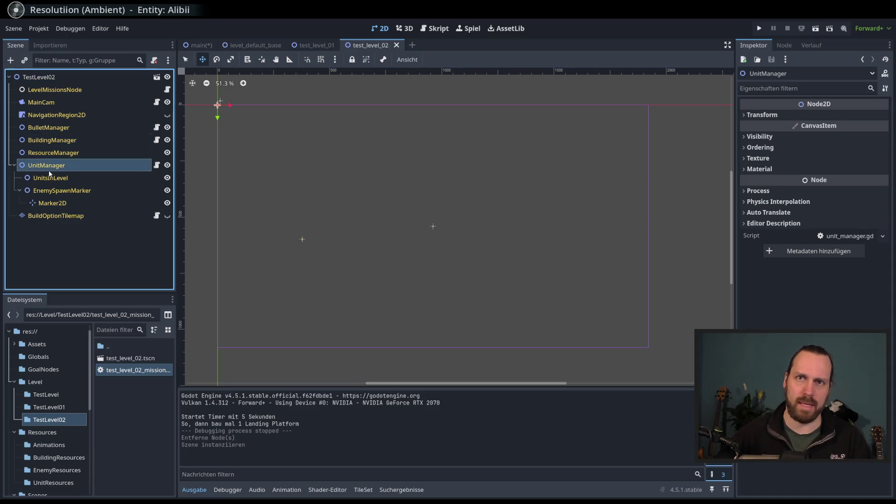
pyautogui.click(47, 140)
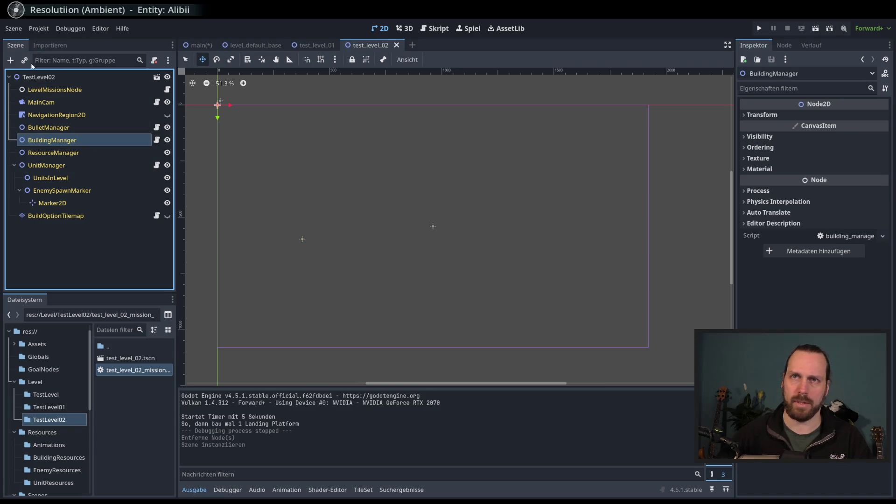
pyautogui.click(25, 60)
pyautogui.write('main')
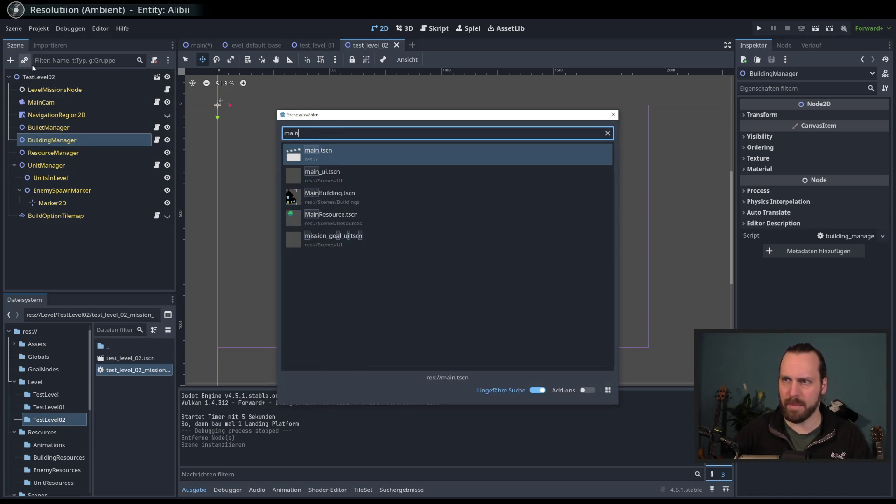
pyautogui.press('Down')
pyautogui.press('Down')
pyautogui.press('Down')
pyautogui.press('Up')
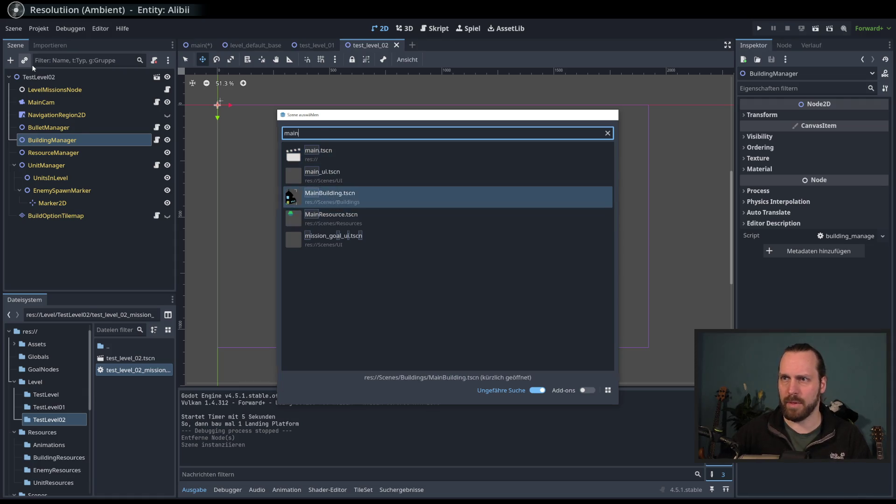
pyautogui.press('Return')
pyautogui.moveTo(443, 235)
pyautogui.mouseDown()
pyautogui.moveTo(445, 211)
pyautogui.moveTo(438, 216)
pyautogui.mouseUp()
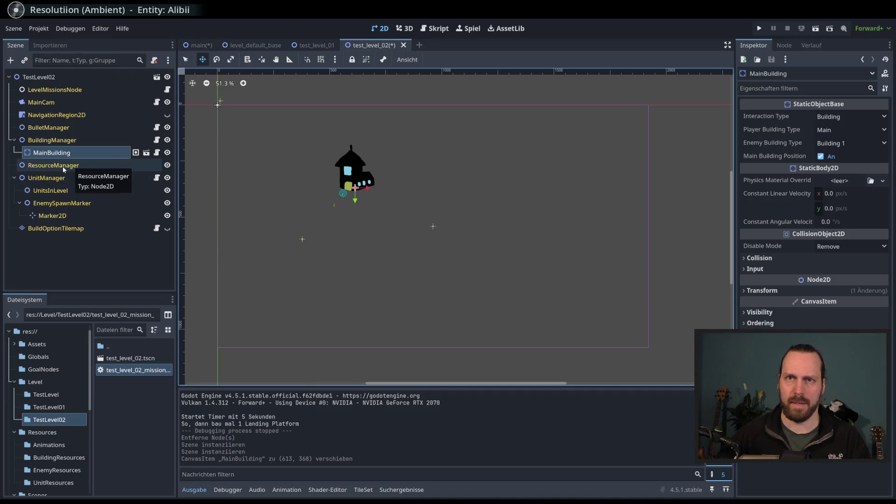
# Add a turret below the main building under BuildingManager and duplicate it as Turret2.
pyautogui.click(49, 140)
pyautogui.click(24, 61)
pyautogui.write('turret')
pyautogui.press('Return')
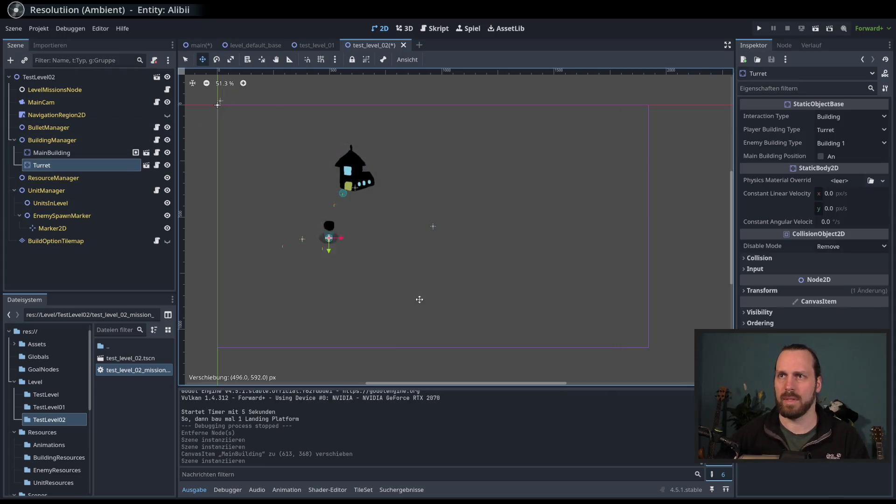
pyautogui.moveTo(424, 330)
pyautogui.mouseDown()
pyautogui.moveTo(418, 323)
pyautogui.moveTo(545, 195)
pyautogui.mouseUp()
pyautogui.hotkey('ctrl', 'd')
# Place a LandingPlatform right of the main building and move it from Turret2 to BuildingManager.
pyautogui.click(26, 61)
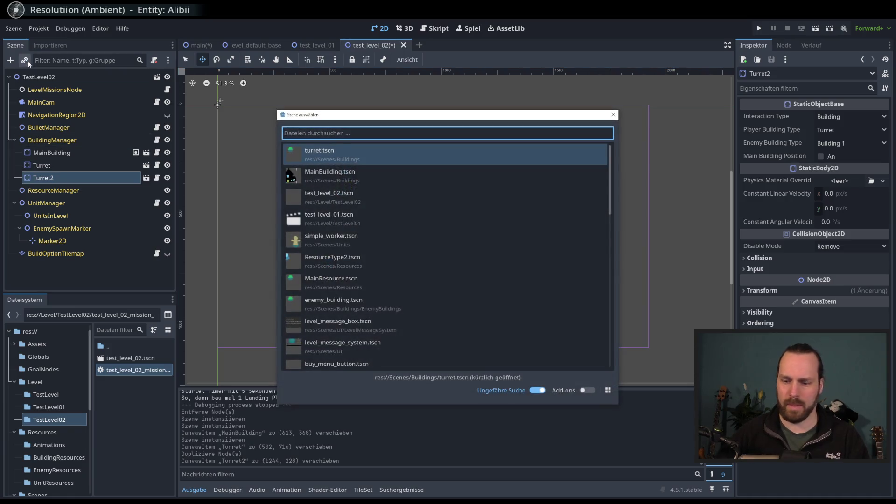
pyautogui.write('landi')
pyautogui.doubleClick(355, 154)
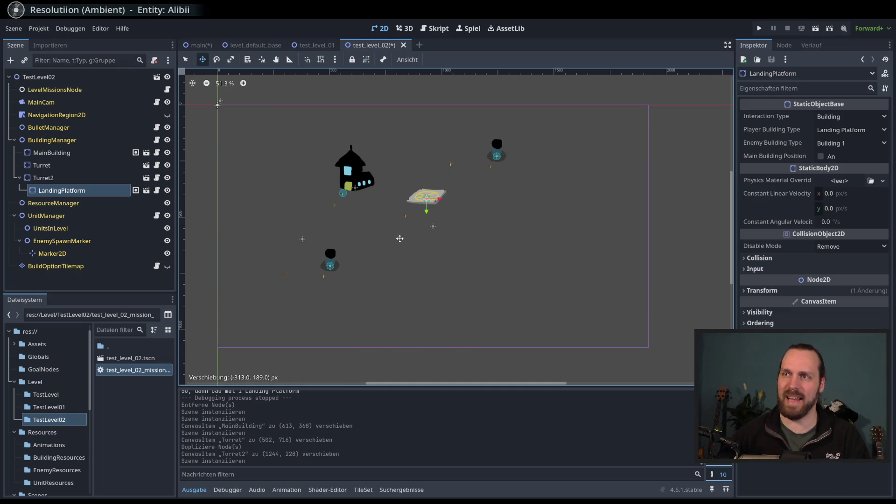
pyautogui.moveTo(400, 238); pyautogui.dragTo(400, 240)
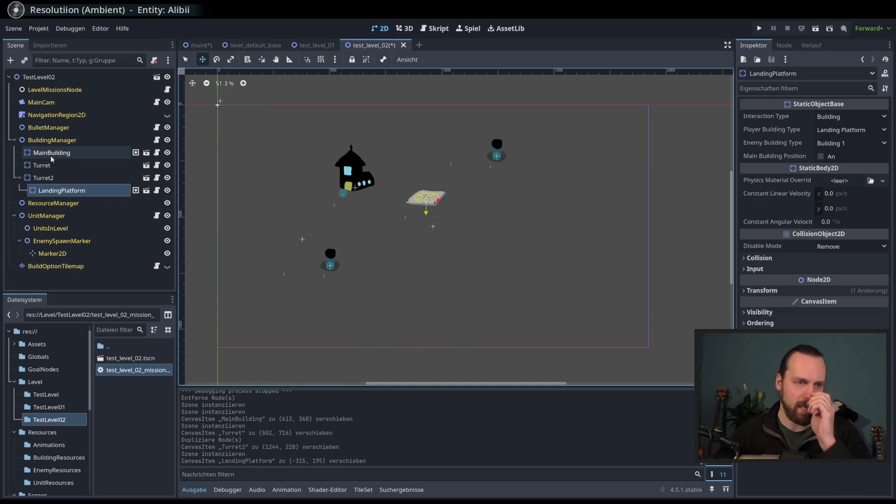
pyautogui.click(19, 178)
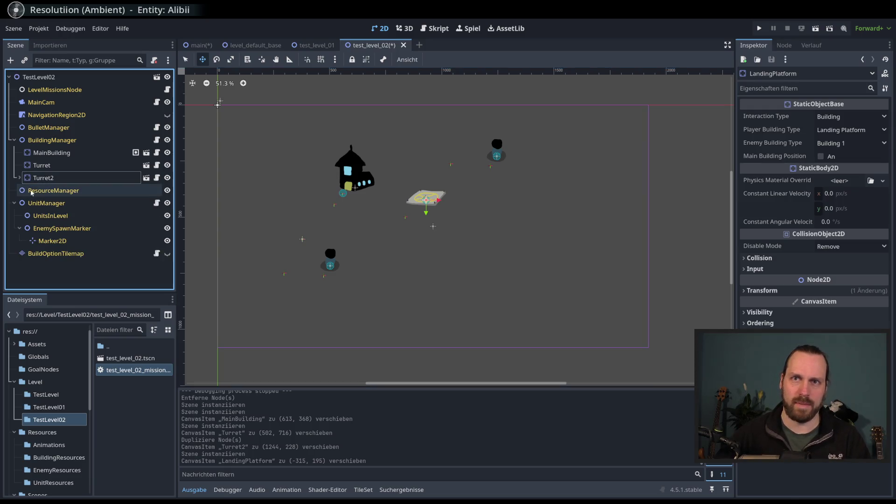
pyautogui.press('Right')
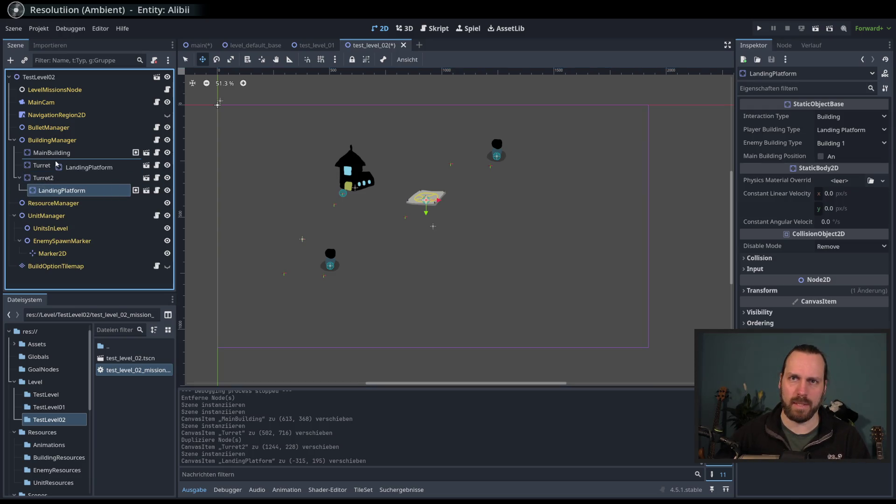
pyautogui.moveTo(55, 164); pyautogui.dragTo(55, 163)
pyautogui.click(14, 140)
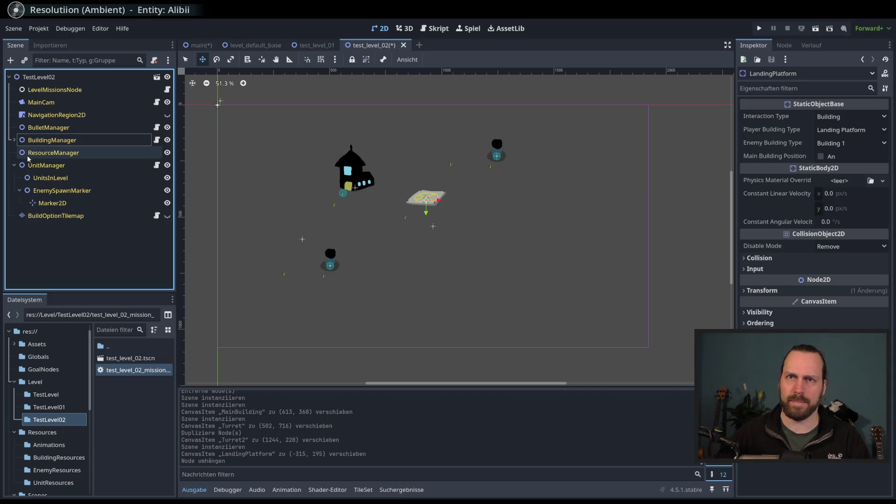
# Begin instancing a resource scene under ResourceManager, searching for 'res'.
pyautogui.click(47, 152)
pyautogui.click(24, 60)
pyautogui.write('res')
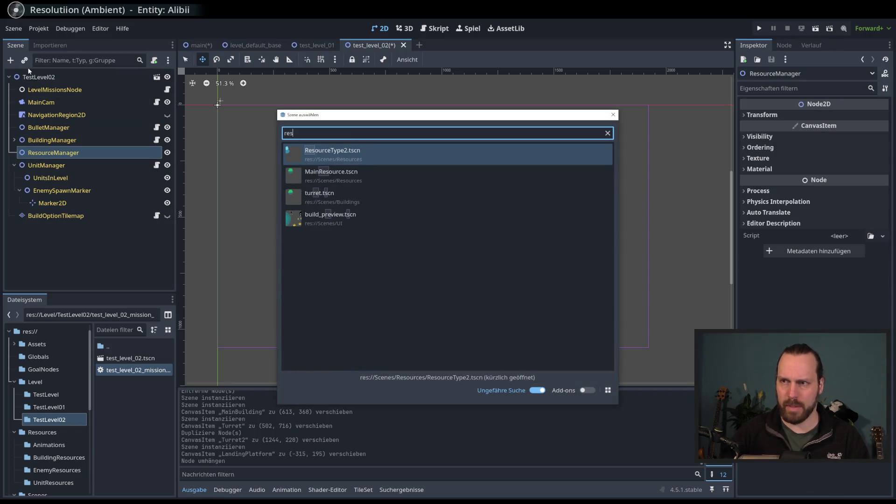
pyautogui.press('Down')
pyautogui.press('Down')
pyautogui.press('Down')
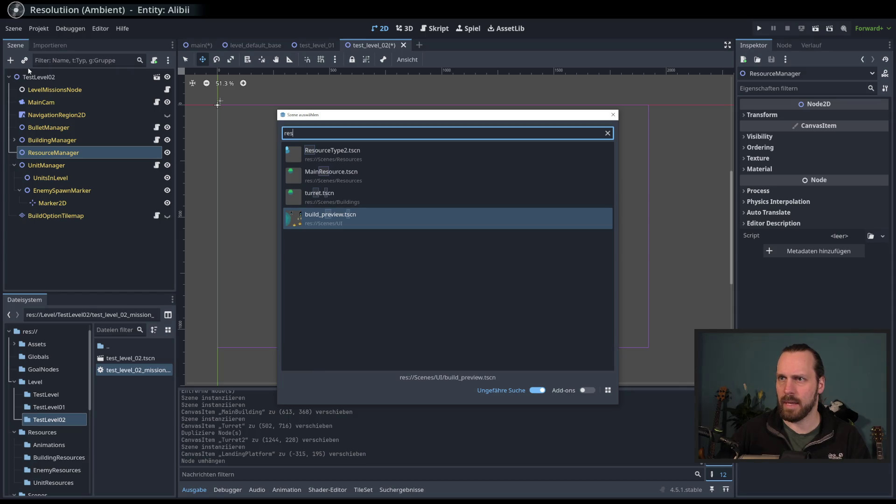
# Instance MainResource.tscn and duplicate it twice, placing copies in the lower middle.
pyautogui.press('Up')
pyautogui.press('Up')
pyautogui.press('Return')
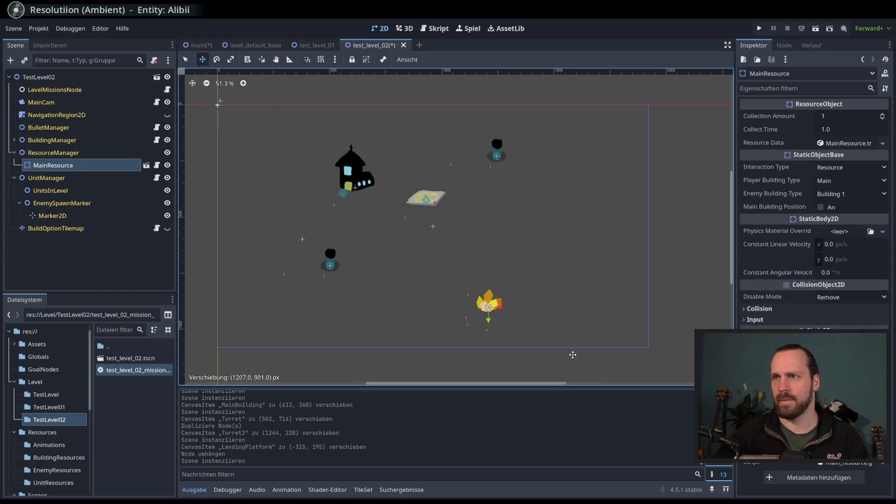
pyautogui.hotkey('ctrl', 'd')
pyautogui.moveTo(500, 291); pyautogui.dragTo(483, 330)
pyautogui.hotkey('ctrl', 'd')
# Instance ResourceType2 under ResourceManager and place it on the lower left.
pyautogui.click(46, 153)
pyautogui.click(25, 61)
pyautogui.write('reso')
pyautogui.press('Return')
pyautogui.moveTo(309, 173); pyautogui.dragTo(325, 187)
pyautogui.moveTo(346, 320); pyautogui.dragTo(345, 331)
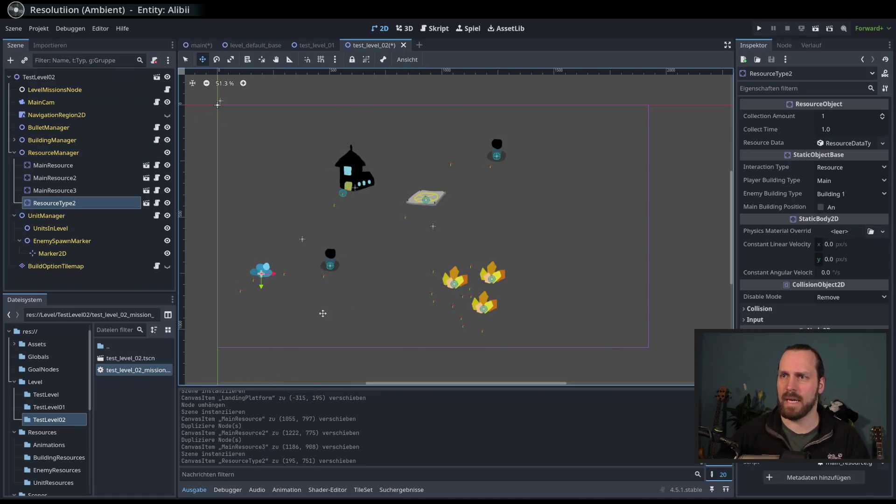
# Nudge MainResource2 further right and collapse the ResourceManager children.
pyautogui.click(78, 178)
pyautogui.moveTo(442, 245); pyautogui.dragTo(436, 247)
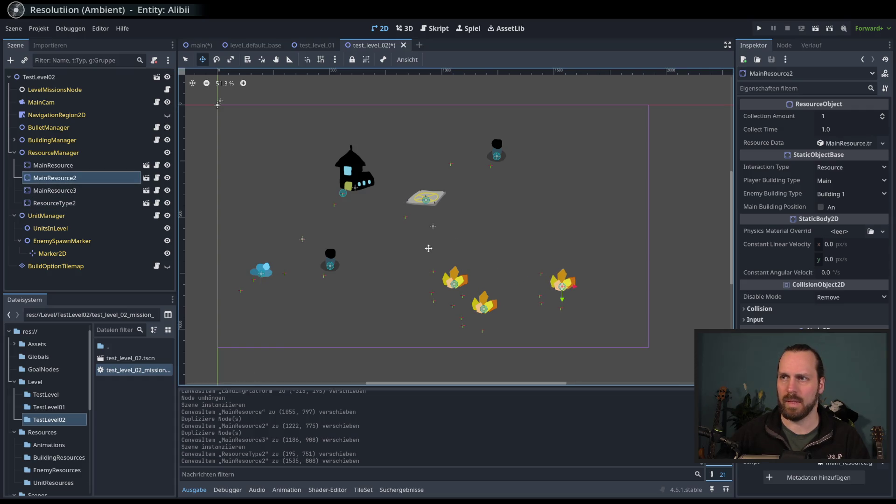
pyautogui.click(84, 202)
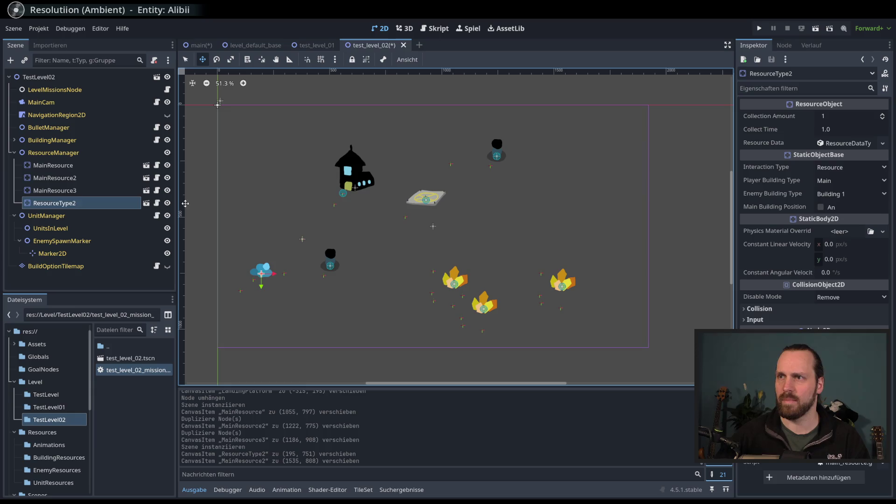
pyautogui.click(14, 152)
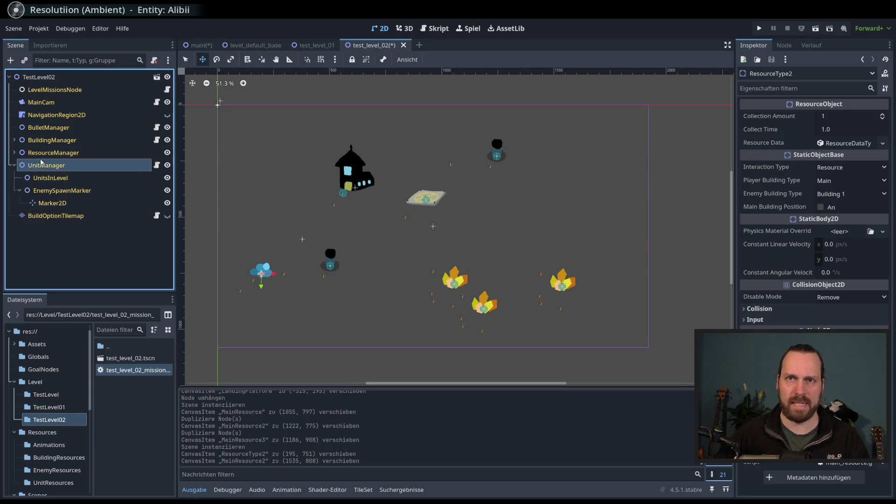
# Add two simple workers under UnitsInLevel beside the main building, removing an extra third copy.
pyautogui.click(44, 165)
pyautogui.click(47, 181)
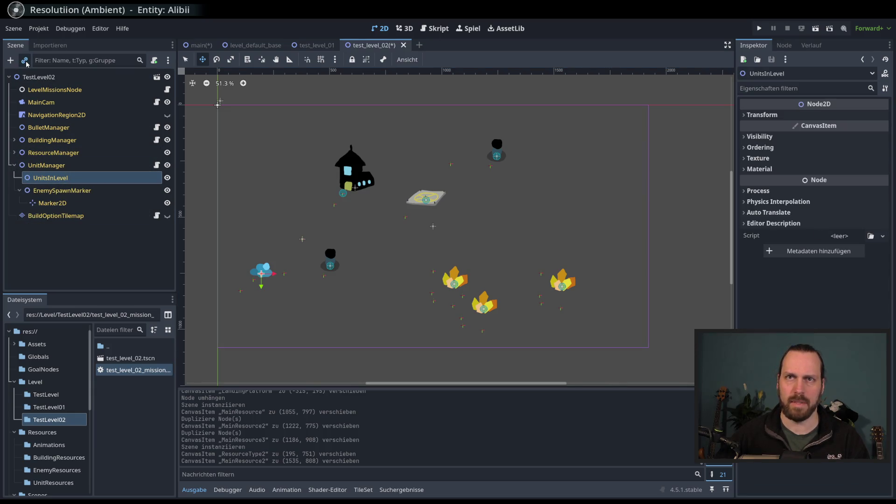
pyautogui.click(24, 60)
pyautogui.write('wo')
pyautogui.press('Return')
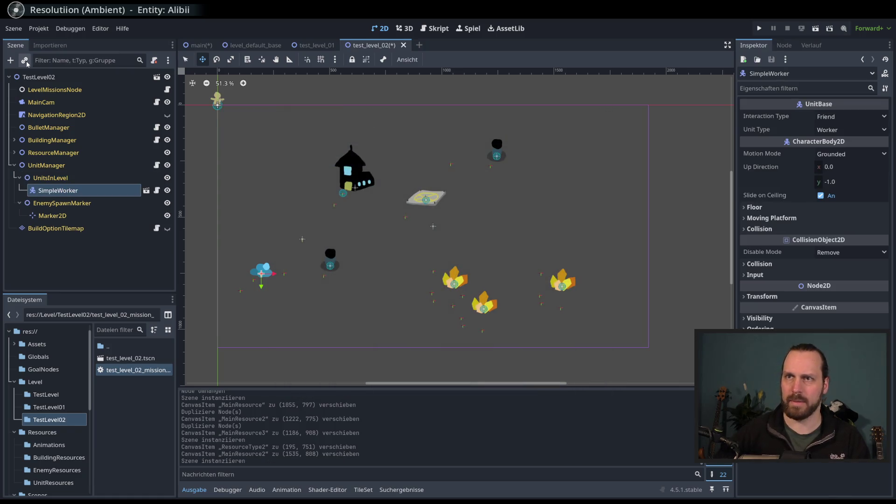
pyautogui.hotkey('ctrl', 'd')
pyautogui.moveTo(310, 198)
pyautogui.mouseDown()
pyautogui.moveTo(340, 214)
pyautogui.moveTo(306, 161)
pyautogui.mouseUp()
pyautogui.hotkey('ctrl', 'd')
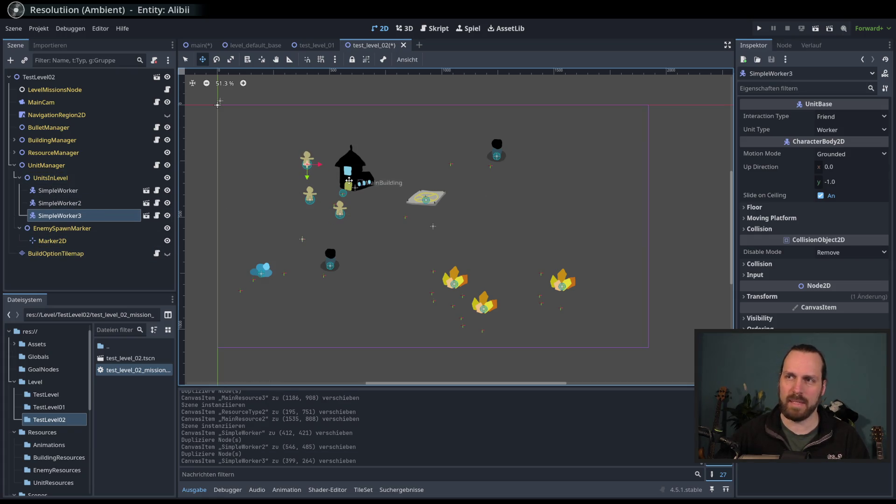
pyautogui.press('Delete')
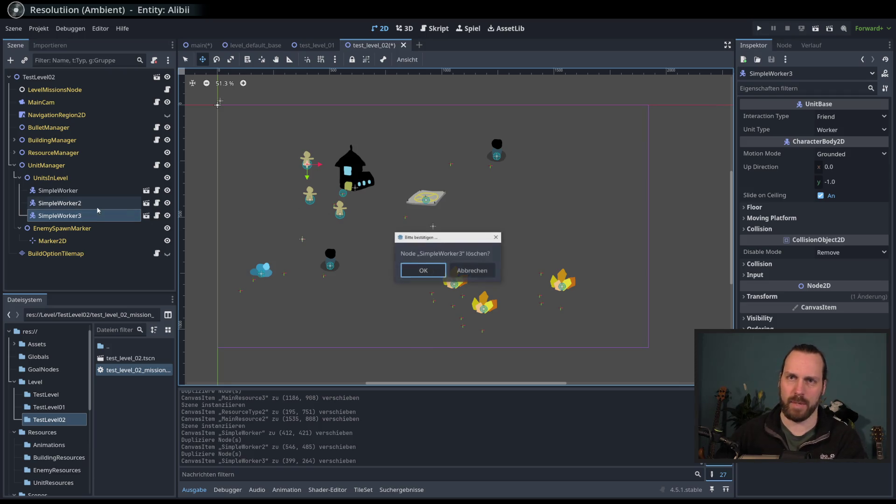
pyautogui.press('Return')
# Add three laser units right of the level centre via laser_unit.tscn and duplicates.
pyautogui.click(25, 61)
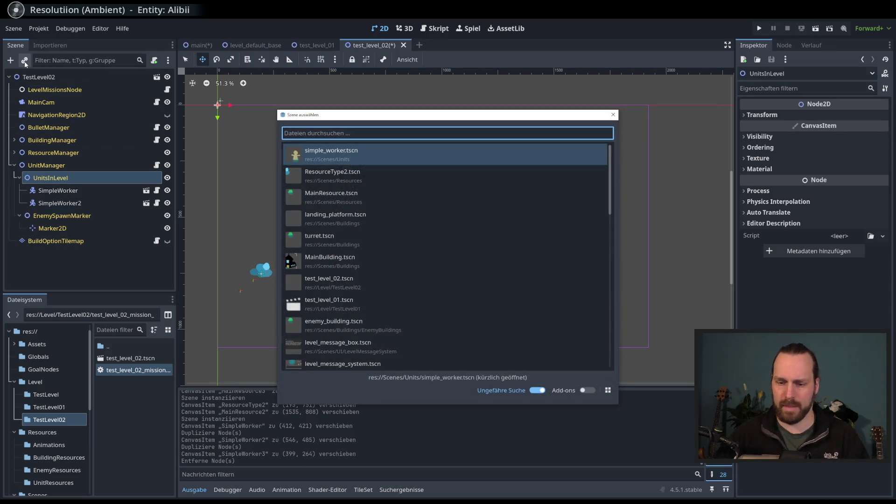
pyautogui.write('laser')
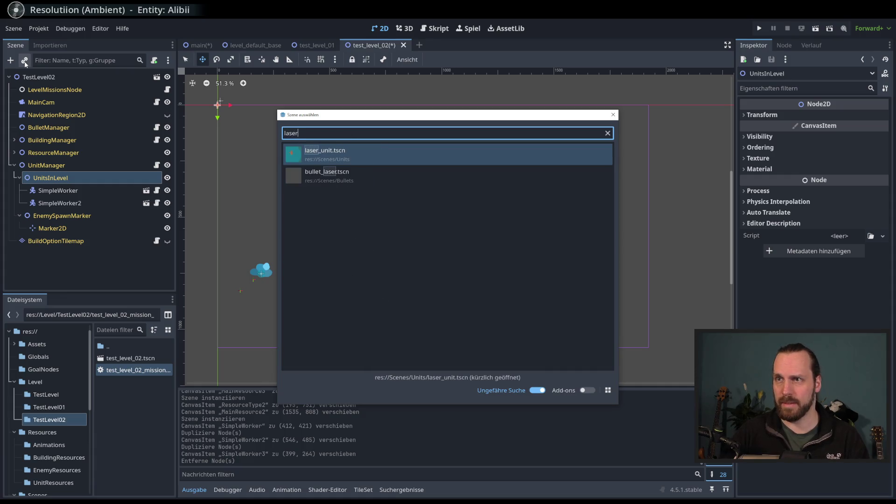
pyautogui.press('Return')
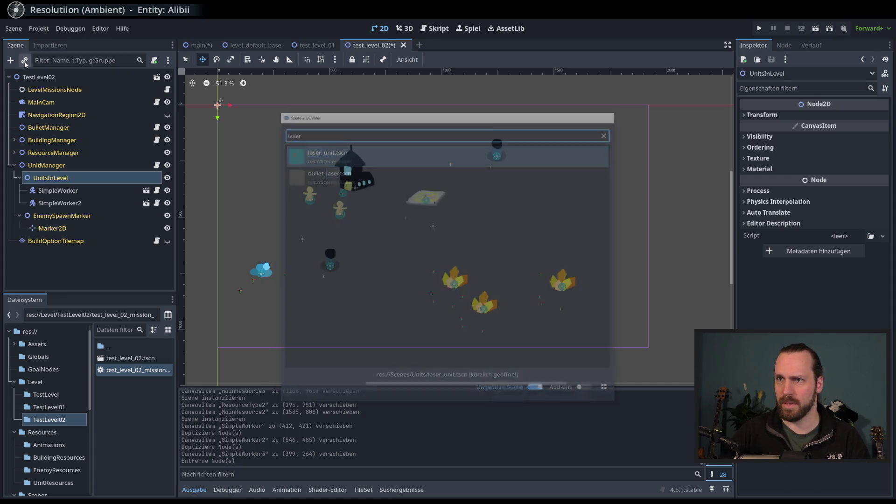
pyautogui.moveTo(309, 164)
pyautogui.mouseDown()
pyautogui.moveTo(407, 260)
pyautogui.moveTo(562, 249)
pyautogui.moveTo(582, 261)
pyautogui.moveTo(537, 261)
pyautogui.moveTo(532, 277)
pyautogui.mouseUp()
pyautogui.hotkey('ctrl', 'd')
pyautogui.hotkey('ctrl', 'd')
pyautogui.moveTo(527, 239); pyautogui.dragTo(468, 265)
# Save TestLevel02, switch to the main scene, and run the game with F5.
pyautogui.hotkey('ctrl', 's')
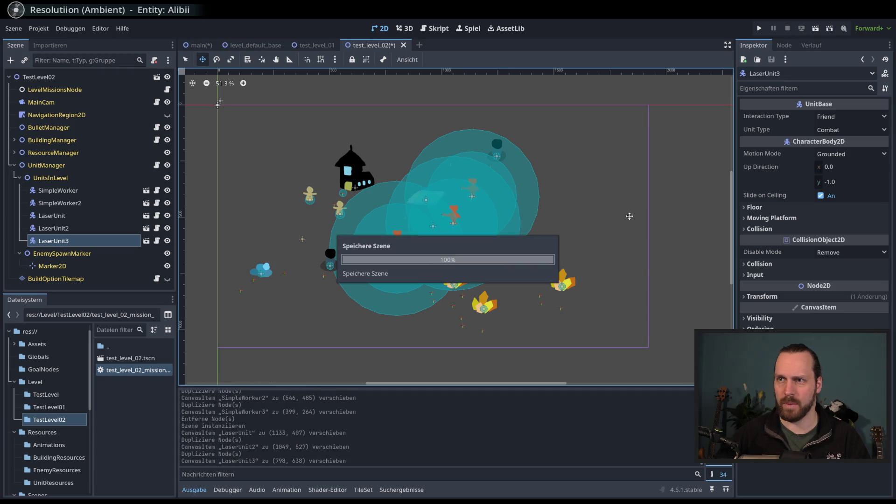
pyautogui.click(197, 46)
pyautogui.press('Up')
pyautogui.press('Up')
pyautogui.press('Down')
pyautogui.press('Down')
pyautogui.press('F5')
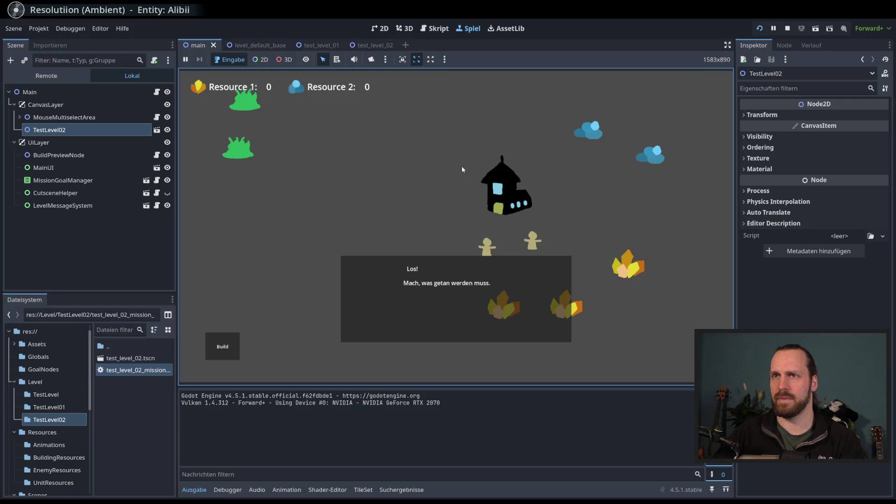
# Stop the game, open TestLevel02 in its own tab, then select its instance in Main.
pyautogui.press('F8')
pyautogui.click(74, 105)
pyautogui.click(73, 112)
pyautogui.click(157, 115)
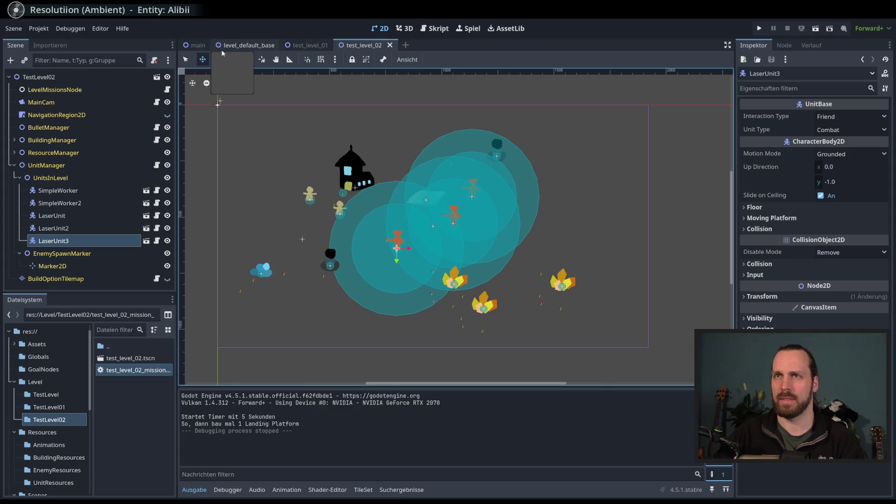
pyautogui.click(196, 44)
pyautogui.click(83, 101)
pyautogui.click(67, 115)
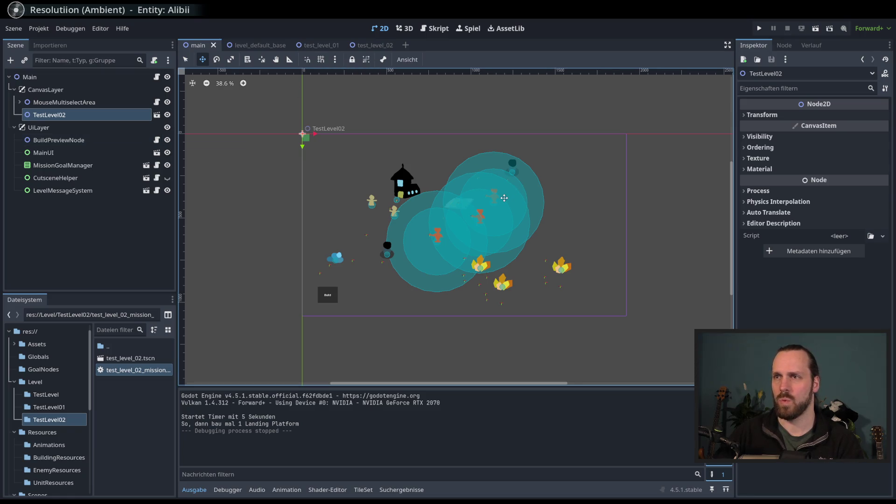
# Run the game, check which level loads under Main > CanvasLayer in the Remote tree, then stop.
pyautogui.press('F5')
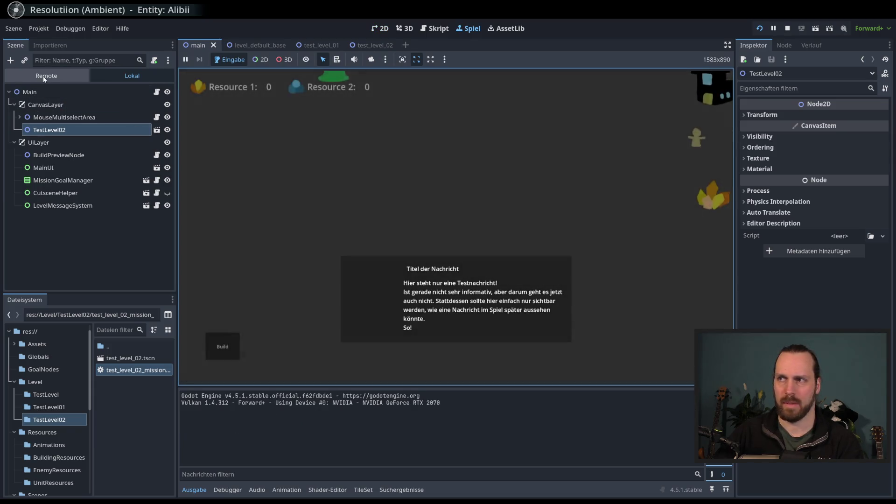
pyautogui.click(43, 76)
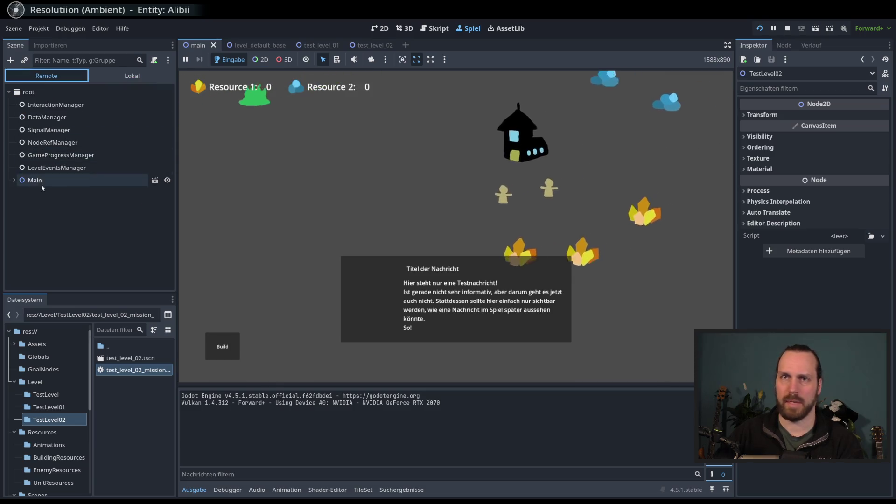
pyautogui.click(14, 180)
pyautogui.click(20, 205)
pyautogui.click(19, 205)
pyautogui.click(20, 193)
pyautogui.click(25, 218)
pyautogui.click(24, 218)
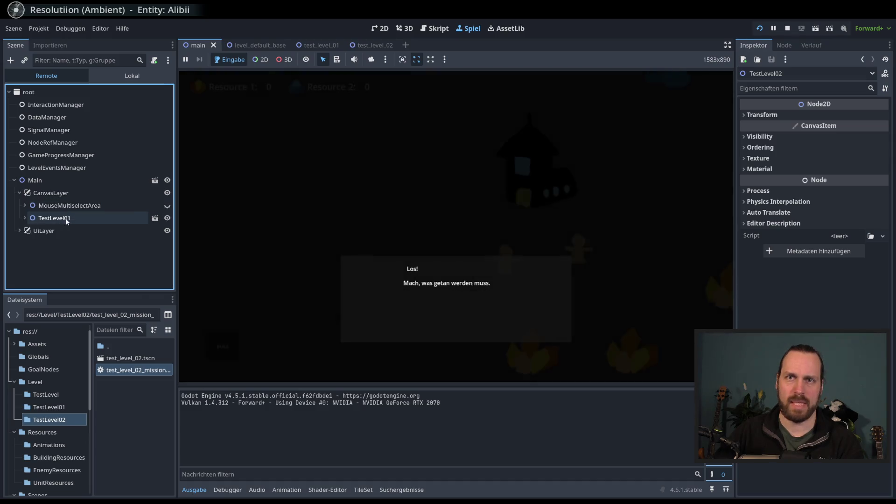
pyautogui.press('F8')
pyautogui.click(140, 117)
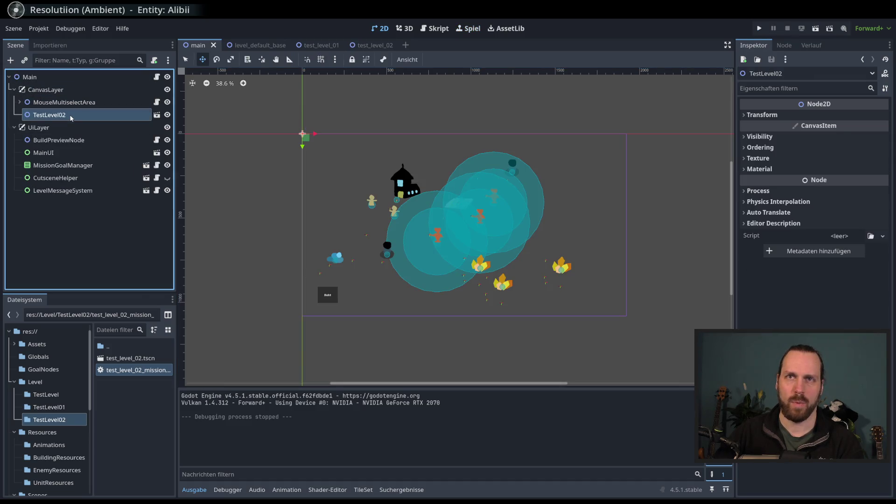
# Delete the old TestLevel02 node and instance test_level_02.tscn fresh under CanvasLayer.
pyautogui.press('Delete')
pyautogui.press('Return')
pyautogui.click(145, 89)
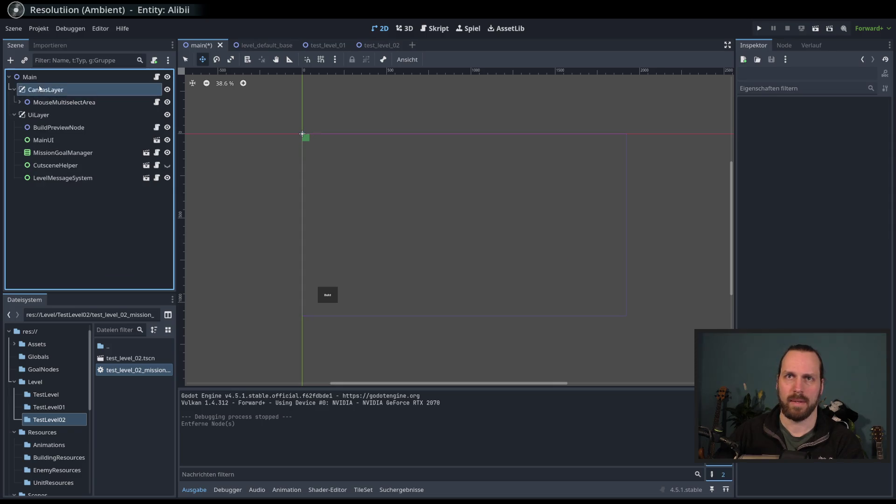
pyautogui.click(30, 62)
pyautogui.write('test_lev')
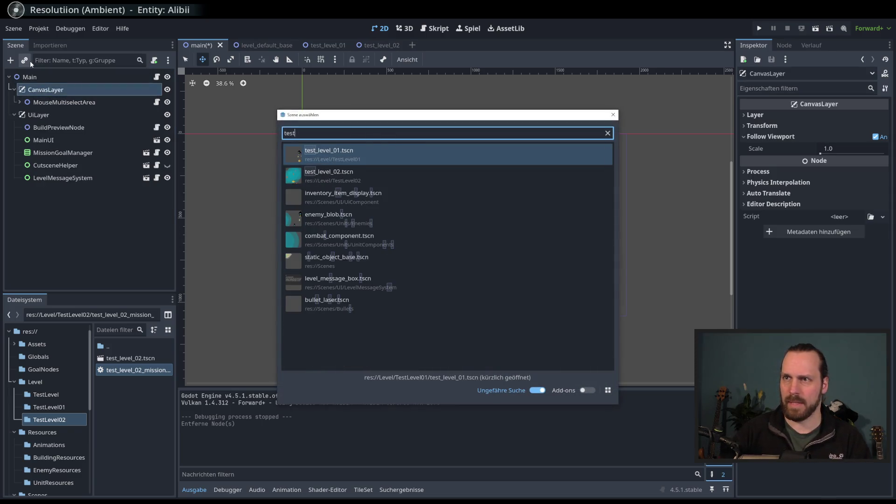
pyautogui.press('Down')
pyautogui.press('Return')
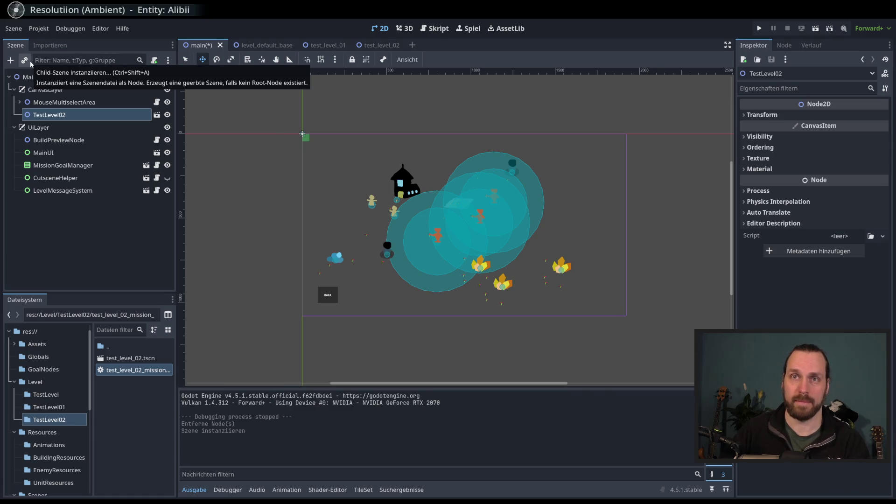
# Run the game, command the unit groups to play through to VICTORY, then stop.
pyautogui.press('F5')
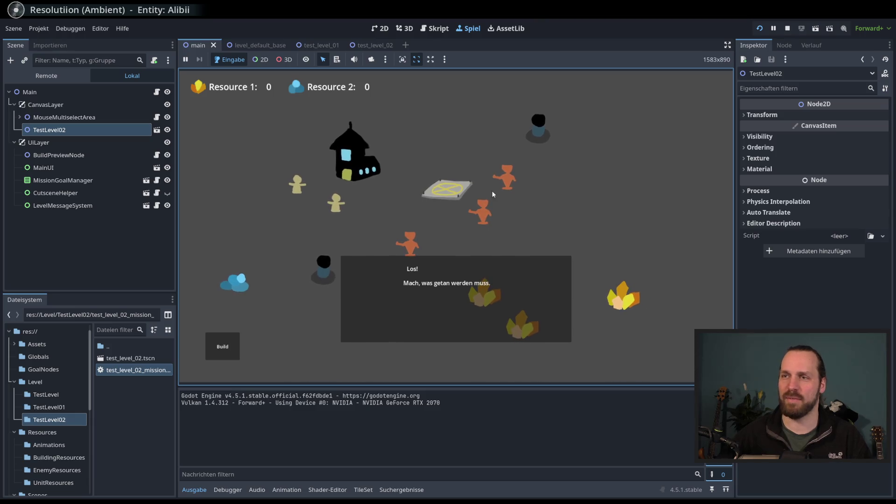
pyautogui.moveTo(359, 127); pyautogui.dragTo(581, 287)
pyautogui.moveTo(245, 177); pyautogui.dragTo(275, 190)
pyautogui.moveTo(269, 196); pyautogui.dragTo(183, 236)
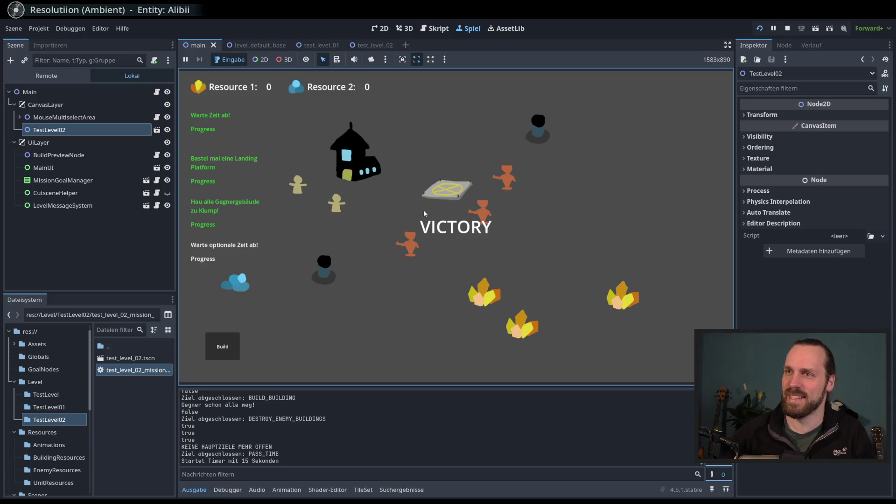
pyautogui.click(788, 29)
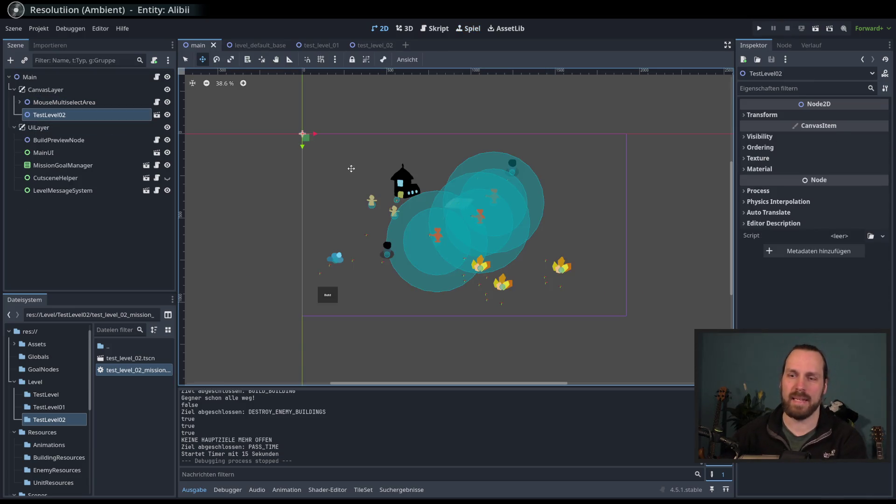
pyautogui.click(94, 102)
pyautogui.click(108, 115)
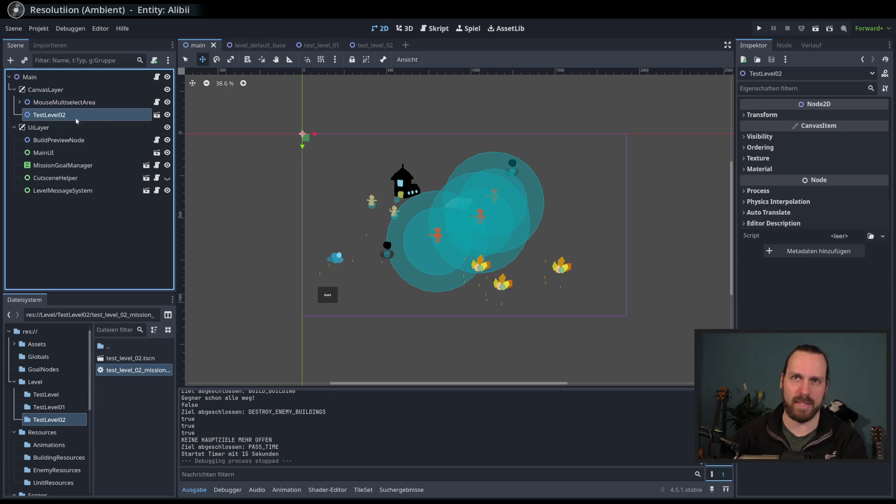
pyautogui.press('F5')
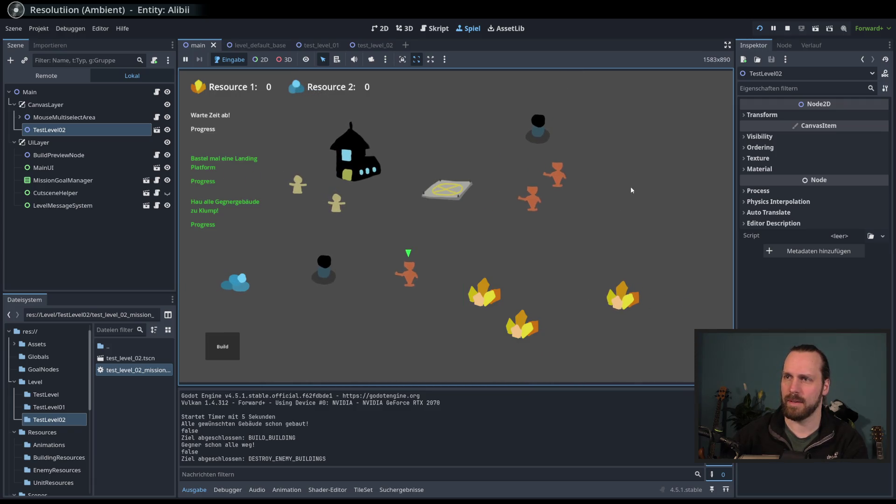
pyautogui.rightClick(631, 304)
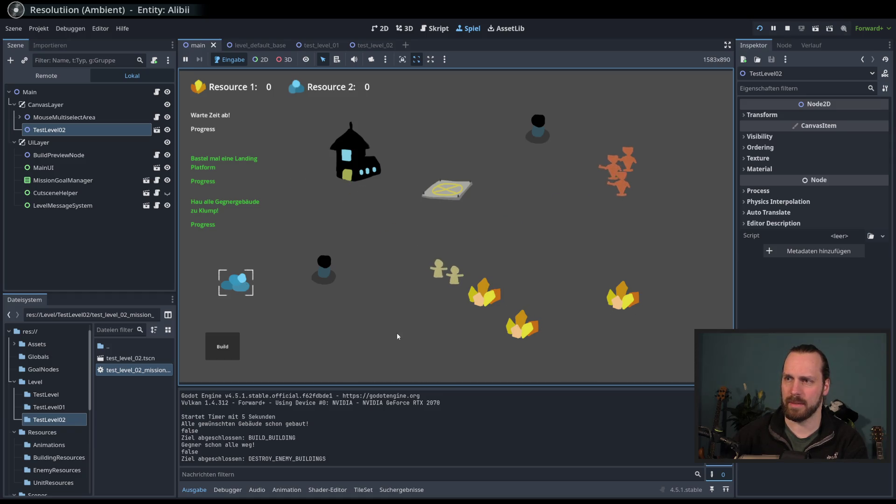
pyautogui.moveTo(535, 331); pyautogui.dragTo(441, 247)
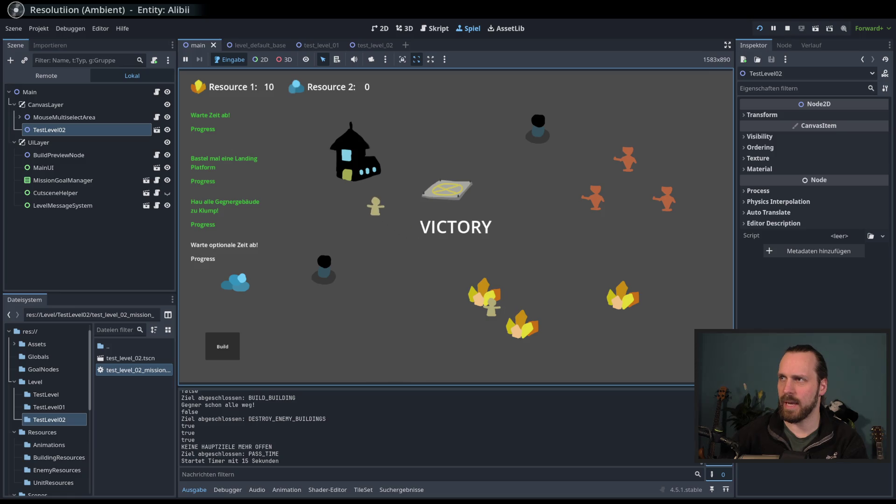
pyautogui.click(788, 28)
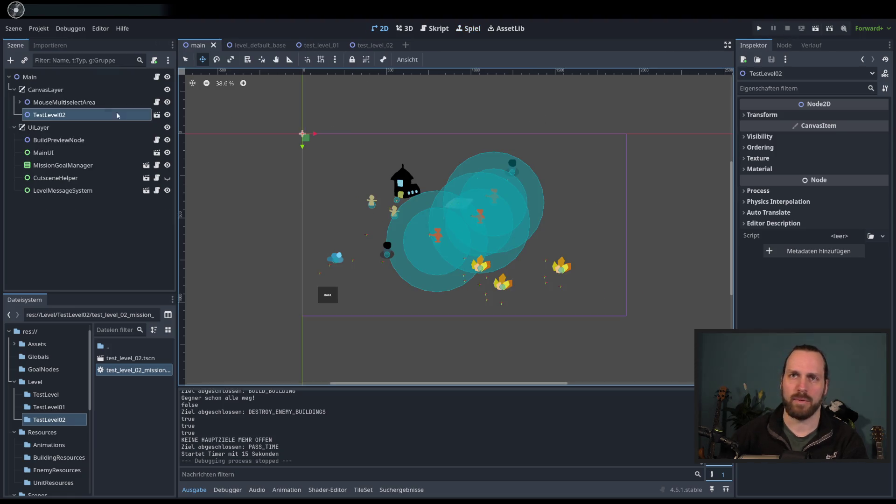
pyautogui.click(140, 102)
pyautogui.click(145, 116)
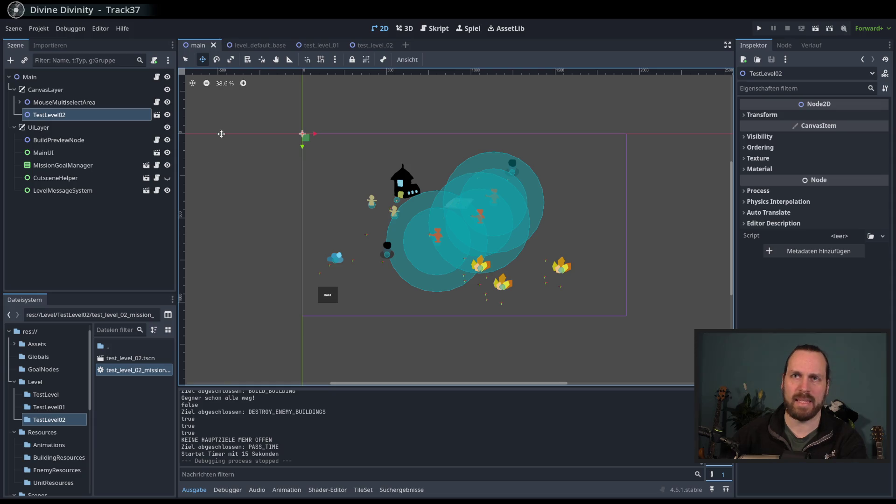
# Delete the TestLevel02 node from Main and select CanvasLayer as the parent.
pyautogui.press('Delete')
pyautogui.press('Return')
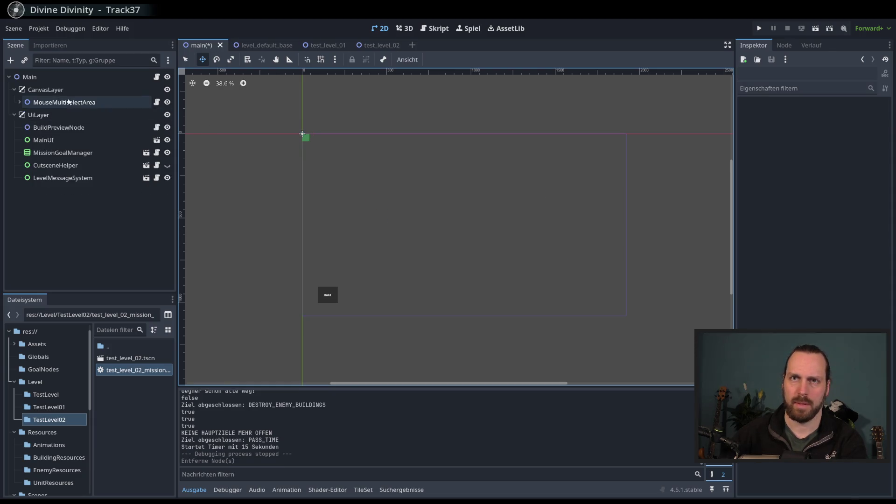
pyautogui.click(45, 89)
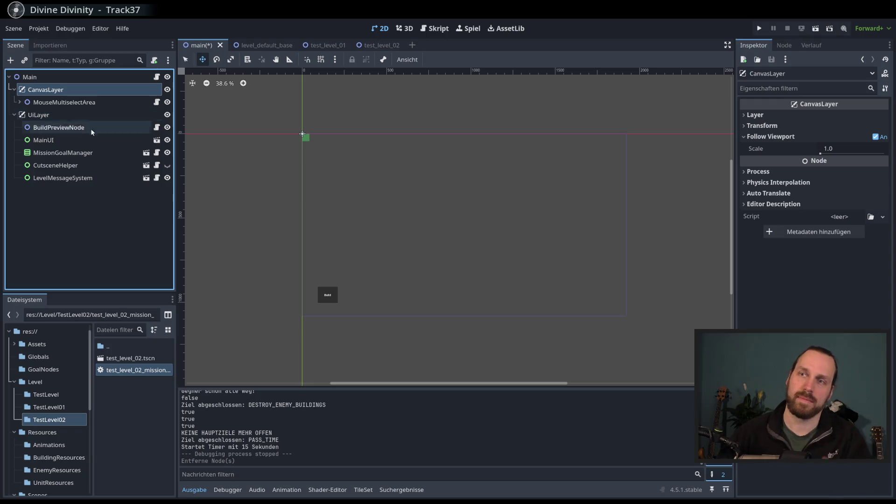
pyautogui.scroll(-1, 387, 208)
pyautogui.scroll(3, 387, 207)
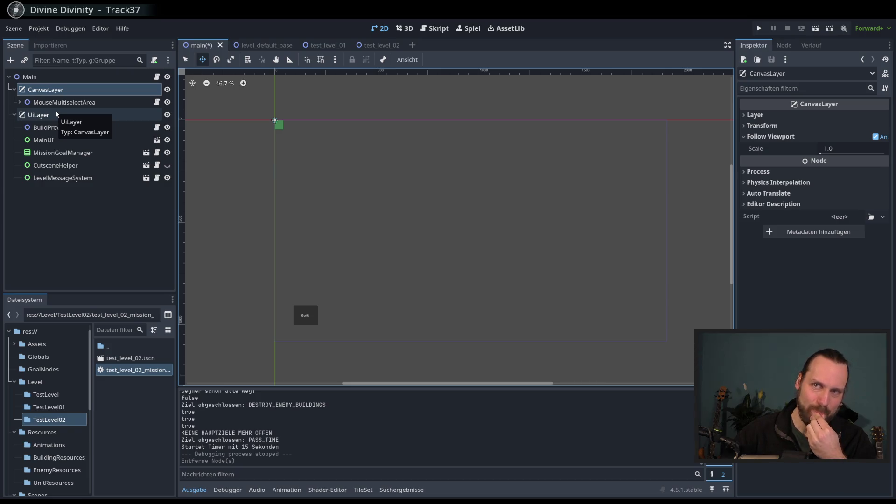
# Look over the TestLevel01 scene in its tab to confirm its layout.
pyautogui.click(327, 45)
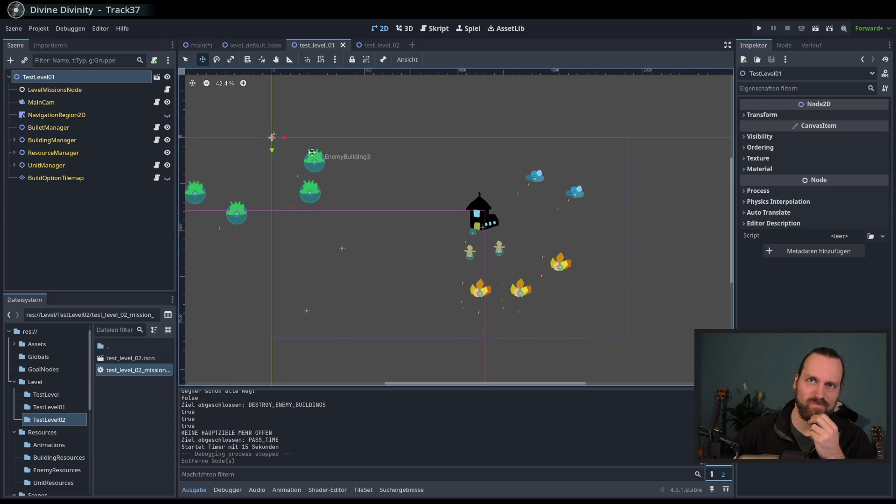
pyautogui.click(198, 44)
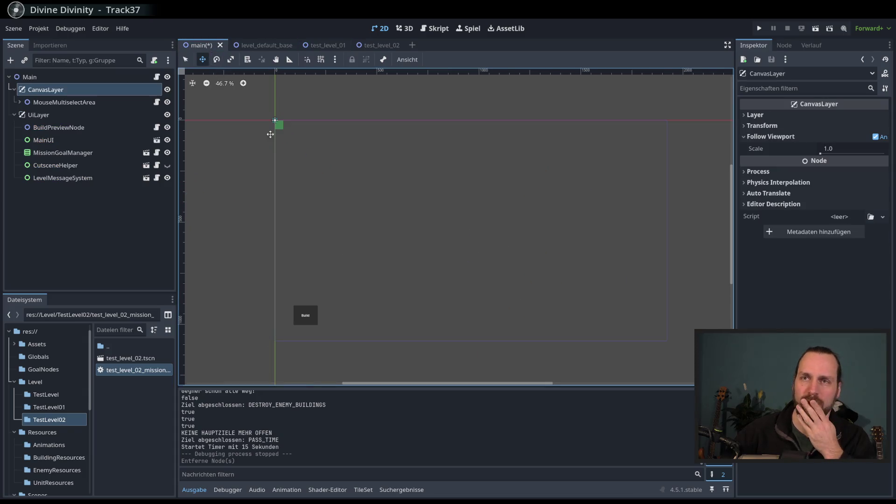
pyautogui.click(327, 46)
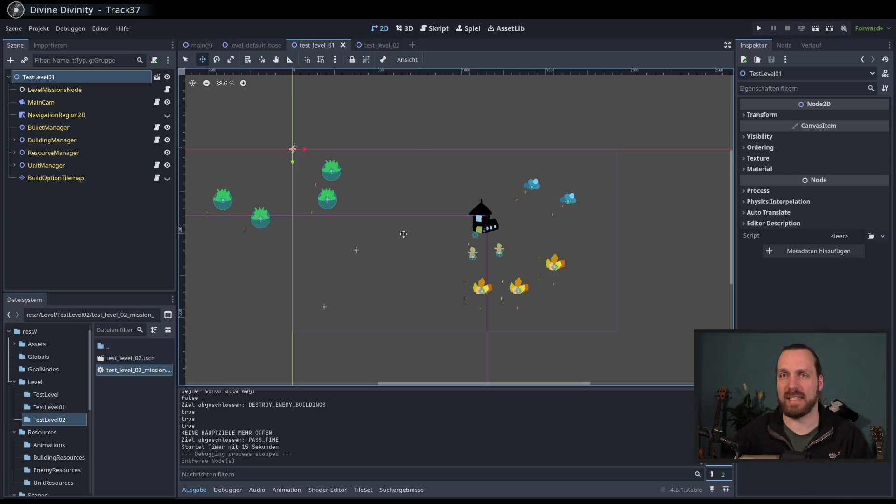
pyautogui.moveTo(397, 221); pyautogui.dragTo(389, 214)
pyautogui.scroll(1, 389, 213)
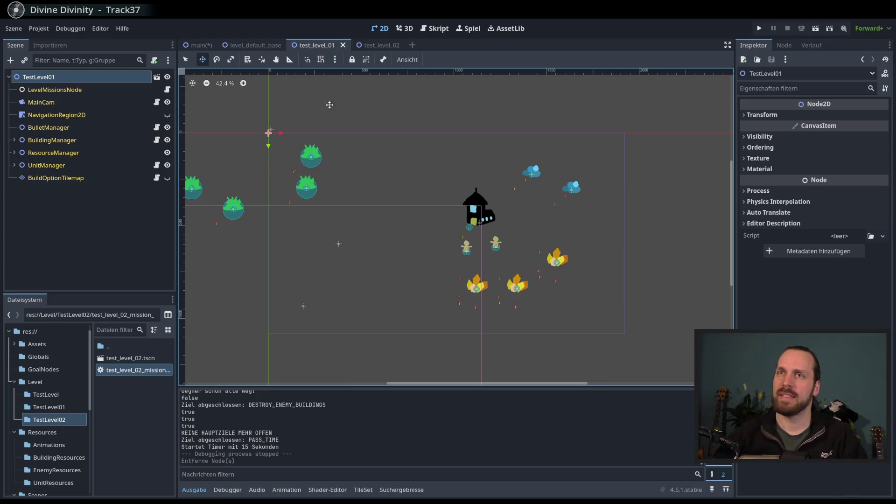
# Back in Main, save and instance test_level_01.tscn under CanvasLayer.
pyautogui.moveTo(199, 49)
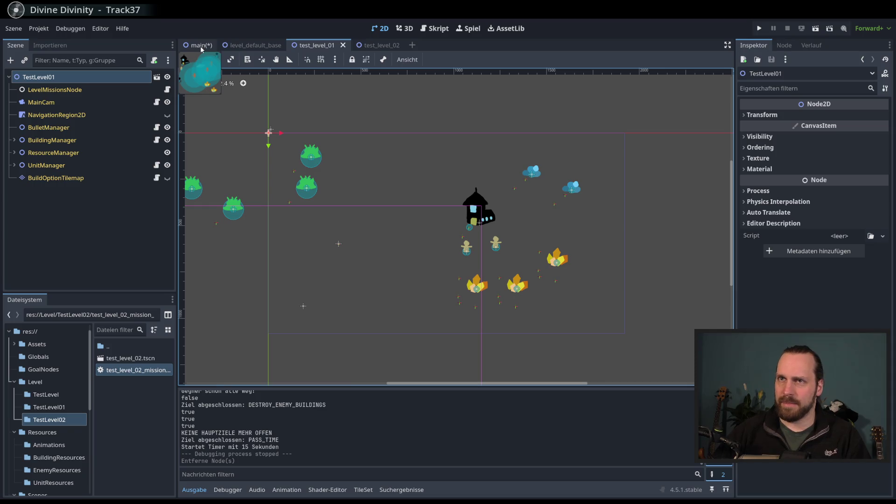
pyautogui.click(200, 49)
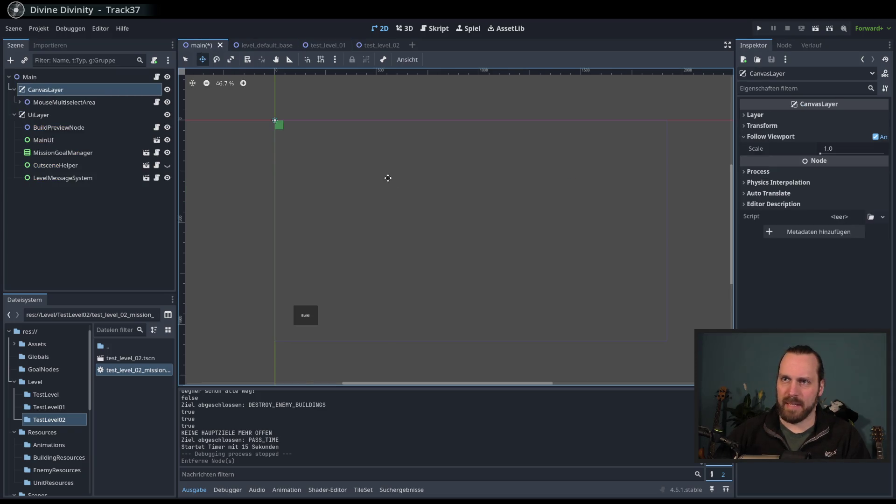
pyautogui.hotkey('ctrl', 's')
pyautogui.hotkey('ctrl', 'shift', 'o')
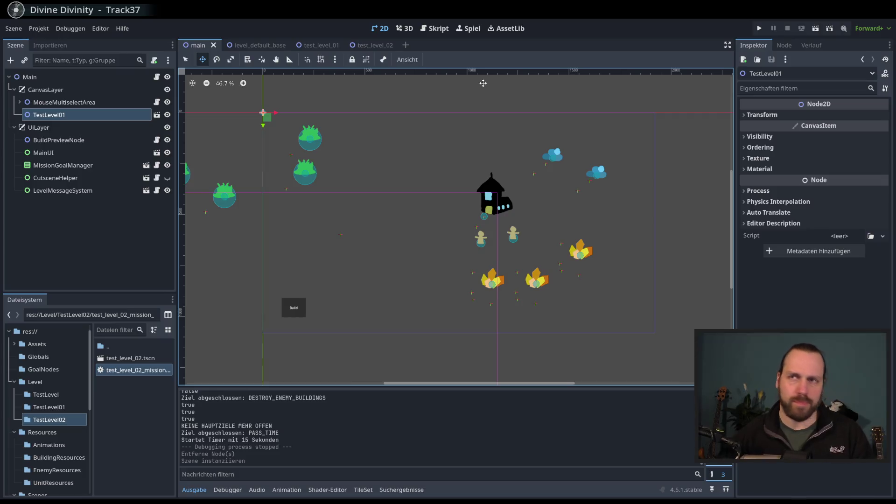
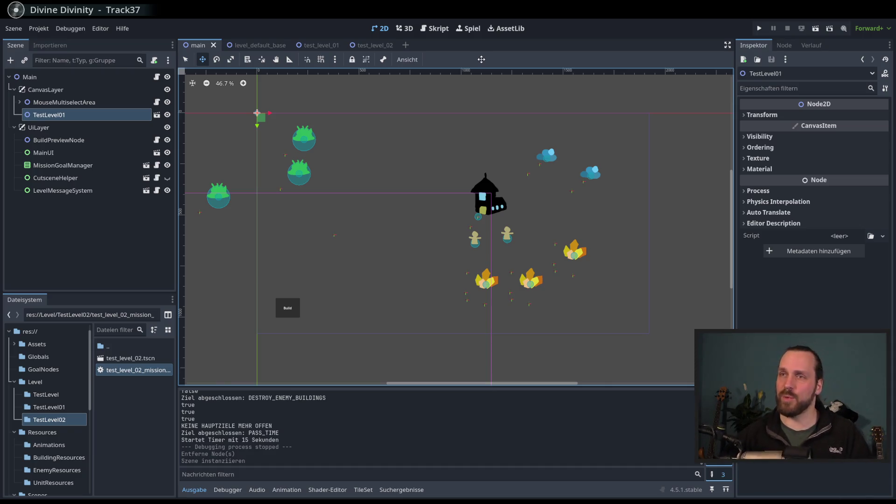
# Create a new scene with a user-interface Control node as its root.
pyautogui.click(100, 154)
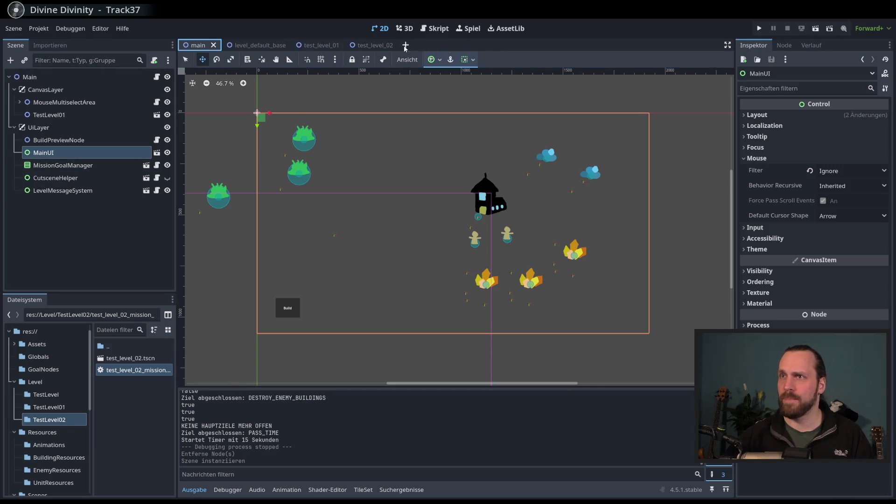
pyautogui.hotkey('ctrl', 'n')
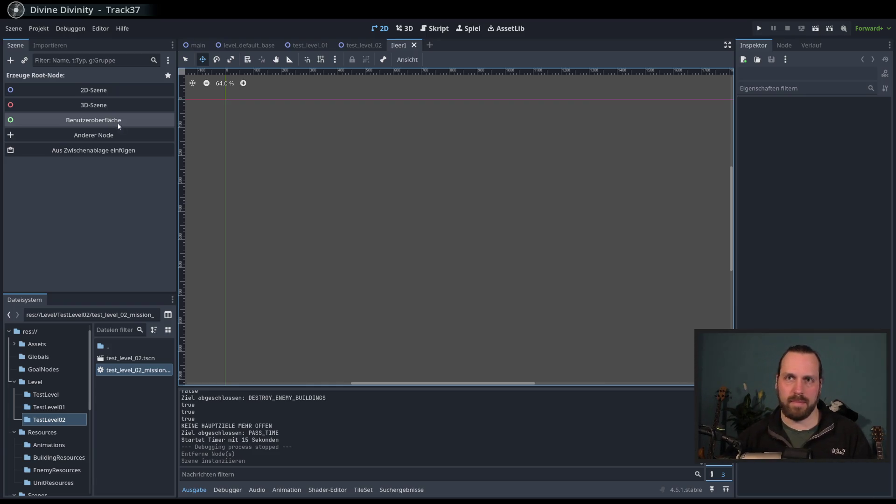
pyautogui.click(79, 125)
pyautogui.hscroll(-3, 394, 194)
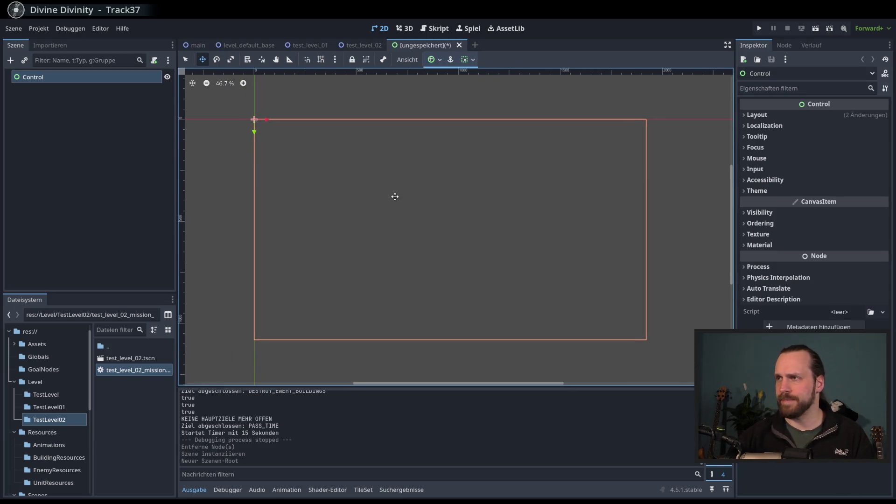
pyautogui.hscroll(1, 440, 184)
pyautogui.scroll(1, 430, 190)
pyautogui.scroll(-2, 432, 188)
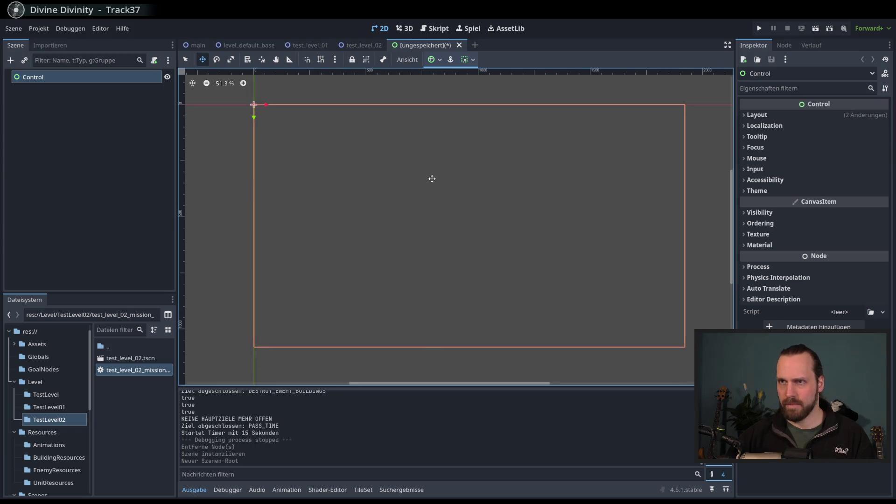
pyautogui.hscroll(-1, 430, 177)
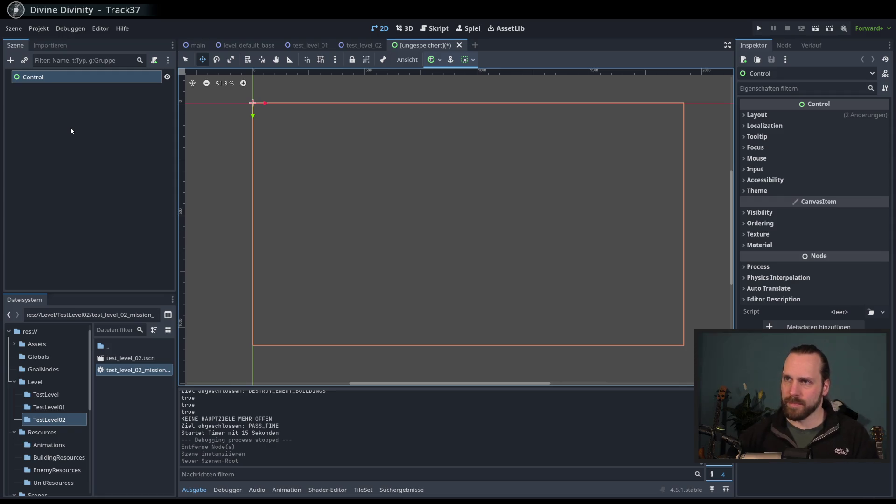
pyautogui.hscroll(1, 400, 180)
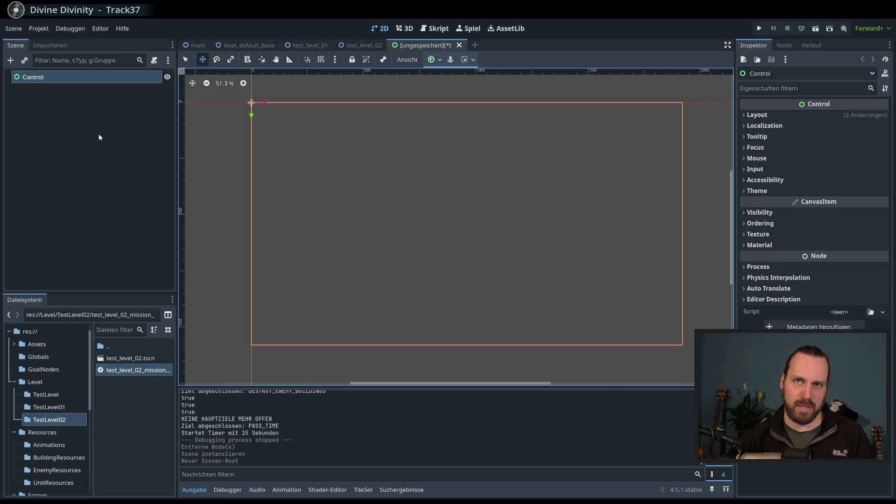
# Select the Control root node and begin renaming it.
pyautogui.click(39, 85)
pyautogui.click(33, 77)
pyautogui.press('F2')
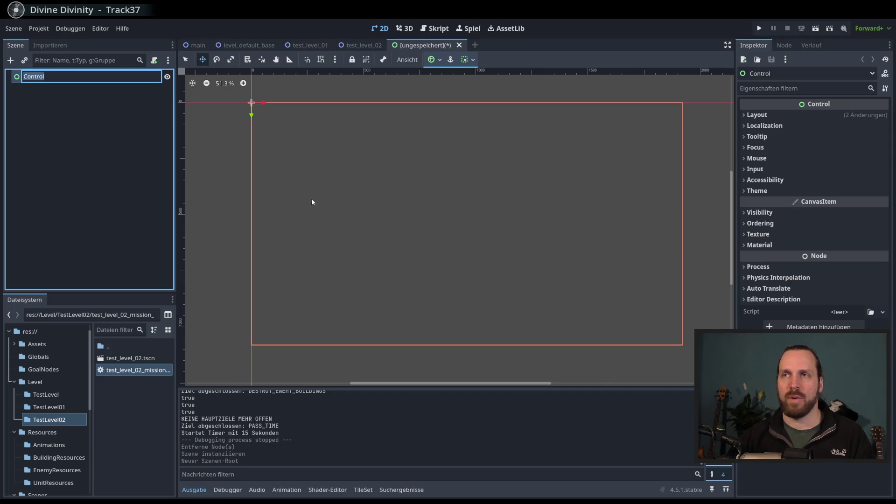
# Rename the Control root node to LevelSelectionScreen.
pyautogui.click(42, 106)
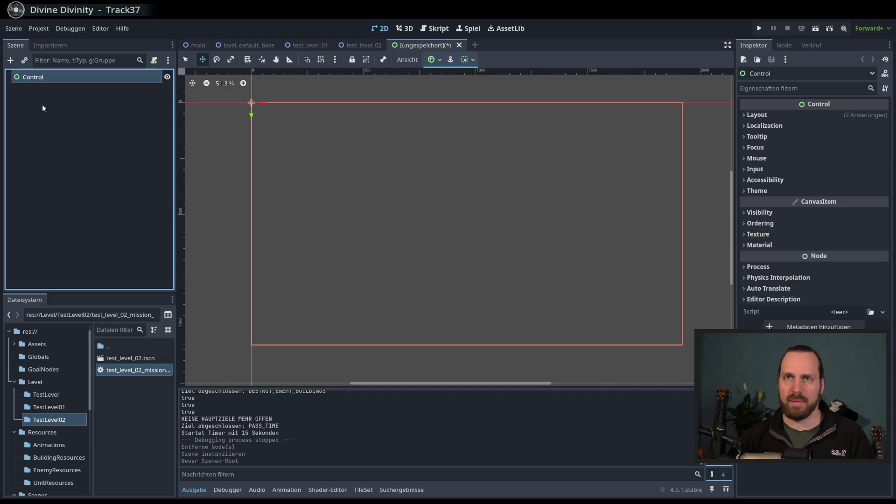
pyautogui.click(35, 81)
pyautogui.hotkey('ctrl', 'a')
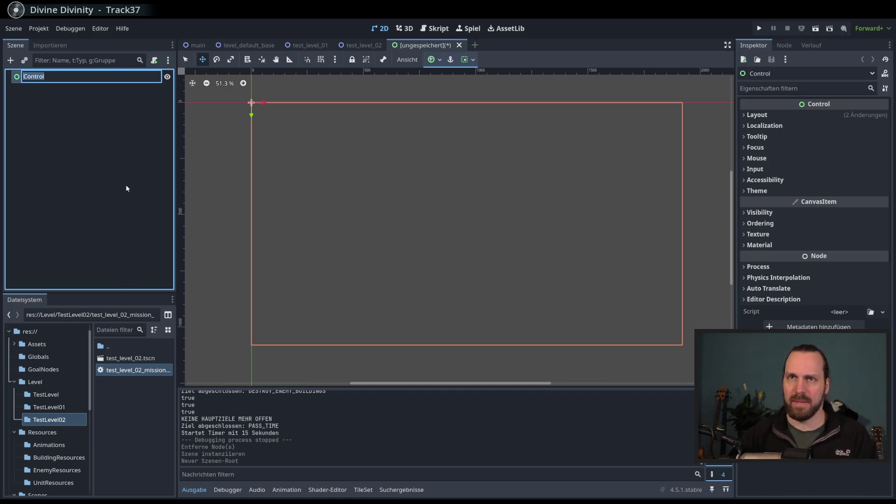
pyautogui.write('Level')
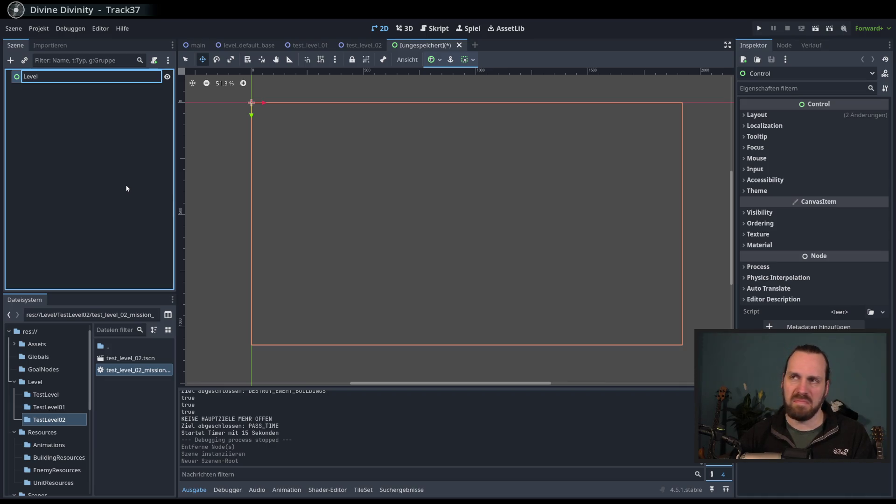
pyautogui.write('Sele')
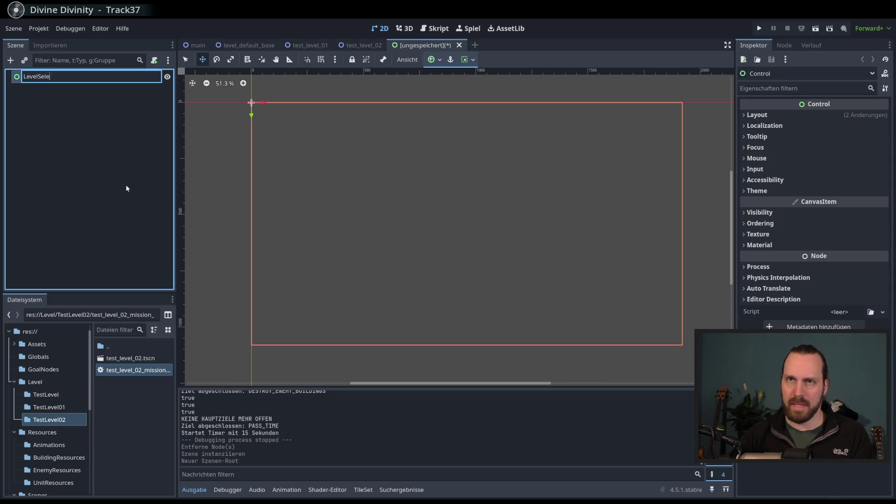
pyautogui.write('ctionScreen')
pyautogui.press('Return')
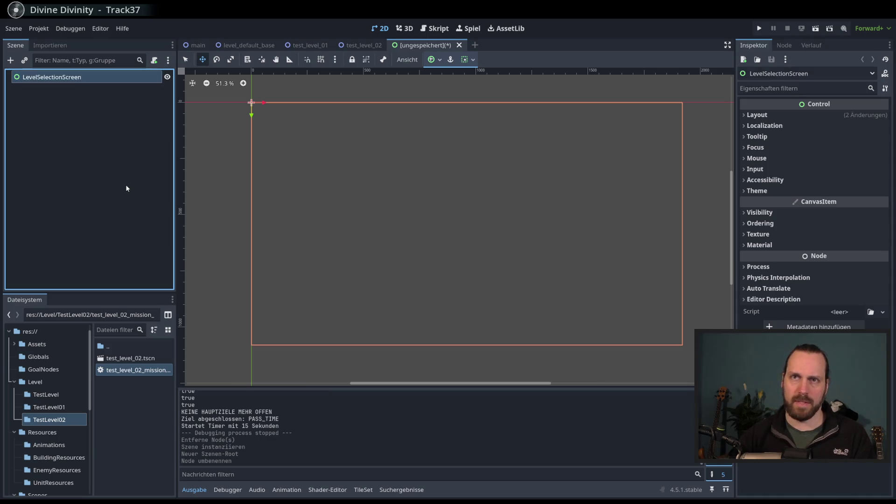
# Save the scene as level_selection_screen.tscn inside a new res://MenuScenes folder.
pyautogui.hotkey('ctrl', 's')
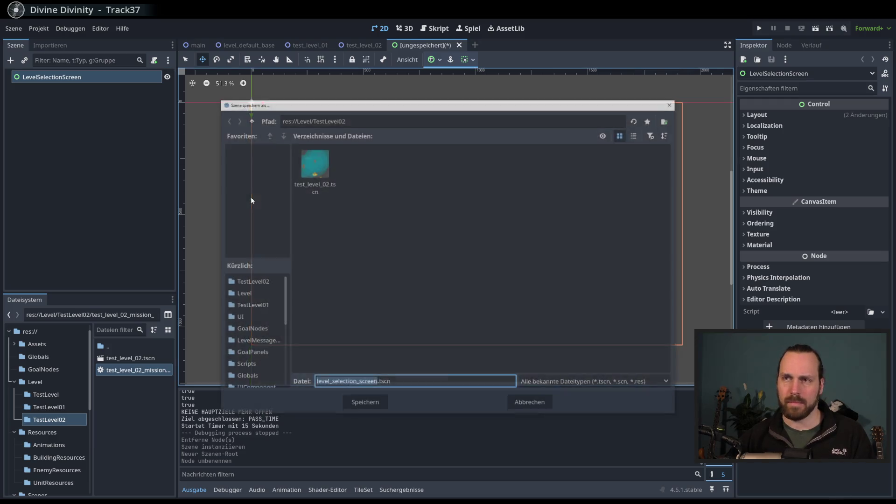
pyautogui.click(249, 120)
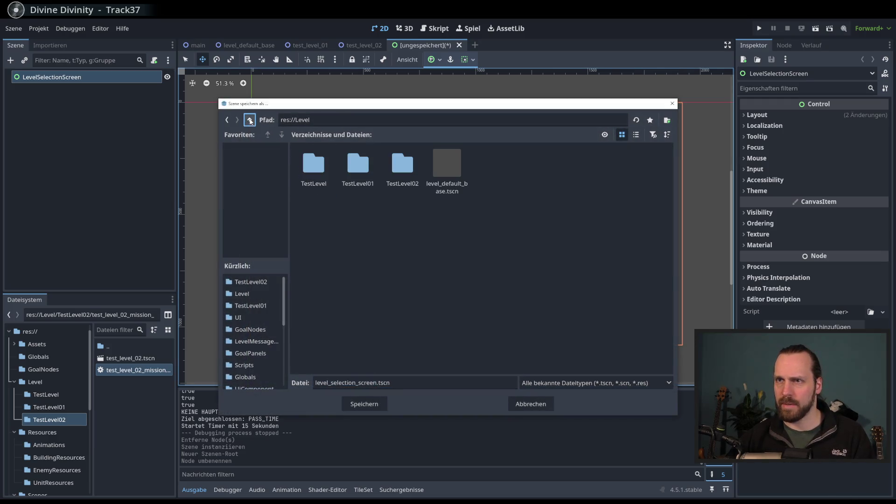
pyautogui.click(250, 120)
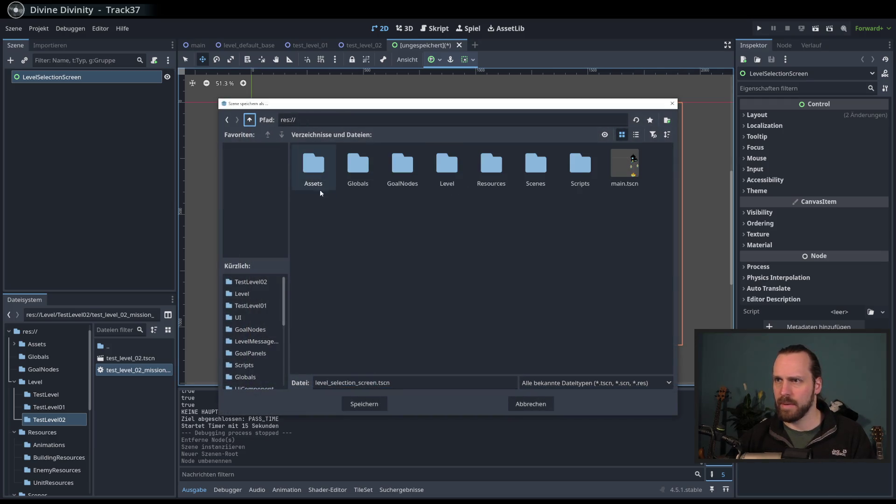
pyautogui.click(493, 228)
pyautogui.rightClick(440, 236)
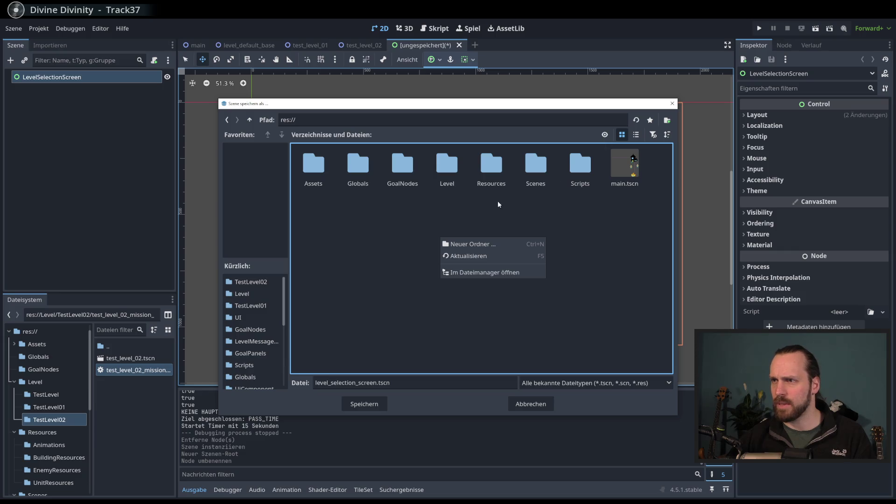
pyautogui.click(495, 244)
pyautogui.write('MenuScen')
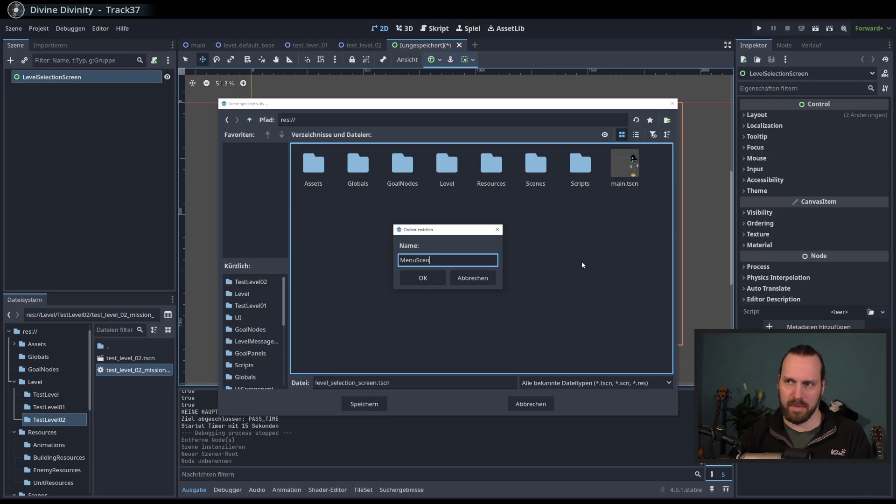
pyautogui.write('es')
pyautogui.press('Return')
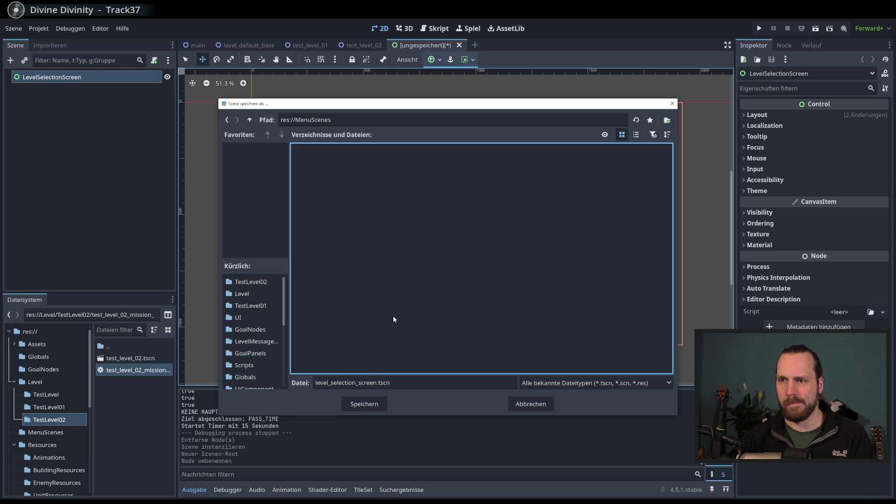
pyautogui.click(369, 408)
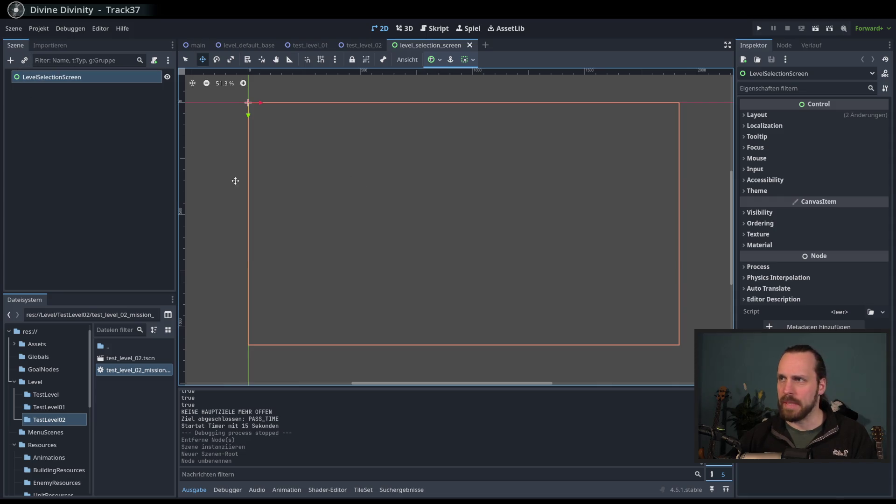
# Add a ColorRect child under LevelSelectionScreen anchored to Full Rect.
pyautogui.click(11, 62)
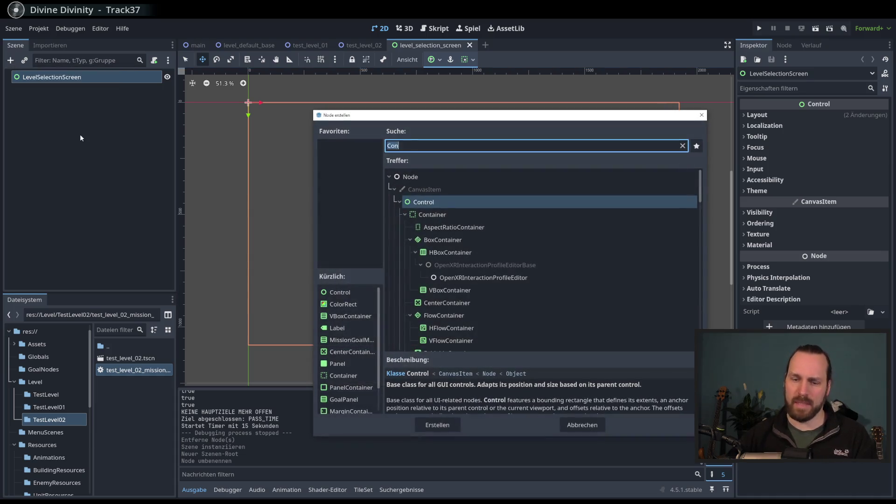
pyautogui.write('color')
pyautogui.press('Return')
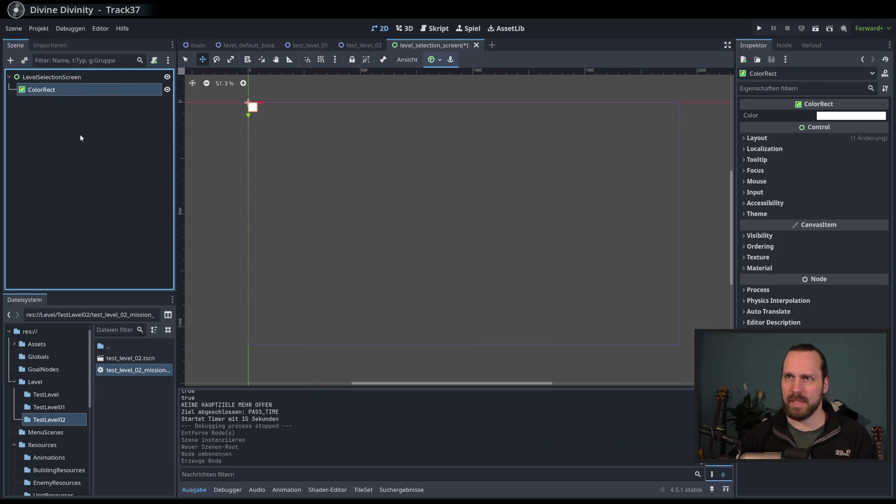
pyautogui.click(435, 59)
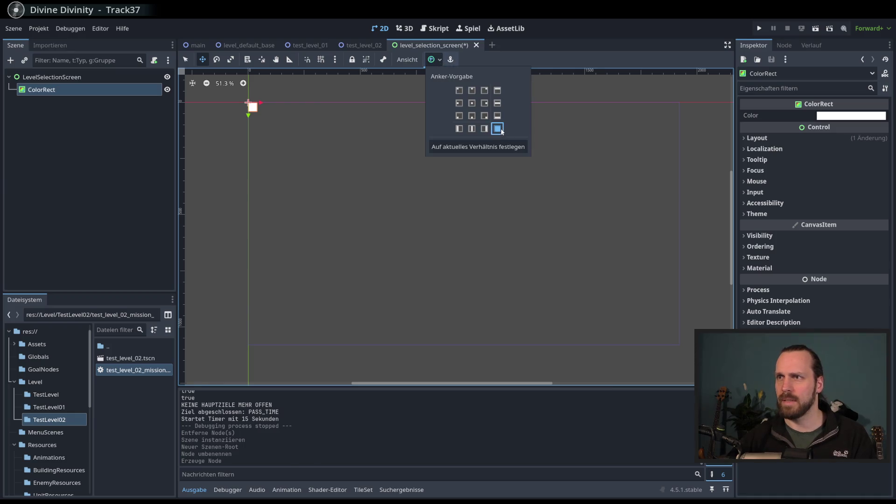
pyautogui.click(498, 128)
# Set the ColorRect's colour to dark green.
pyautogui.click(851, 115)
pyautogui.click(884, 230)
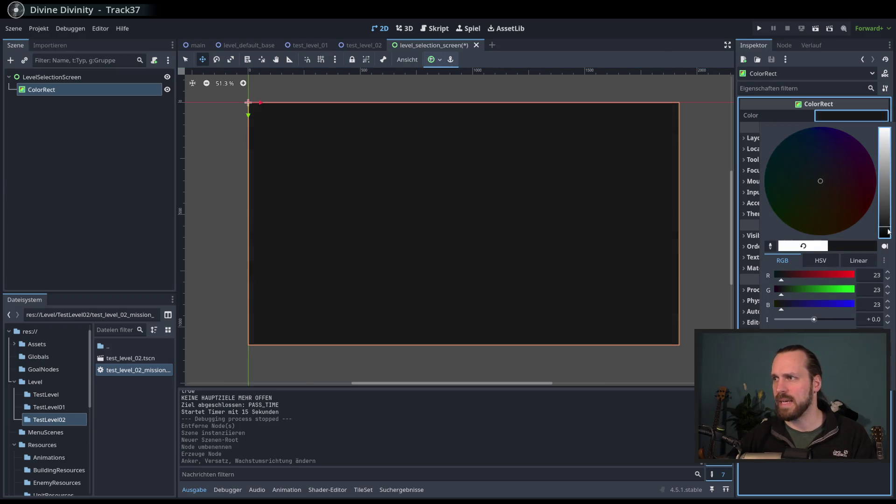
pyautogui.moveTo(778, 278); pyautogui.dragTo(786, 281)
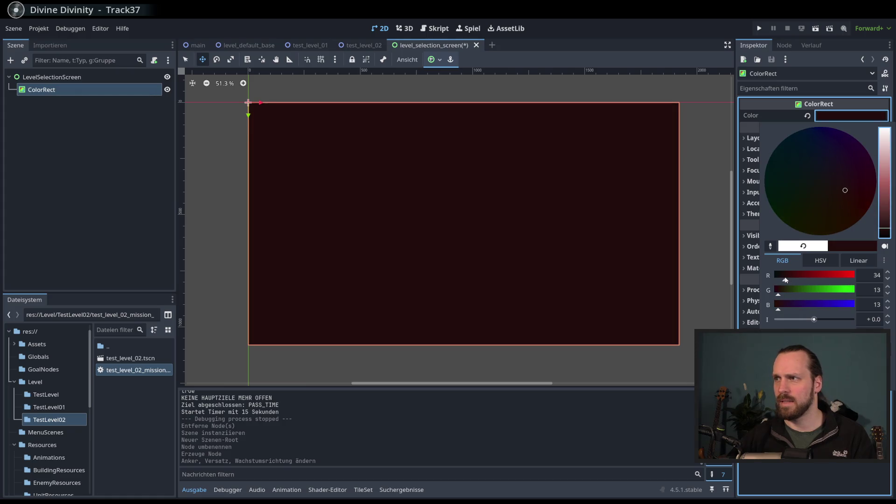
pyautogui.moveTo(831, 198)
pyautogui.mouseDown()
pyautogui.moveTo(824, 215)
pyautogui.moveTo(821, 201)
pyautogui.moveTo(799, 194)
pyautogui.moveTo(822, 155)
pyautogui.moveTo(816, 202)
pyautogui.mouseUp()
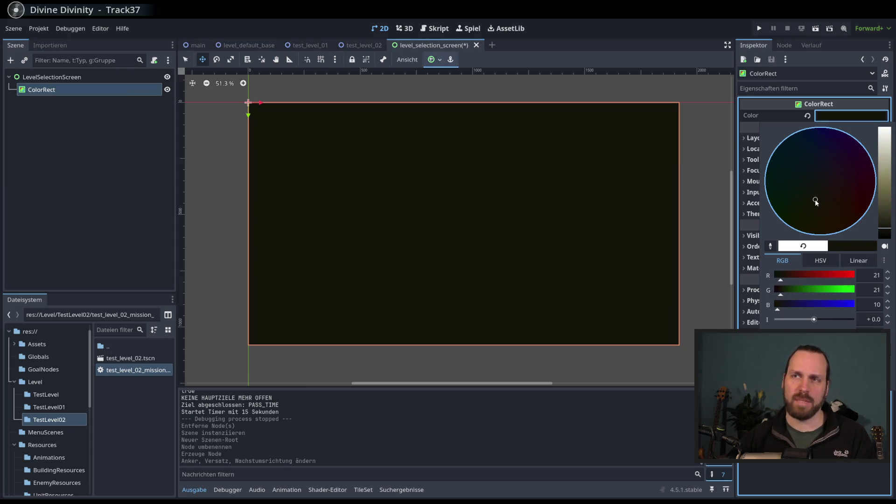
pyautogui.click(47, 93)
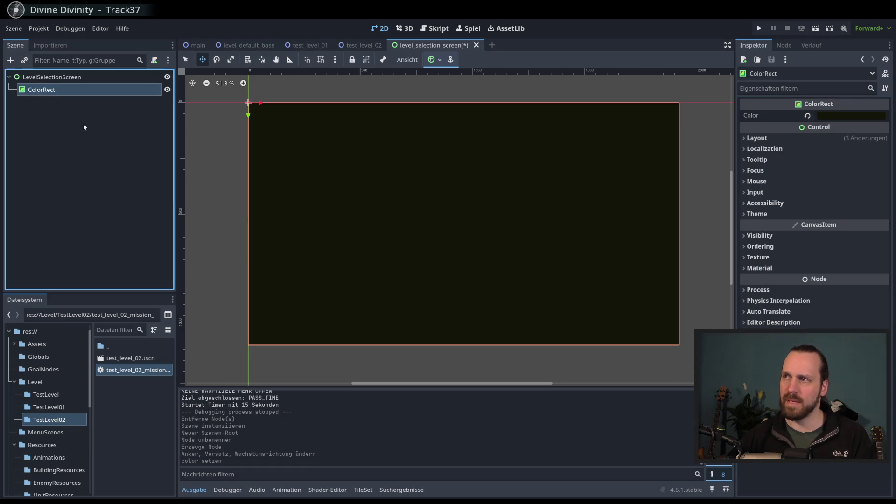
# Change the ColorRect's node type to TextureRect.
pyautogui.rightClick(76, 89)
pyautogui.click(136, 214)
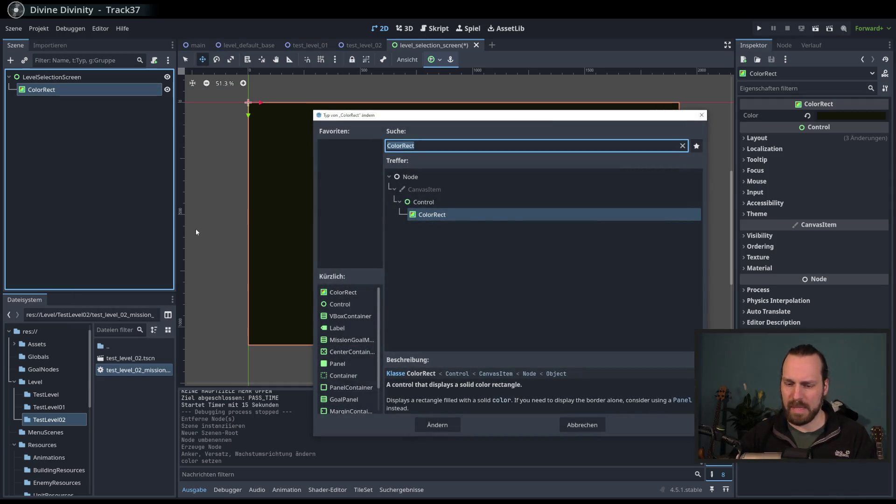
pyautogui.write('texture')
pyautogui.press('Return')
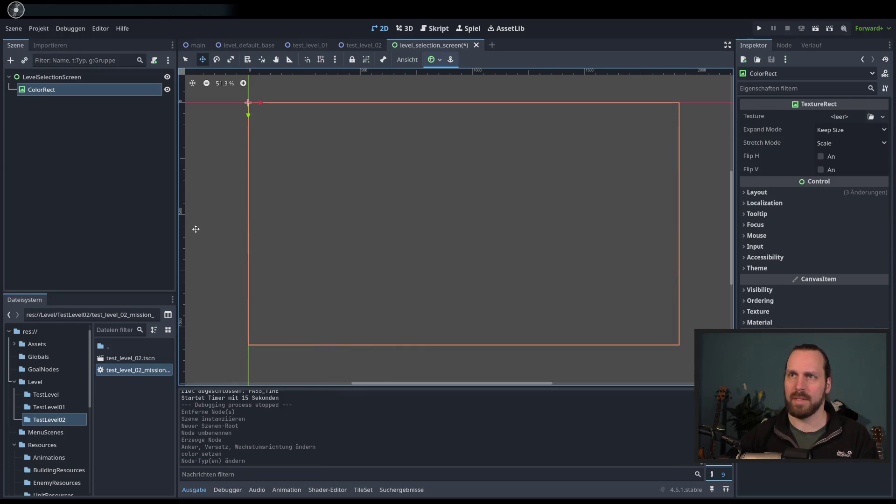
# Assign a gradient texture and angle it diagonally with white at the top.
pyautogui.click(883, 117)
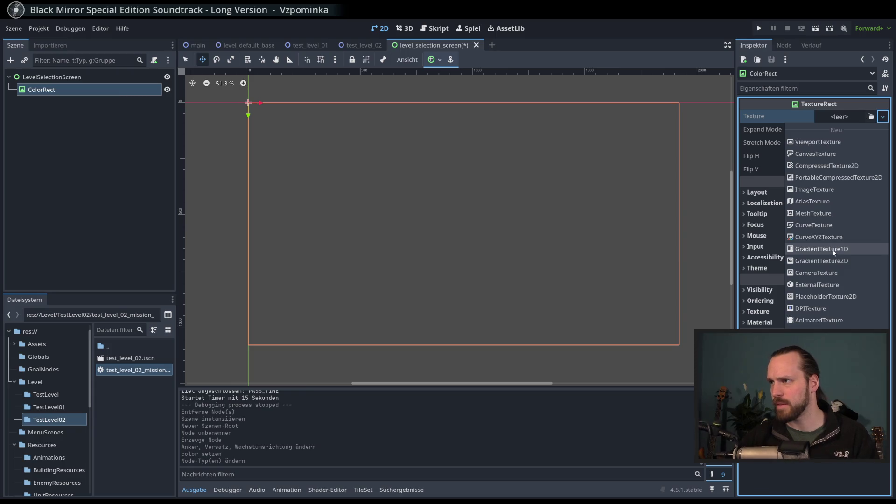
pyautogui.click(833, 249)
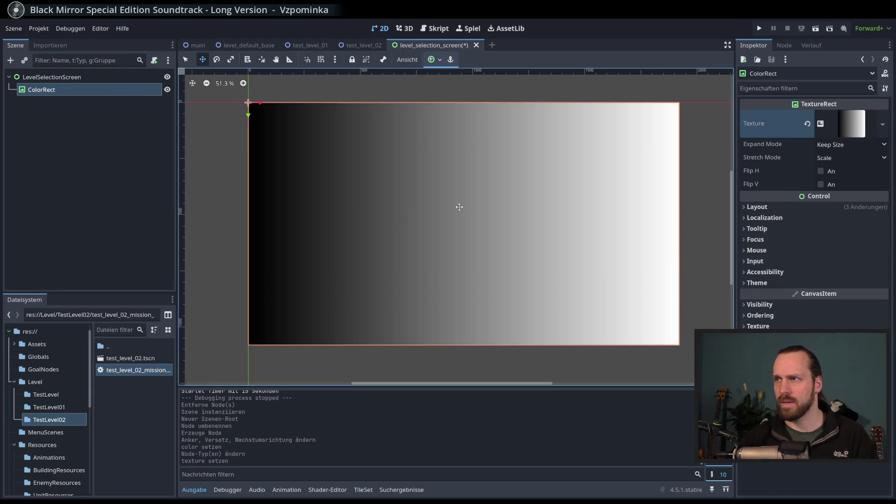
pyautogui.click(845, 123)
pyautogui.moveTo(760, 157); pyautogui.dragTo(808, 233)
pyautogui.moveTo(863, 156); pyautogui.dragTo(829, 166)
# Switch the gradient fill to Radial and drag its dark centre near the bottom.
pyautogui.click(795, 317)
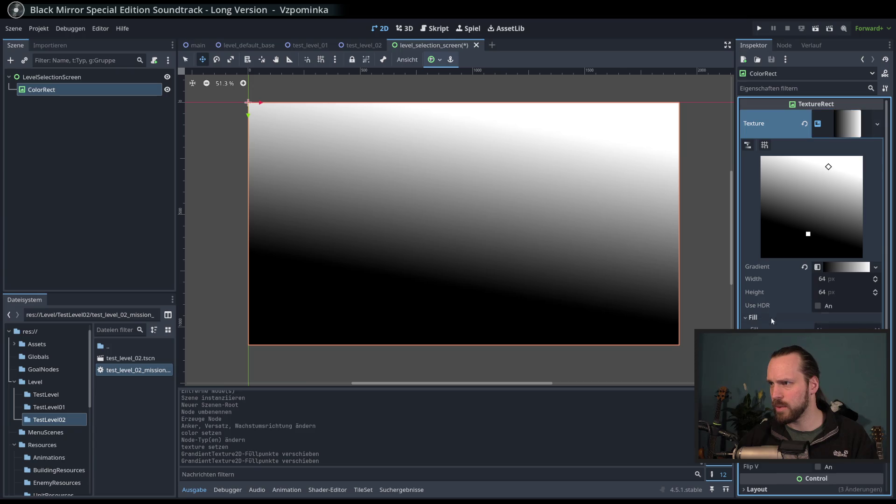
pyautogui.click(847, 359)
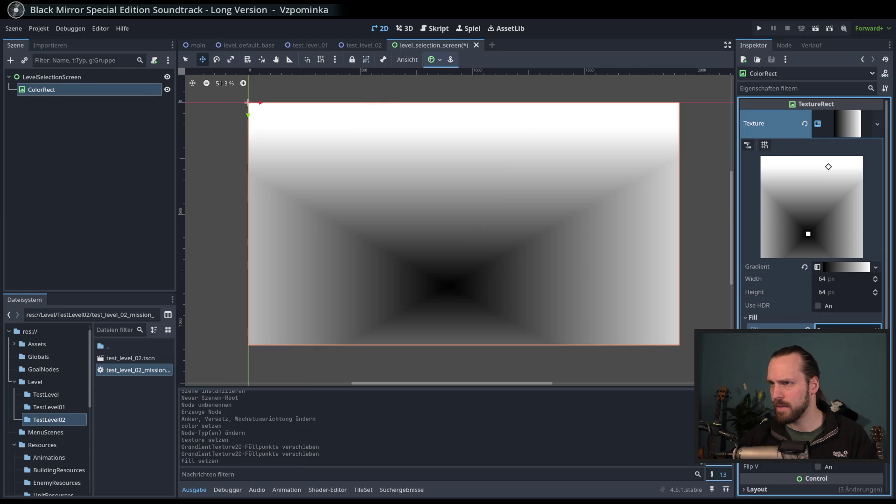
pyautogui.click(847, 349)
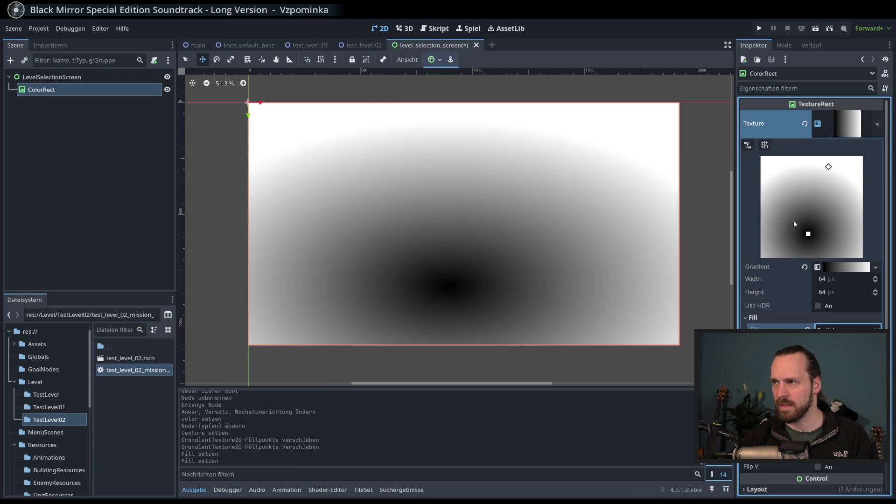
pyautogui.moveTo(808, 234); pyautogui.dragTo(808, 220)
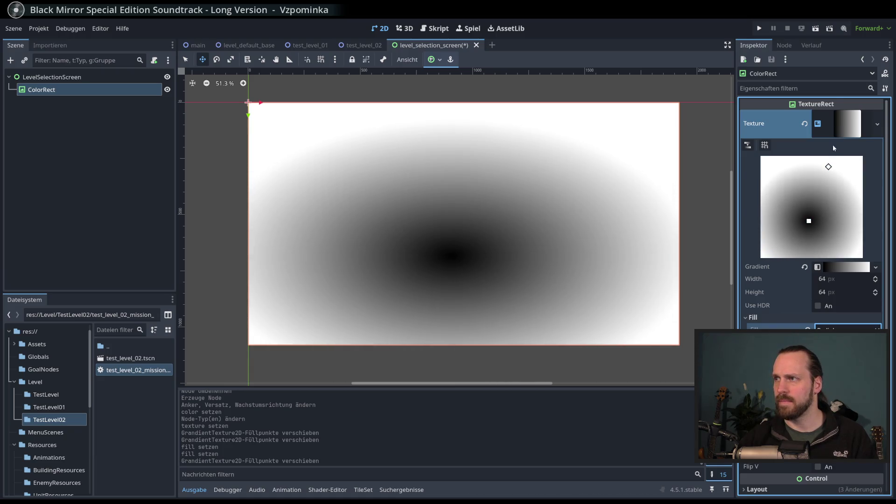
pyautogui.click(847, 127)
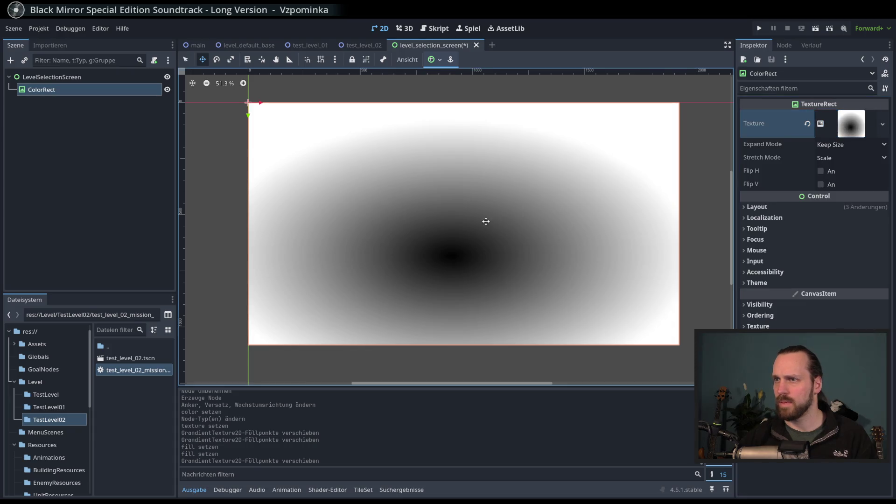
pyautogui.click(851, 129)
pyautogui.moveTo(808, 220)
pyautogui.mouseDown()
pyautogui.moveTo(794, 236)
pyautogui.moveTo(801, 247)
pyautogui.mouseUp()
pyautogui.moveTo(829, 168); pyautogui.dragTo(835, 160)
pyautogui.click(845, 267)
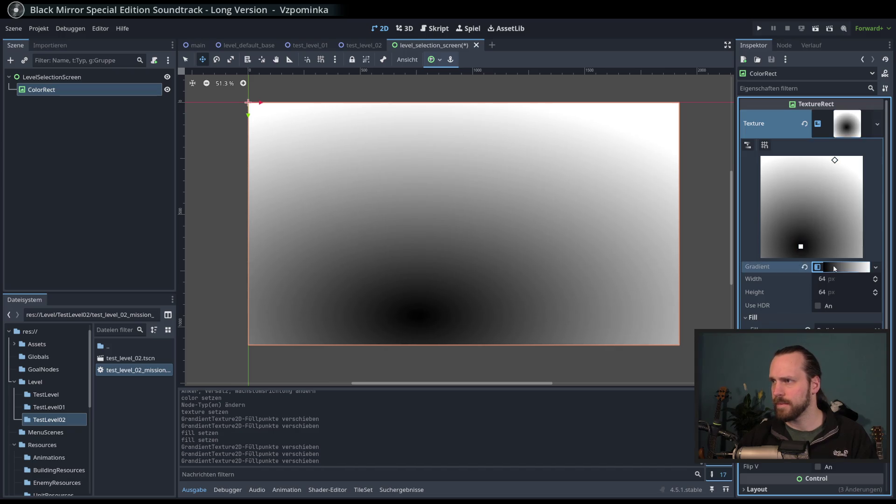
# Recolour the black gradient stop to a desaturated olive.
pyautogui.click(745, 306)
pyautogui.click(877, 298)
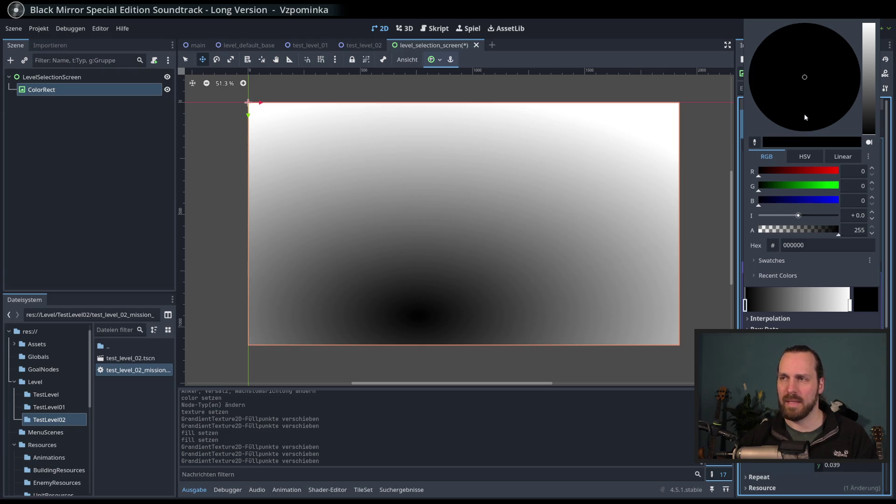
pyautogui.click(819, 185)
pyautogui.moveTo(819, 185)
pyautogui.mouseDown()
pyautogui.moveTo(794, 186)
pyautogui.moveTo(819, 172)
pyautogui.moveTo(796, 171)
pyautogui.moveTo(807, 172)
pyautogui.mouseUp()
pyautogui.click(807, 172)
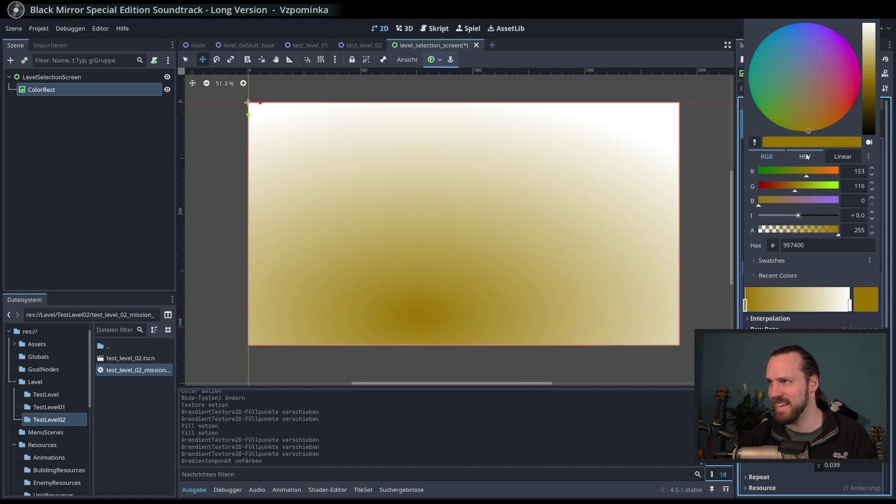
pyautogui.click(805, 157)
pyautogui.click(803, 185)
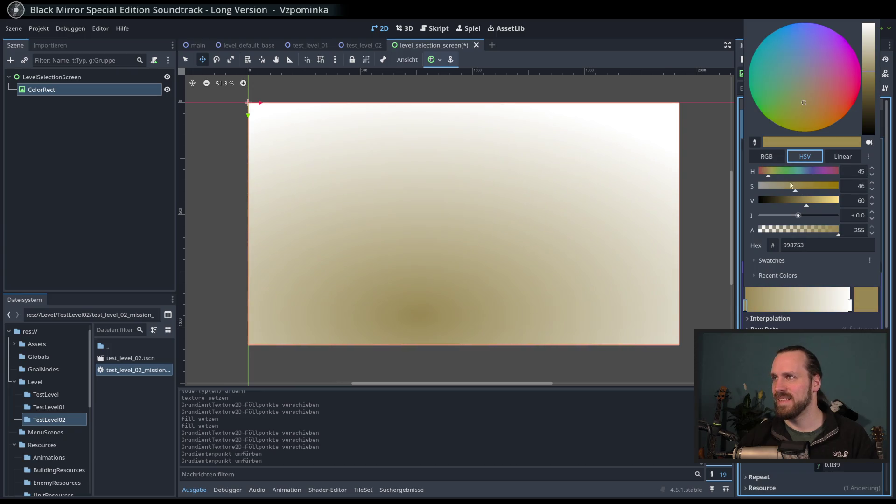
# Recolour the white stop to a muted, slightly darkened purple.
pyautogui.click(851, 305)
pyautogui.doubleClick(850, 305)
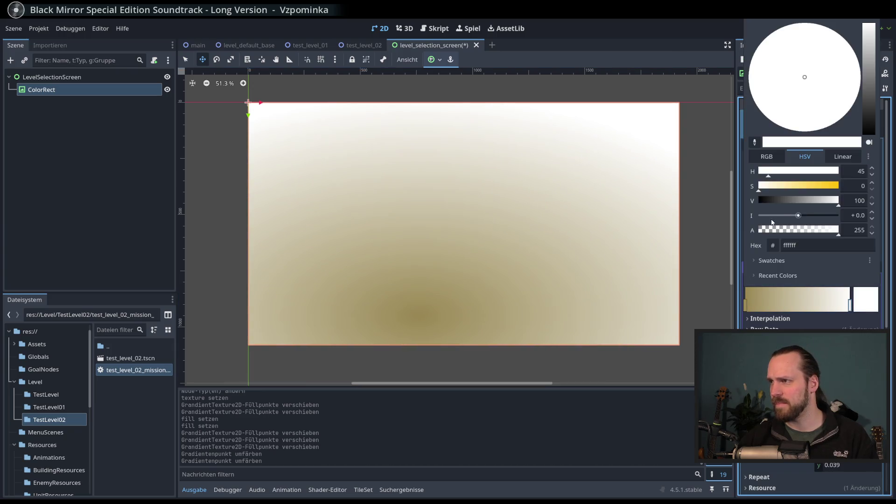
pyautogui.moveTo(840, 112)
pyautogui.mouseDown()
pyautogui.moveTo(850, 100)
pyautogui.moveTo(844, 77)
pyautogui.mouseUp()
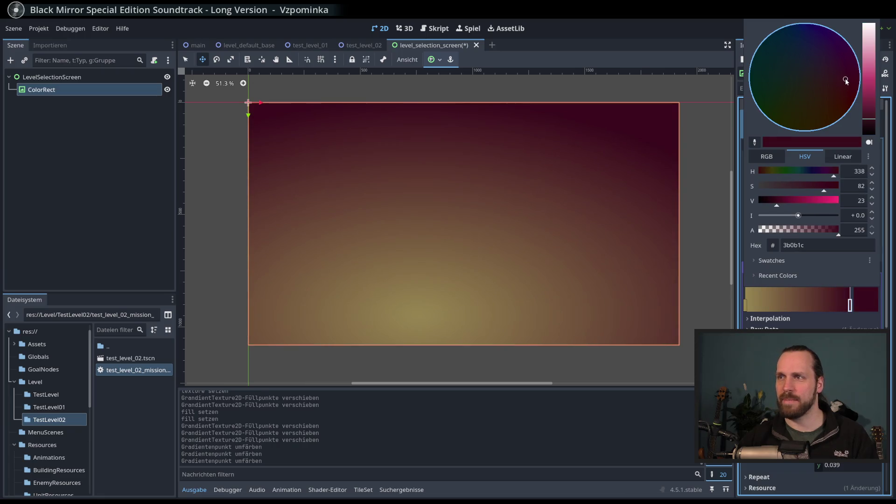
pyautogui.click(792, 186)
pyautogui.moveTo(792, 188)
pyautogui.mouseDown()
pyautogui.moveTo(768, 189)
pyautogui.moveTo(783, 190)
pyautogui.mouseUp()
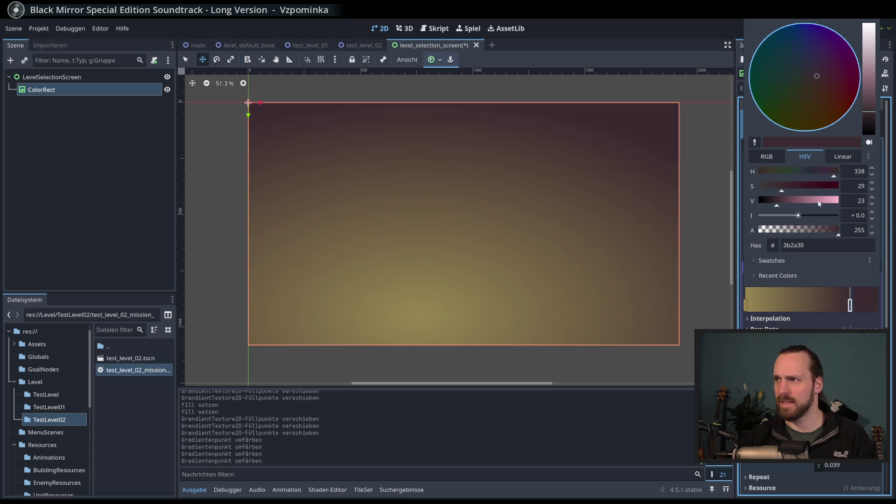
pyautogui.moveTo(867, 111); pyautogui.dragTo(872, 97)
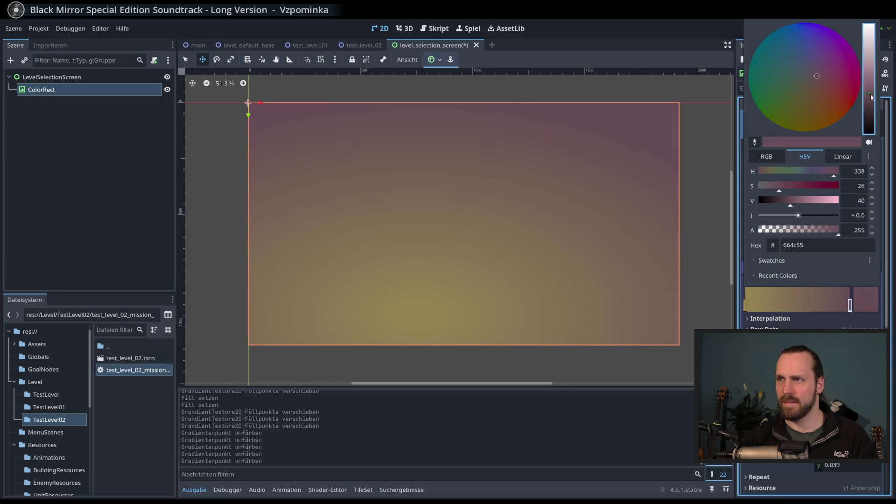
pyautogui.click(818, 74)
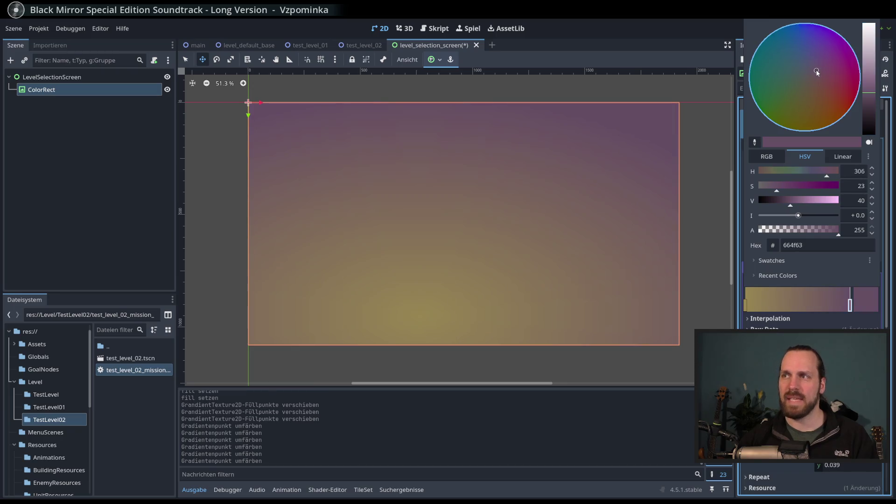
pyautogui.moveTo(872, 98); pyautogui.dragTo(871, 101)
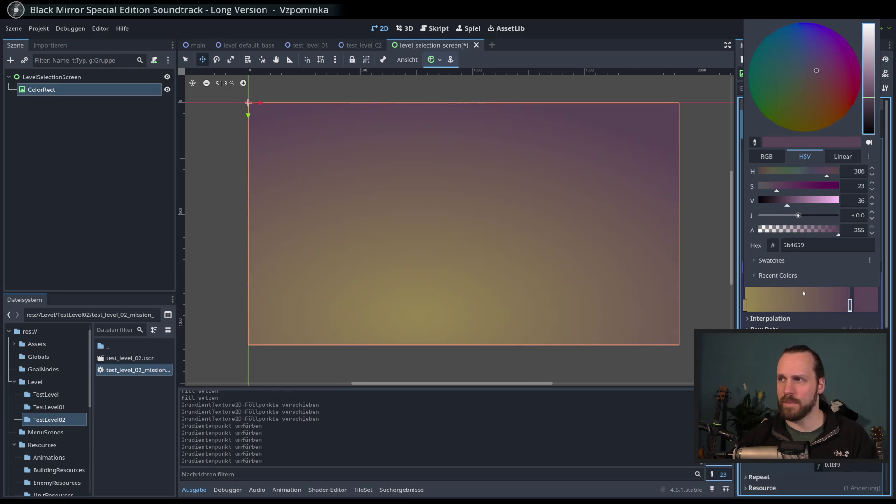
pyautogui.click(747, 304)
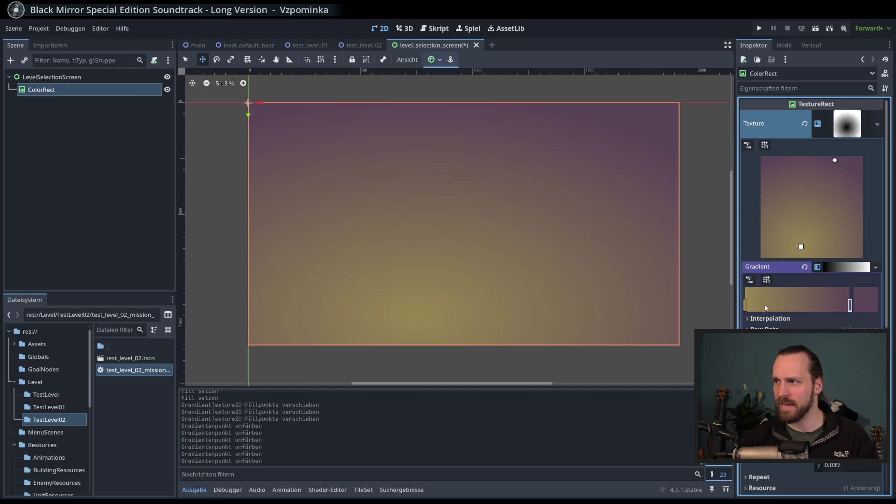
# Adjust the left stop's brightness and move the radial glow to the top edge.
pyautogui.doubleClick(746, 308)
pyautogui.click(862, 304)
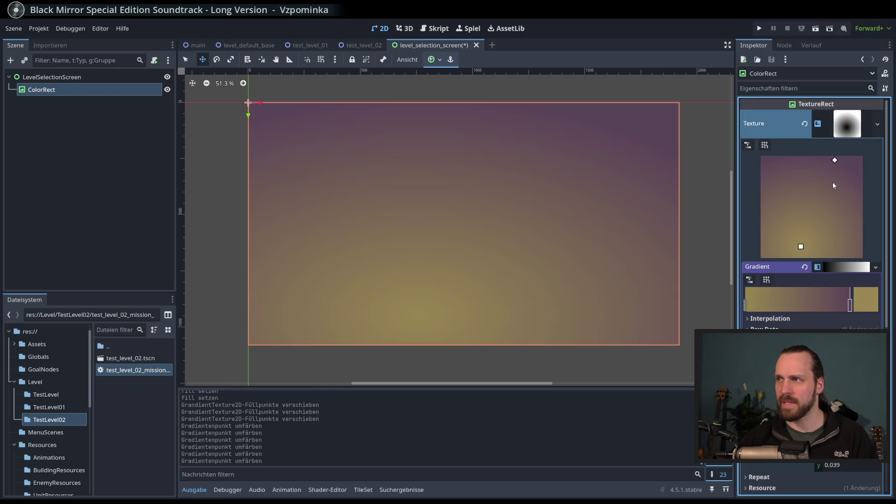
pyautogui.click(866, 299)
pyautogui.moveTo(869, 93)
pyautogui.mouseDown()
pyautogui.moveTo(869, 105)
pyautogui.moveTo(869, 87)
pyautogui.mouseUp()
pyautogui.press('Escape')
pyautogui.moveTo(801, 251)
pyautogui.mouseDown()
pyautogui.moveTo(805, 180)
pyautogui.moveTo(826, 234)
pyautogui.moveTo(888, 282)
pyautogui.mouseUp()
pyautogui.moveTo(804, 178); pyautogui.dragTo(794, 144)
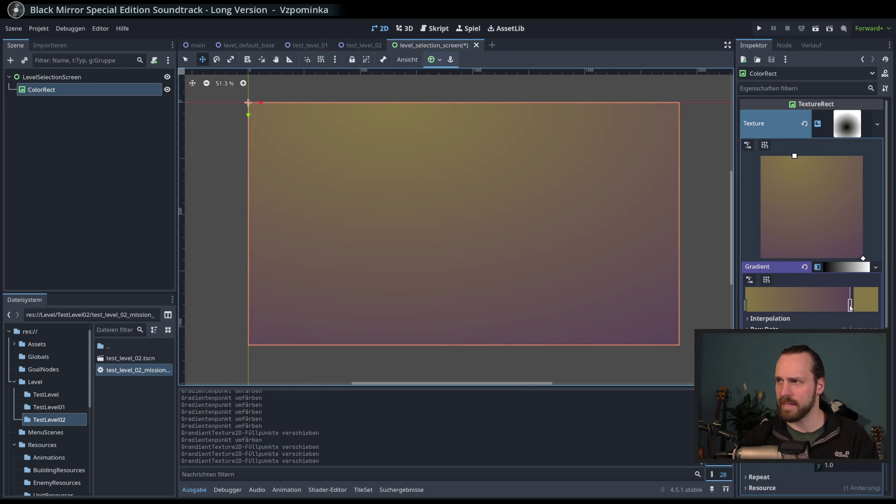
# Darken, desaturate and slightly shift the hue of the current stop.
pyautogui.click(865, 299)
pyautogui.moveTo(870, 89)
pyautogui.mouseDown()
pyautogui.moveTo(870, 106)
pyautogui.moveTo(870, 88)
pyautogui.mouseUp()
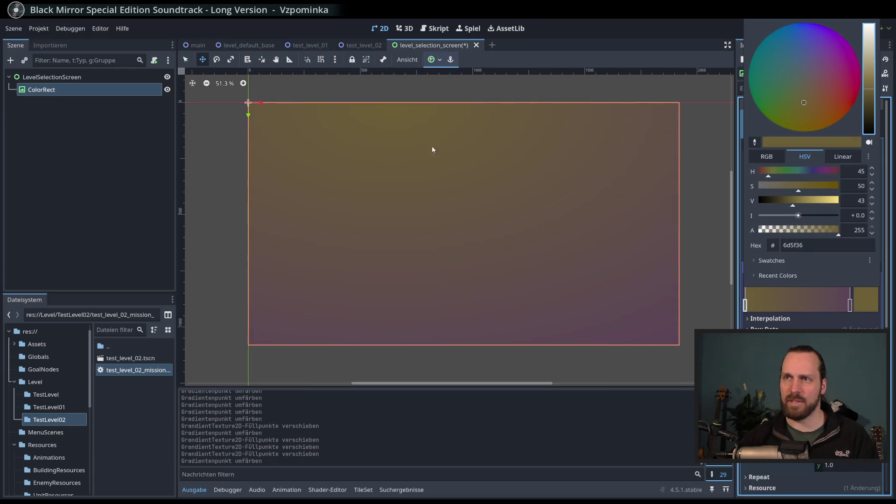
pyautogui.moveTo(804, 102); pyautogui.dragTo(808, 99)
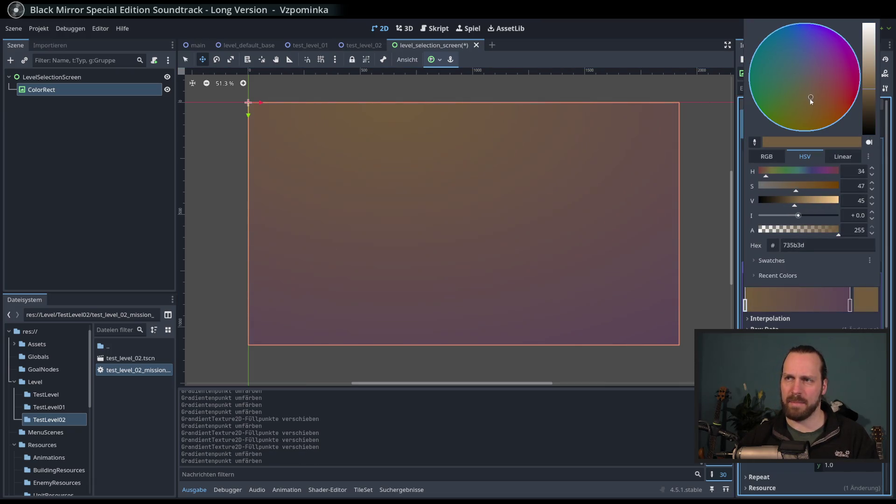
pyautogui.moveTo(794, 204); pyautogui.dragTo(768, 186)
pyautogui.click(779, 186)
pyautogui.moveTo(869, 112); pyautogui.dragTo(870, 87)
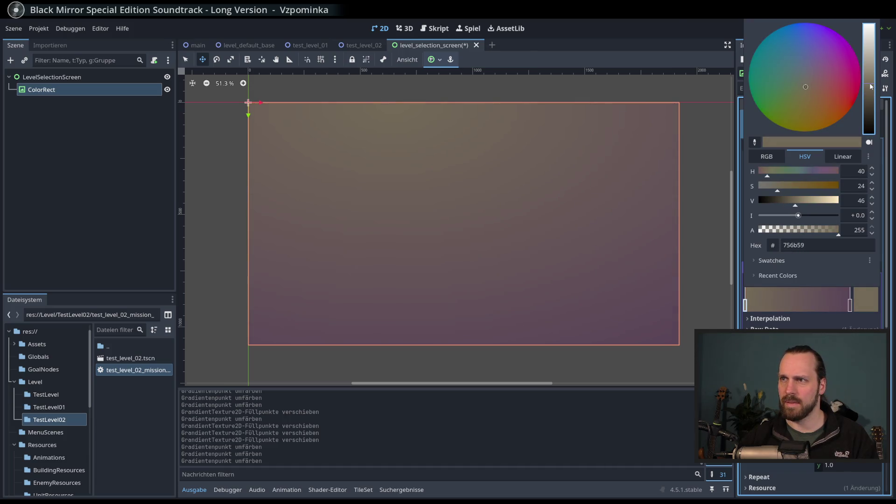
pyautogui.click(850, 306)
# Recolour the purple stop to a slightly brightened greyish olive.
pyautogui.click(850, 305)
pyautogui.click(866, 299)
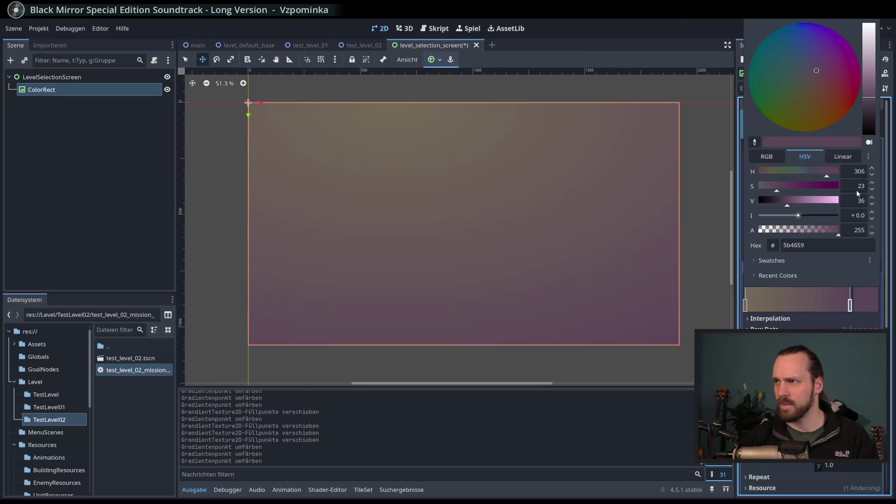
pyautogui.click(869, 113)
pyautogui.moveTo(813, 75)
pyautogui.mouseDown()
pyautogui.moveTo(804, 52)
pyautogui.moveTo(797, 102)
pyautogui.moveTo(803, 89)
pyautogui.mouseUp()
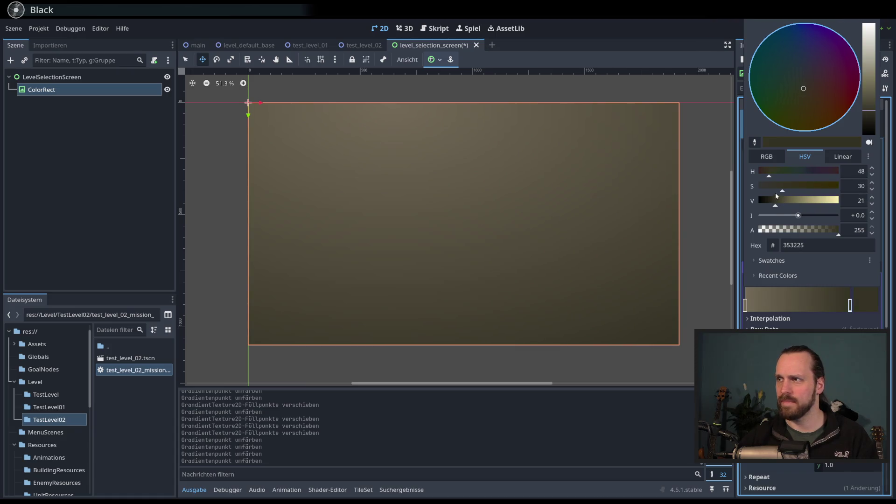
pyautogui.moveTo(782, 190); pyautogui.dragTo(768, 187)
pyautogui.click(871, 101)
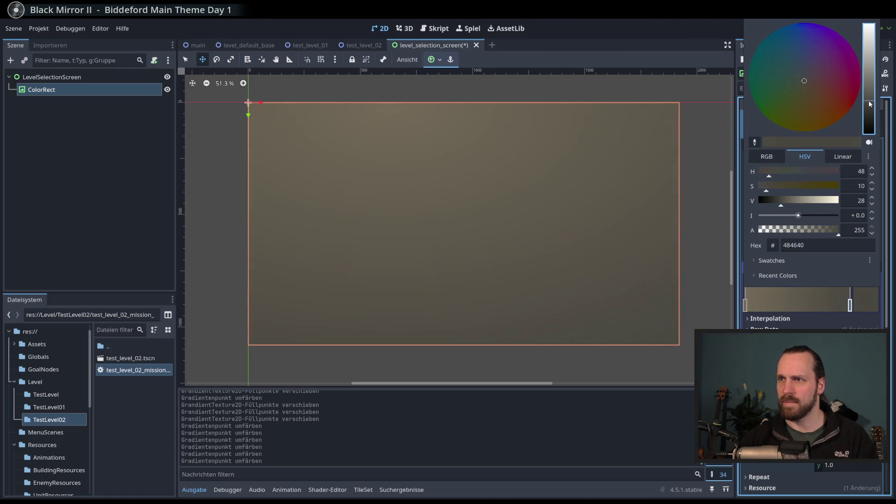
pyautogui.click(744, 65)
# Save the scene and select the LevelSelectionScreen root.
pyautogui.hscroll(1, 632, 182)
pyautogui.hotkey('ctrl', 's')
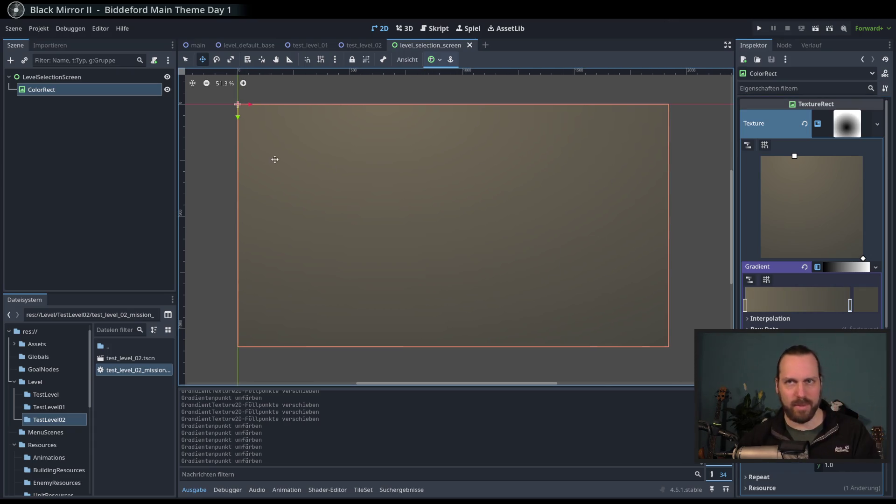
pyautogui.click(84, 78)
# Rename the ColorRect node to BackgroundTexture, then reselect the LevelSelectionScreen root.
pyautogui.doubleClick(73, 92)
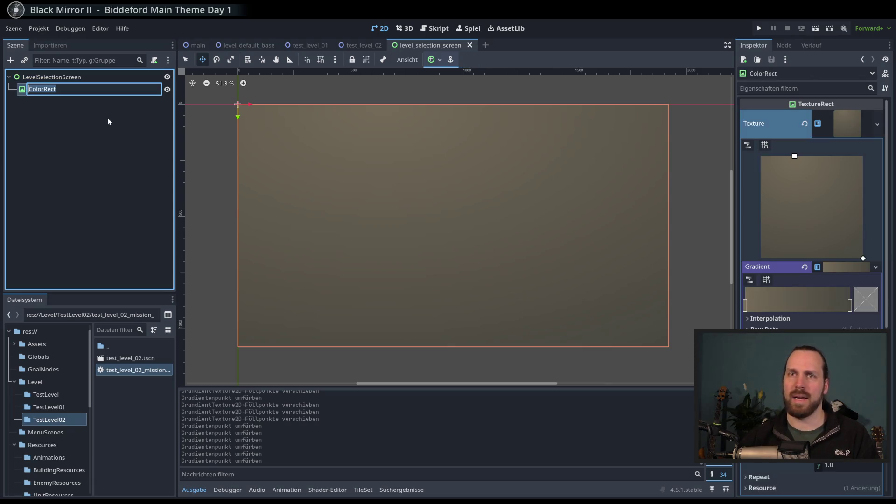
pyautogui.write('Backgroubdn')
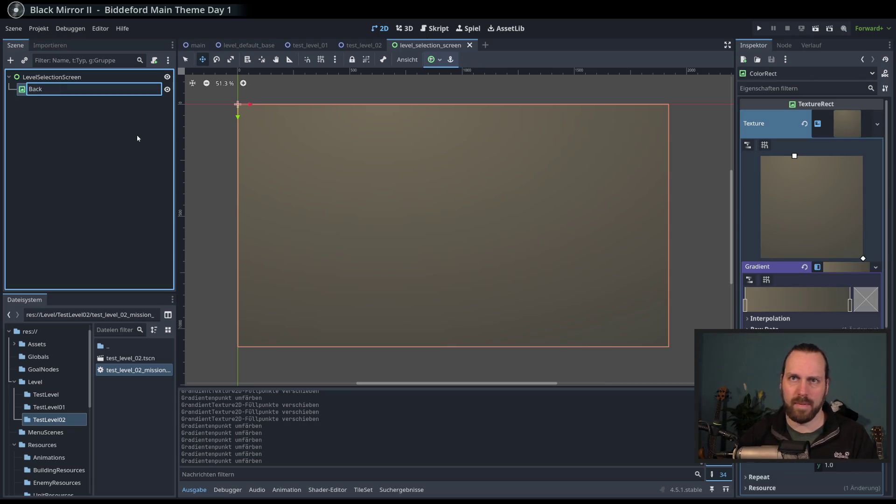
pyautogui.press('BackSpace')
pyautogui.press('BackSpace')
pyautogui.press('BackSpace')
pyautogui.write('nd')
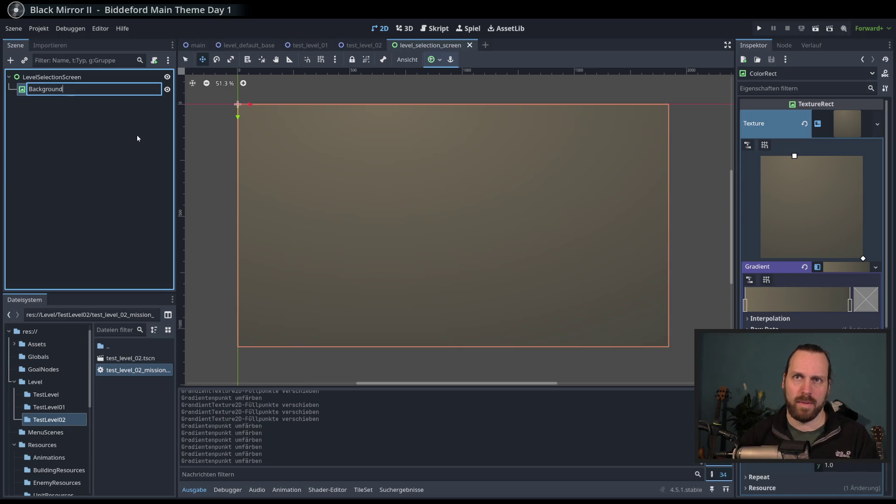
pyautogui.write('Texture')
pyautogui.press('Return')
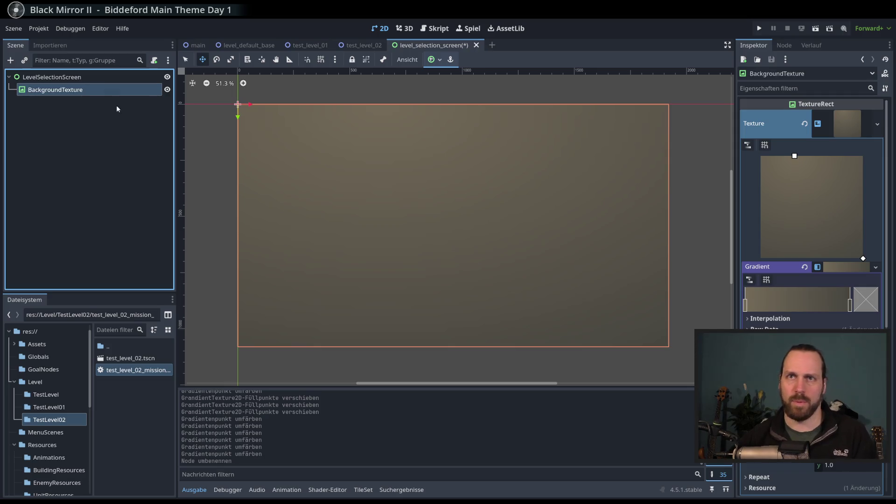
pyautogui.click(88, 78)
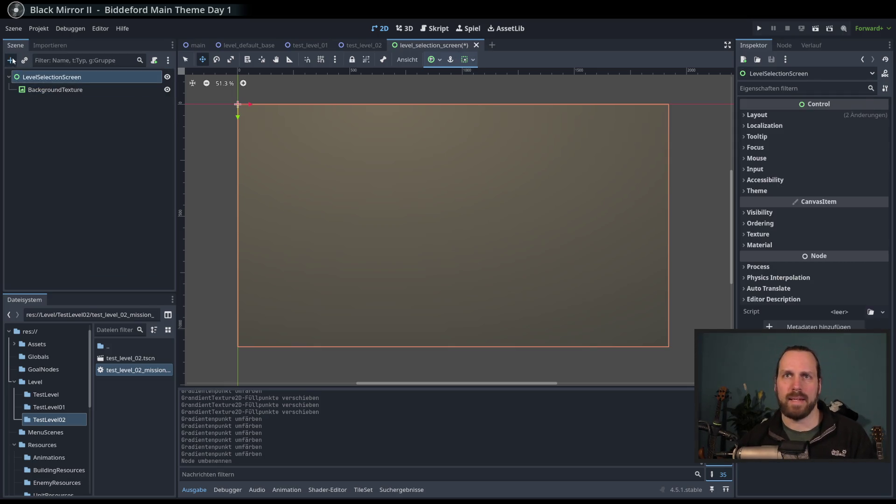
pyautogui.hotkey('ctrl', 'a')
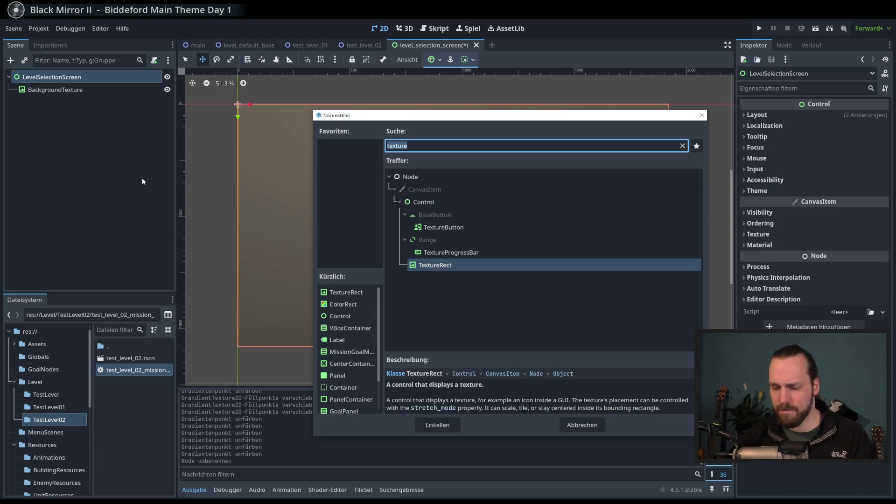
# Search node types for 'Con' and 'Panel', read about PanelContainer, then clear the search.
pyautogui.write('Con')
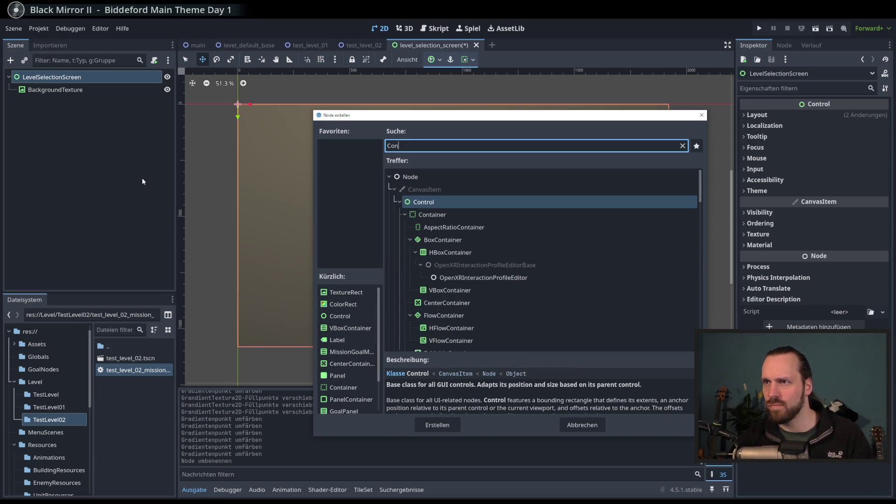
pyautogui.press('BackSpace')
pyautogui.press('BackSpace')
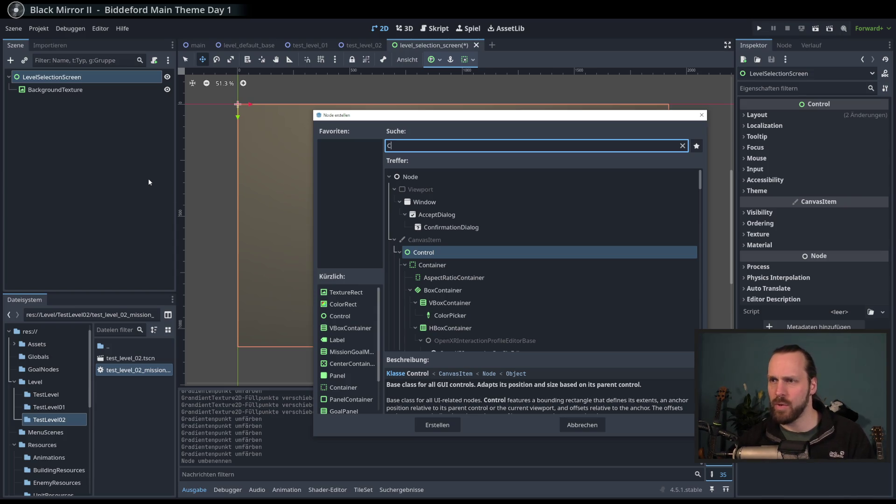
pyautogui.scroll(-5, 548, 290)
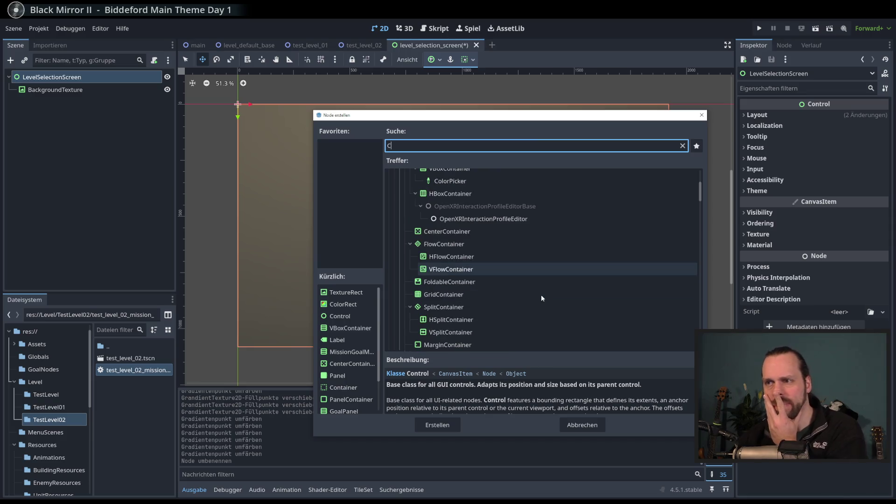
pyautogui.press('BackSpace')
pyautogui.write('Panel')
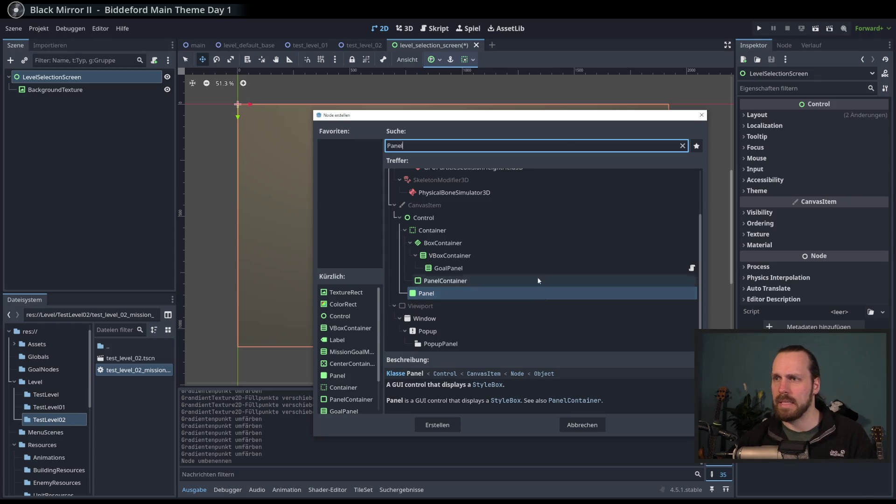
pyautogui.click(450, 281)
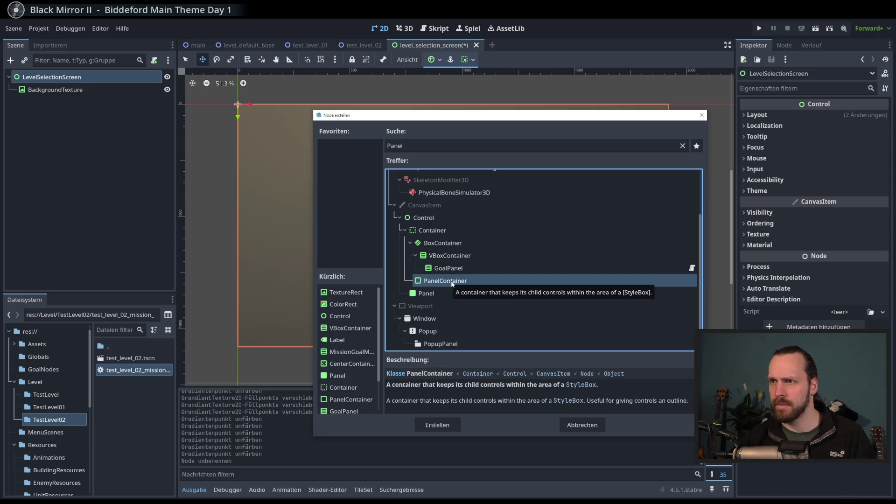
pyautogui.click(682, 145)
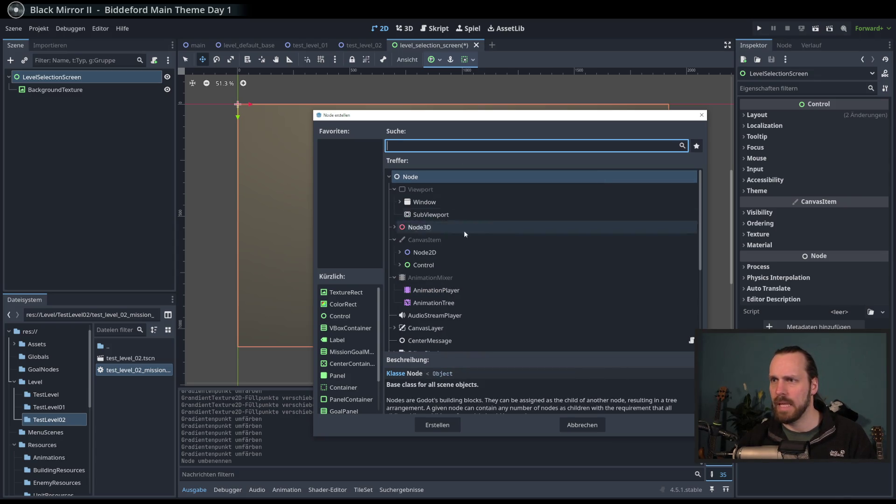
pyautogui.click(399, 265)
pyautogui.scroll(-5, 463, 279)
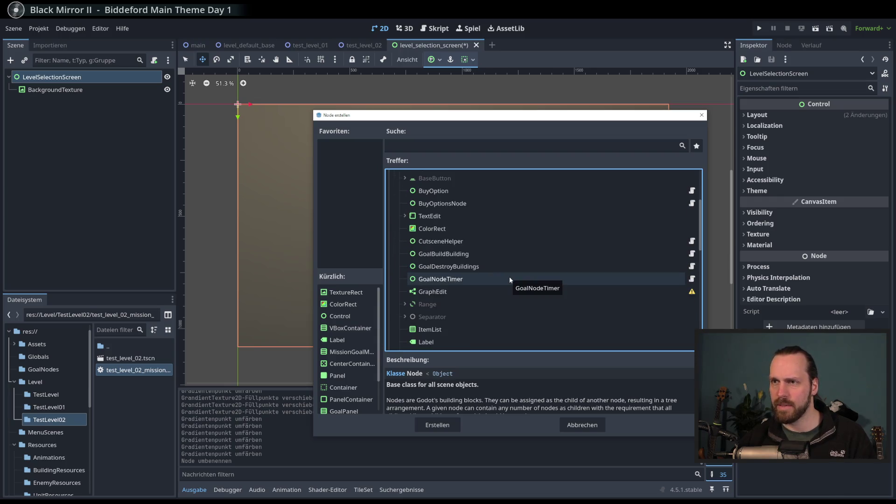
pyautogui.moveTo(510, 118)
pyautogui.mouseDown()
pyautogui.moveTo(316, 69)
pyautogui.moveTo(473, 94)
pyautogui.moveTo(490, 108)
pyautogui.mouseUp()
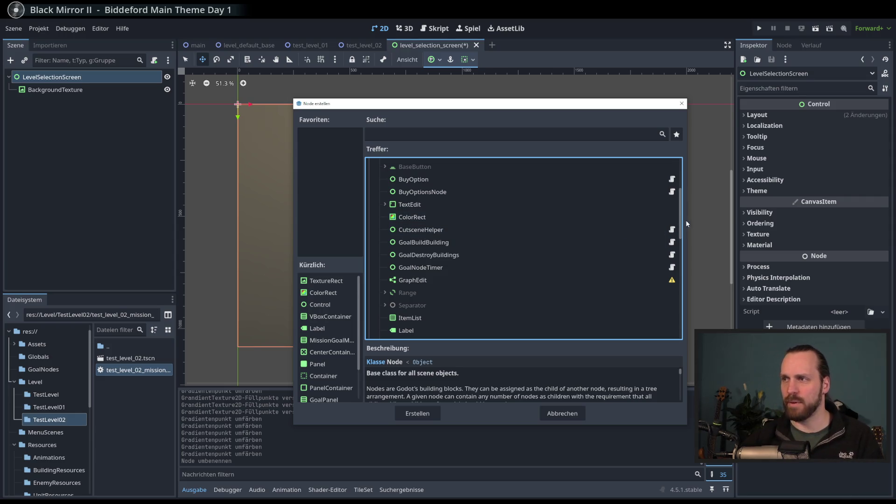
pyautogui.moveTo(681, 221); pyautogui.dragTo(686, 258)
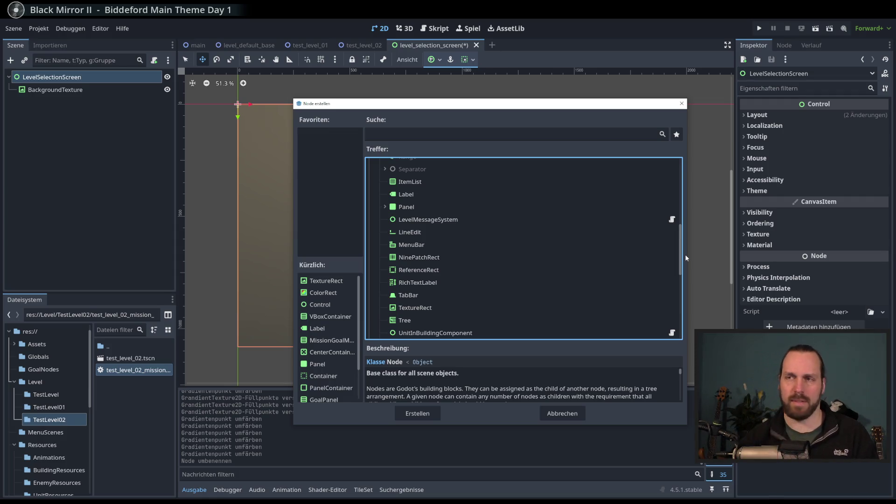
pyautogui.moveTo(680, 258)
pyautogui.mouseDown()
pyautogui.moveTo(679, 271)
pyautogui.moveTo(684, 227)
pyautogui.mouseUp()
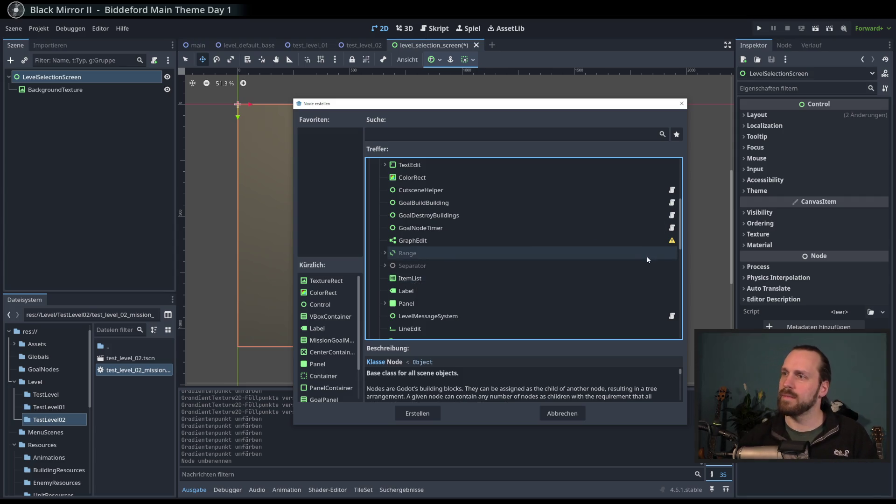
pyautogui.scroll(2, 622, 247)
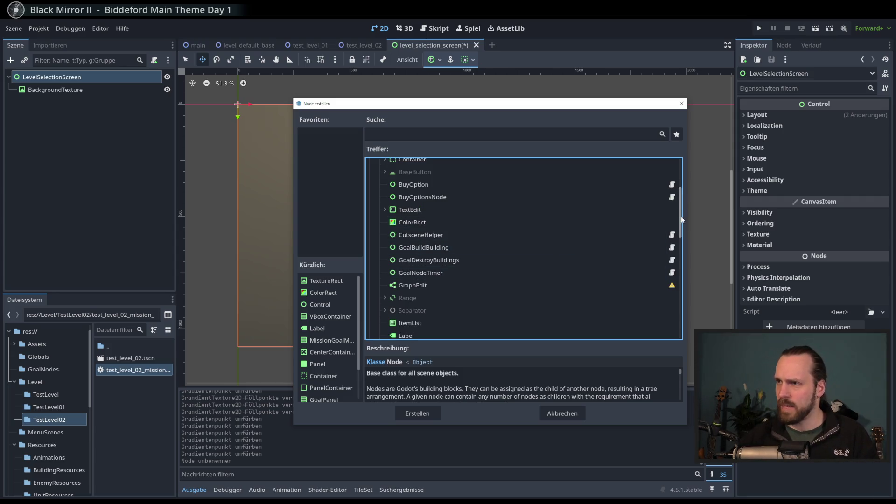
pyautogui.moveTo(681, 220)
pyautogui.mouseDown()
pyautogui.moveTo(681, 210)
pyautogui.moveTo(676, 266)
pyautogui.moveTo(683, 203)
pyautogui.moveTo(681, 273)
pyautogui.moveTo(678, 200)
pyautogui.moveTo(675, 218)
pyautogui.mouseUp()
pyautogui.scroll(-2, 459, 281)
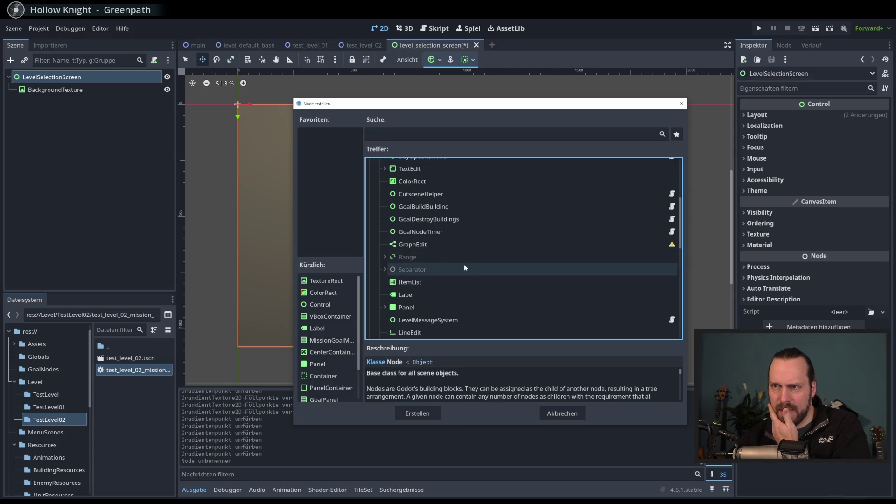
pyautogui.scroll(-1, 392, 249)
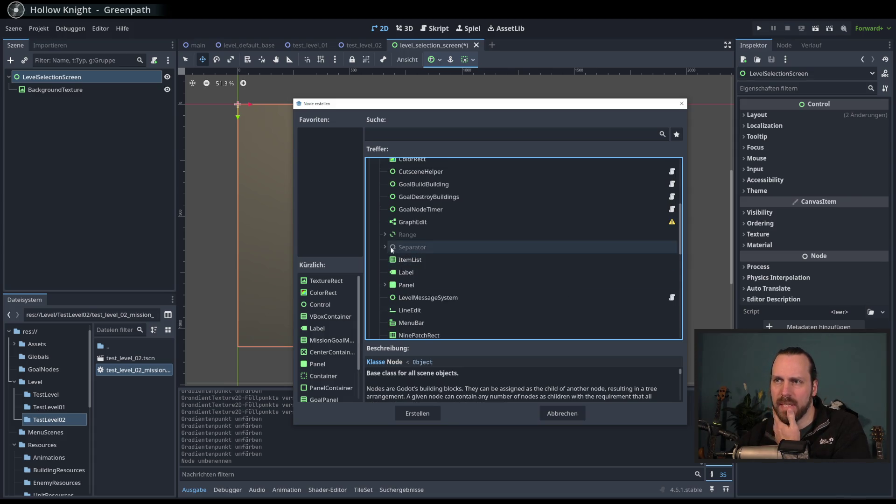
pyautogui.click(385, 234)
pyautogui.click(385, 234)
pyautogui.scroll(-1, 434, 254)
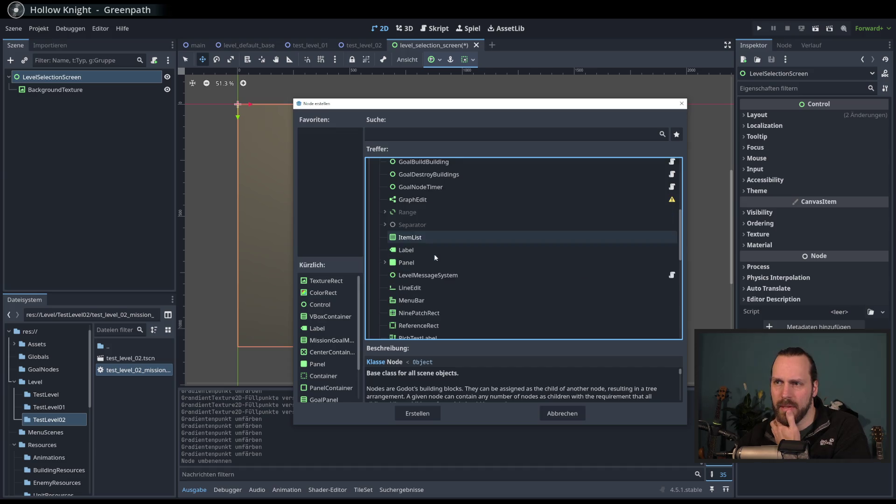
pyautogui.click(385, 240)
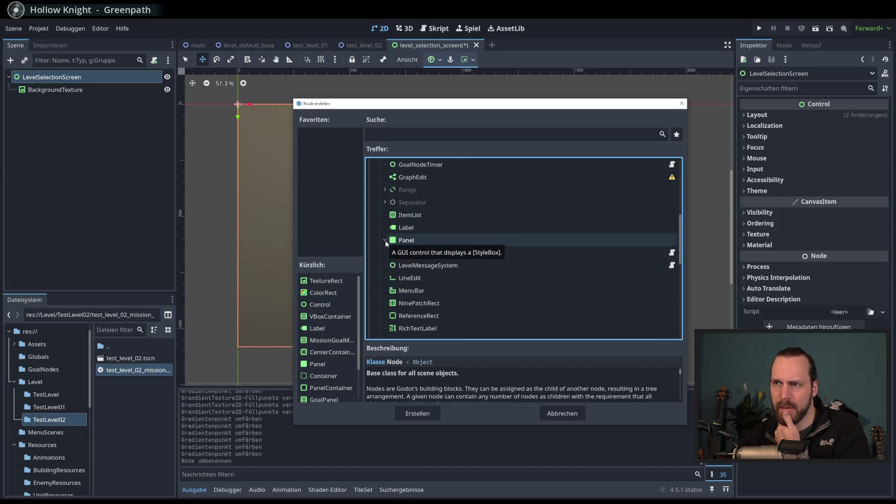
pyautogui.click(385, 240)
pyautogui.scroll(-1, 457, 261)
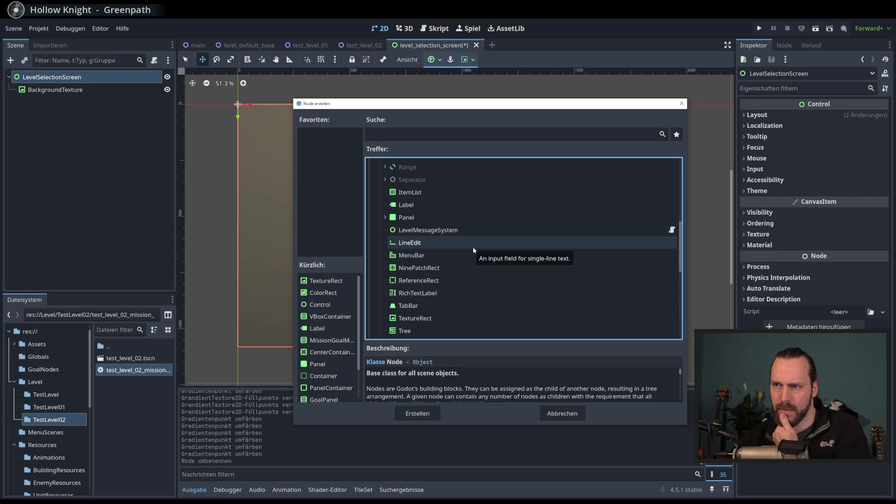
pyautogui.scroll(5, 473, 250)
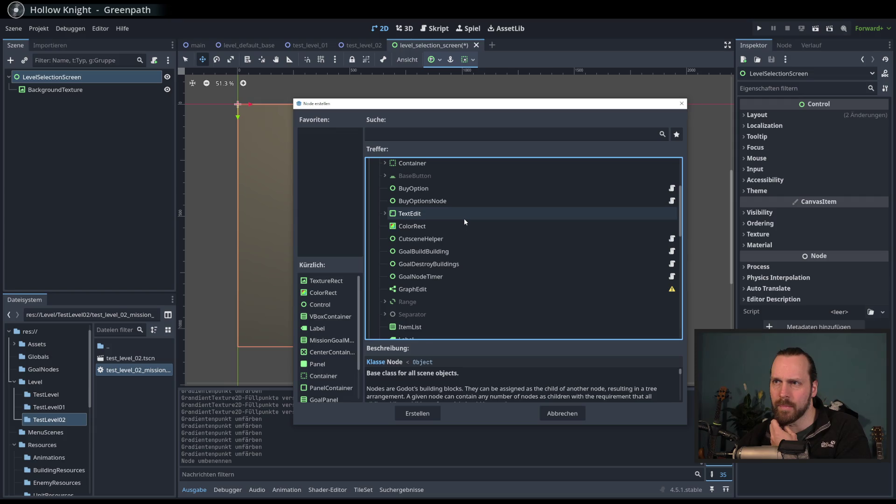
# Expand Container > BoxContainer and add an HBoxContainer under LevelSelectionScreen.
pyautogui.scroll(1, 466, 220)
pyautogui.click(385, 186)
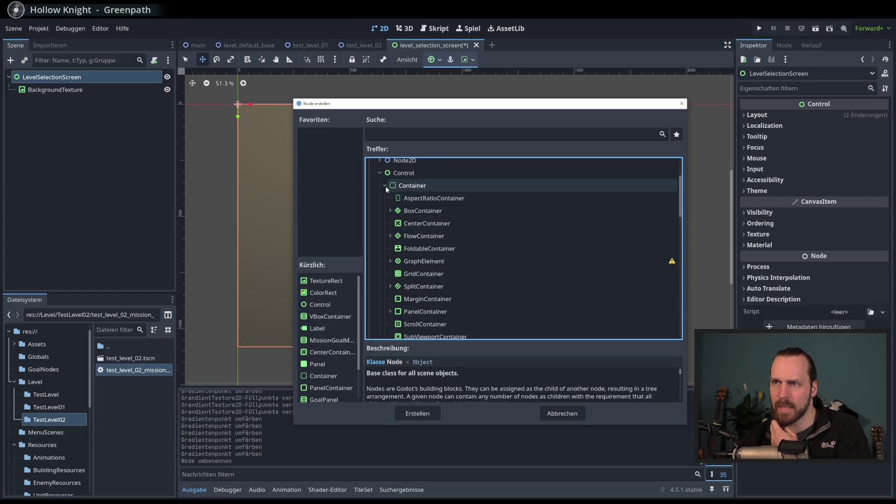
pyautogui.click(391, 210)
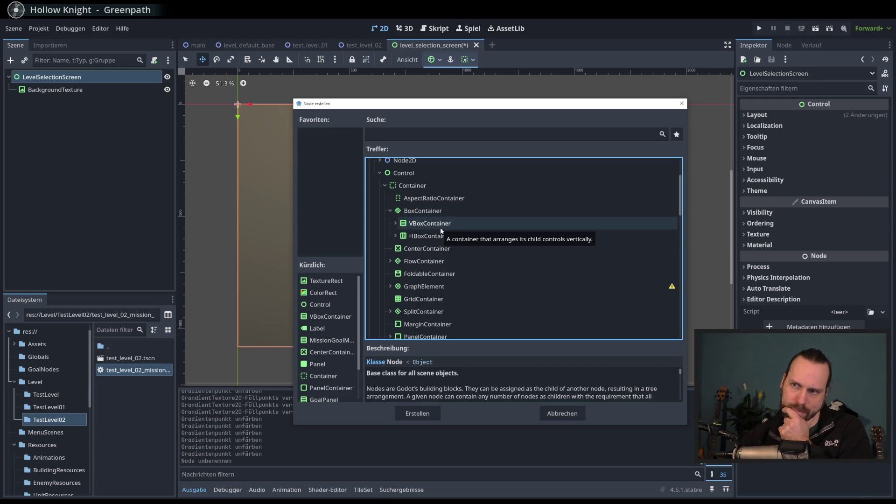
pyautogui.click(389, 211)
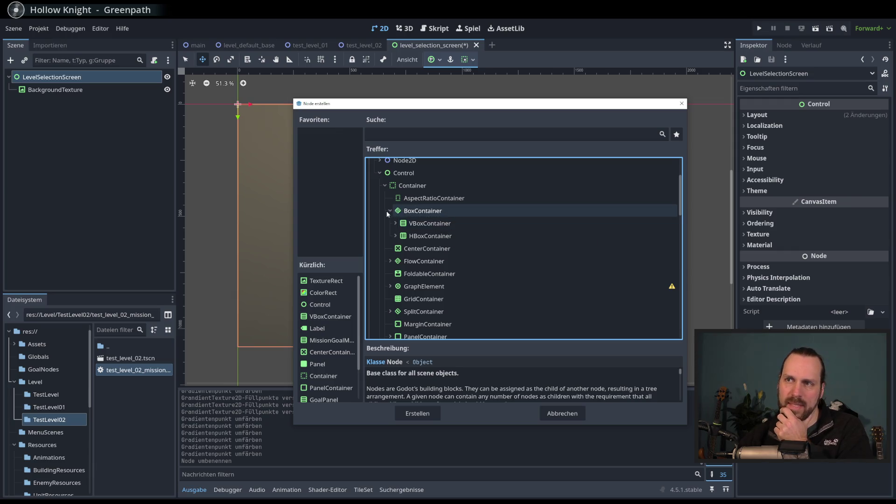
pyautogui.click(385, 186)
pyautogui.click(385, 186)
pyautogui.click(385, 186)
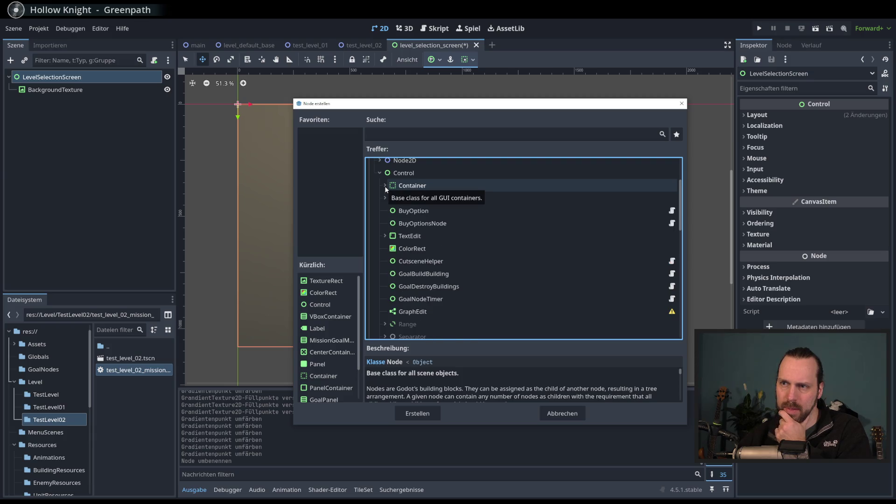
pyautogui.click(385, 187)
pyautogui.click(390, 211)
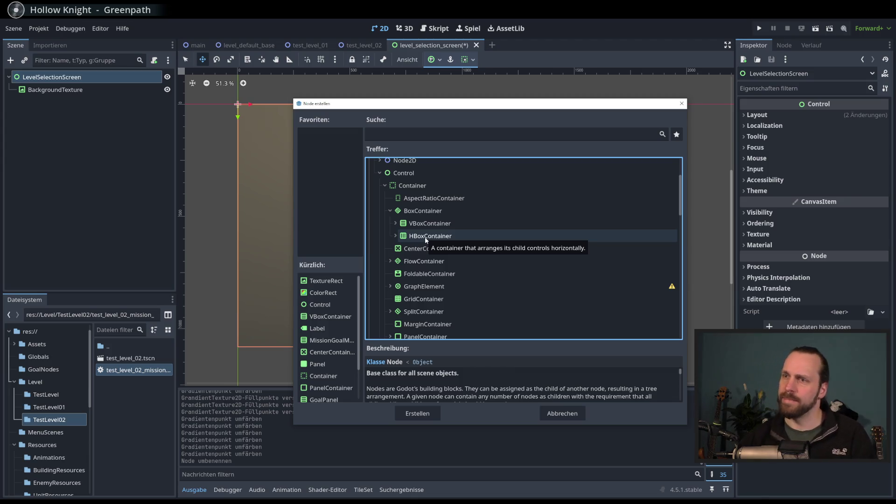
pyautogui.doubleClick(425, 237)
# Stretch the HBoxContainer across most of the screen, inset slightly from the edges.
pyautogui.press('q')
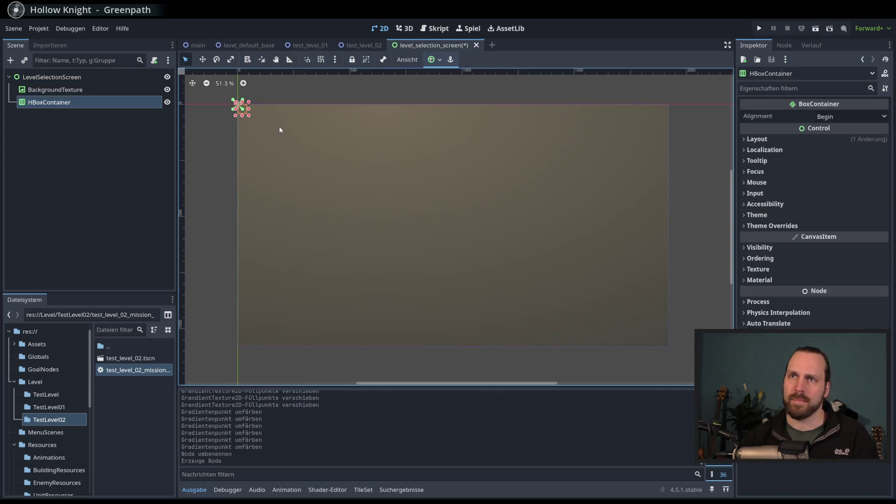
pyautogui.moveTo(252, 118)
pyautogui.mouseDown()
pyautogui.moveTo(666, 316)
pyautogui.moveTo(645, 327)
pyautogui.mouseUp()
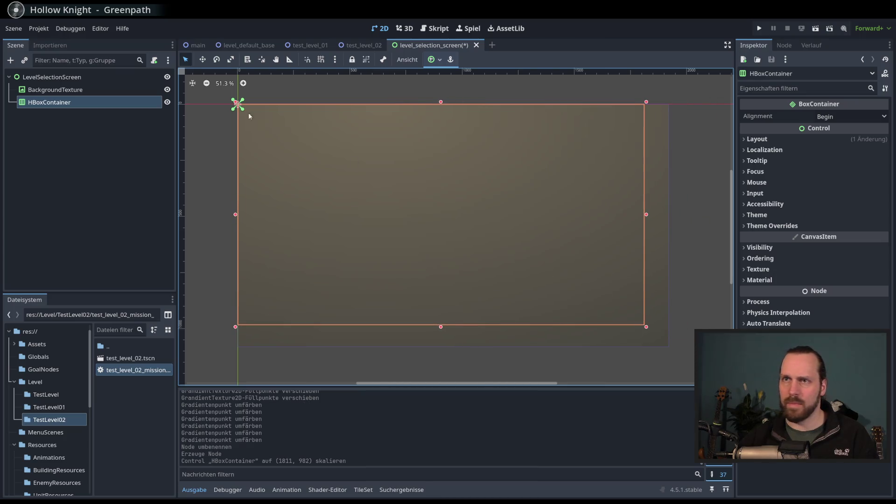
pyautogui.moveTo(237, 103); pyautogui.dragTo(270, 122)
pyautogui.moveTo(646, 329); pyautogui.dragTo(639, 328)
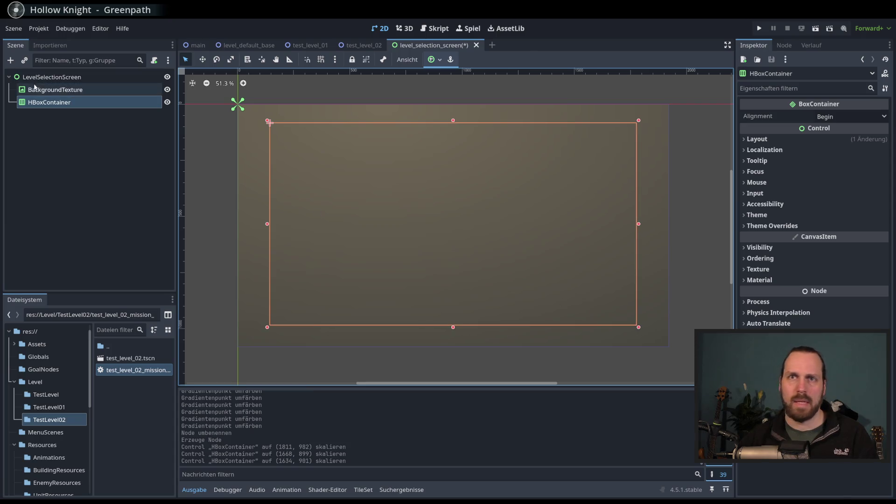
# Add a VBoxContainer as a child of the HBoxContainer.
pyautogui.click(55, 90)
pyautogui.click(49, 102)
pyautogui.click(14, 61)
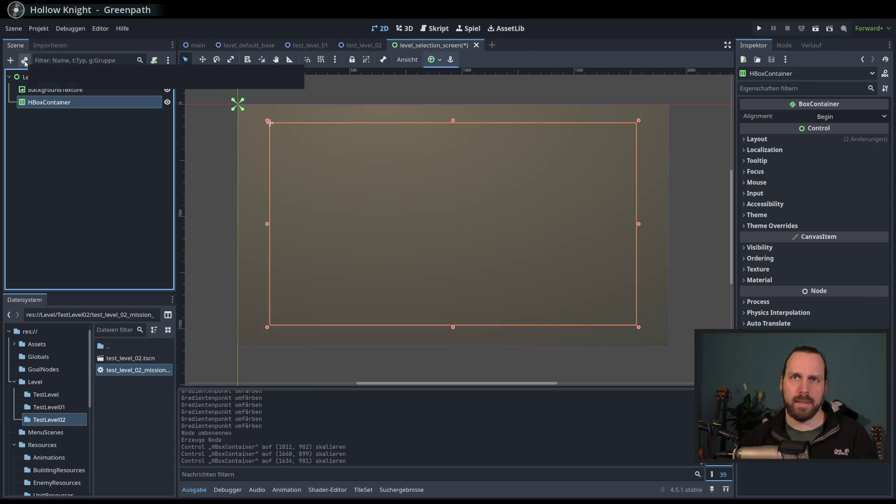
pyautogui.write('hv')
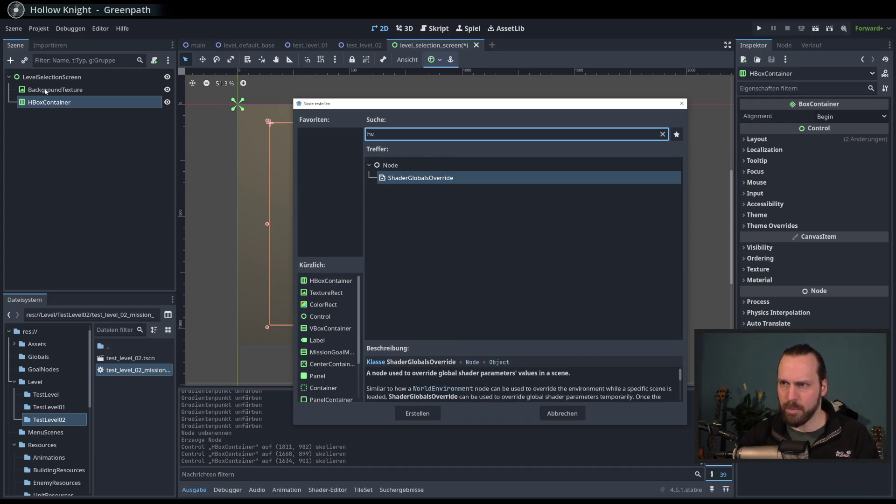
pyautogui.press('BackSpace')
pyautogui.write('b')
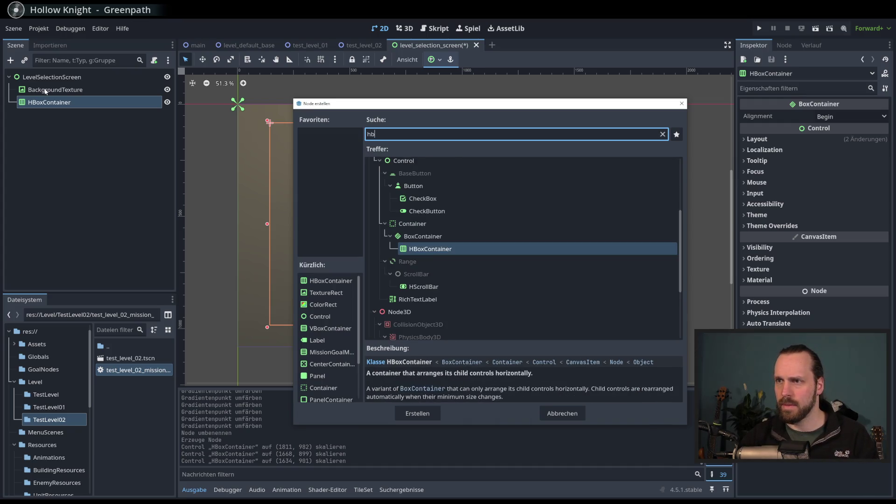
pyautogui.press('BackSpace')
pyautogui.write('vb')
pyautogui.press('Return')
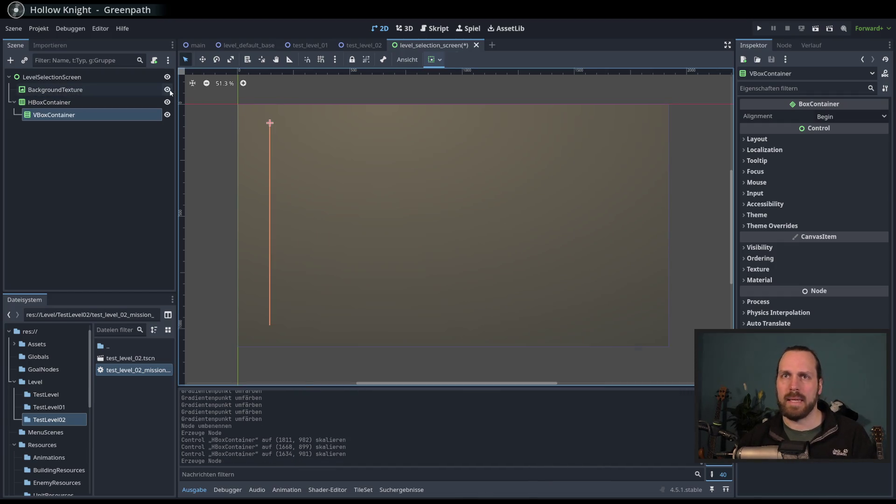
# Set the VBoxContainer's Custom Minimum Size x to 500 px.
pyautogui.click(74, 116)
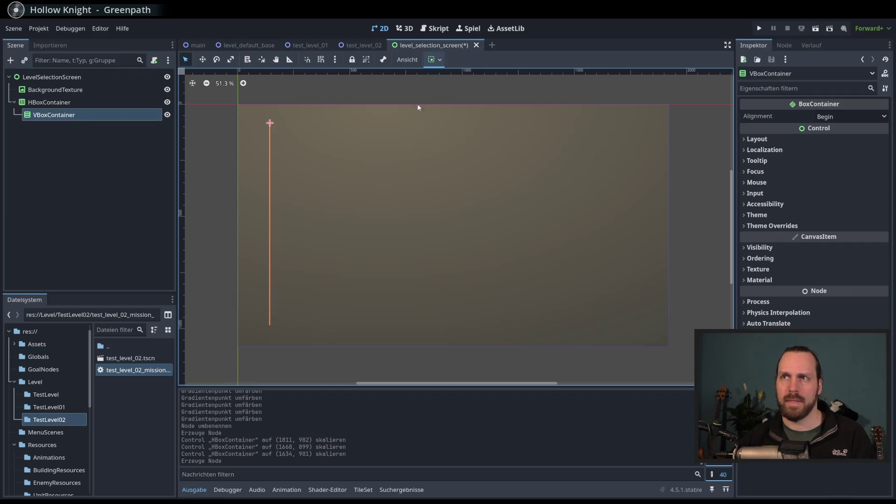
pyautogui.click(756, 139)
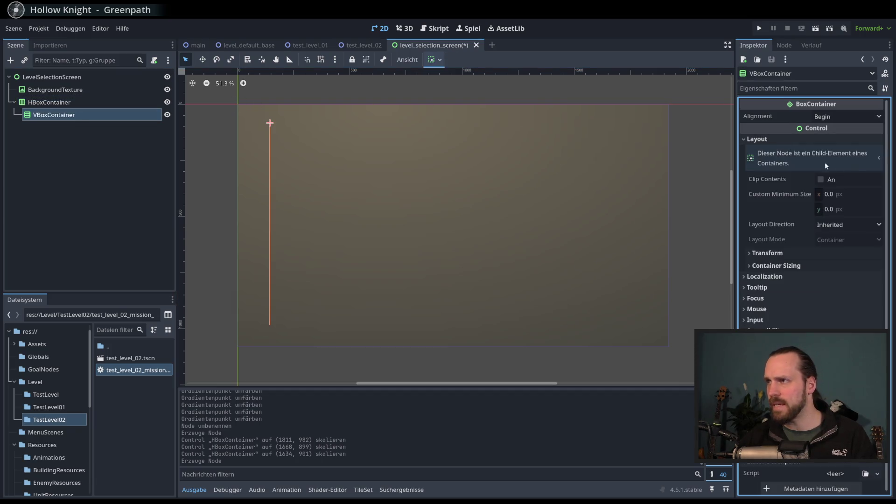
pyautogui.click(849, 194)
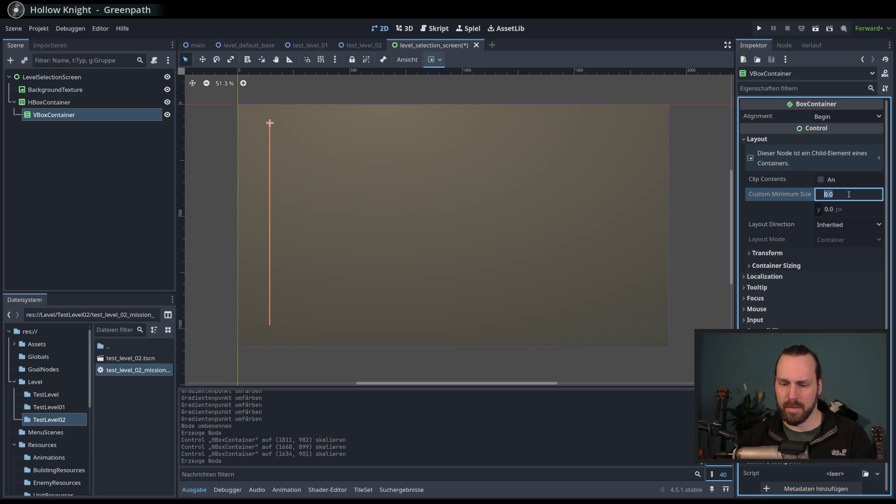
pyautogui.write('400')
pyautogui.press('Return')
pyautogui.click(848, 194)
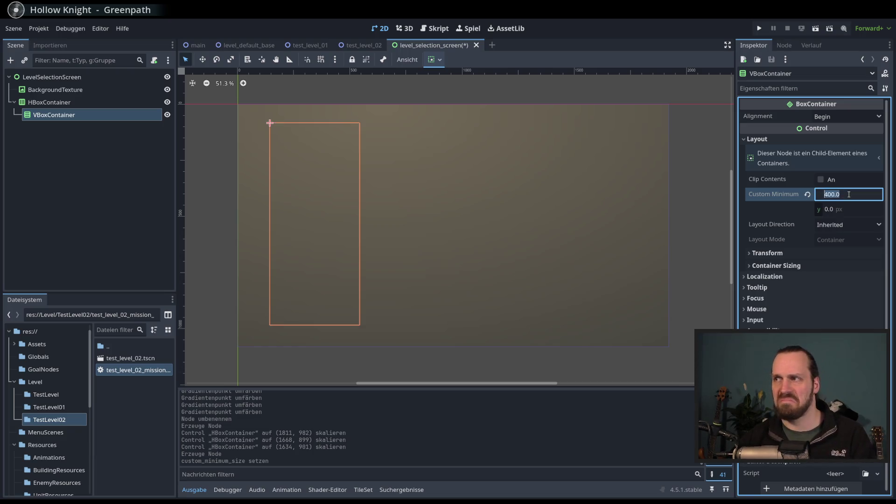
pyautogui.write('500')
pyautogui.press('Return')
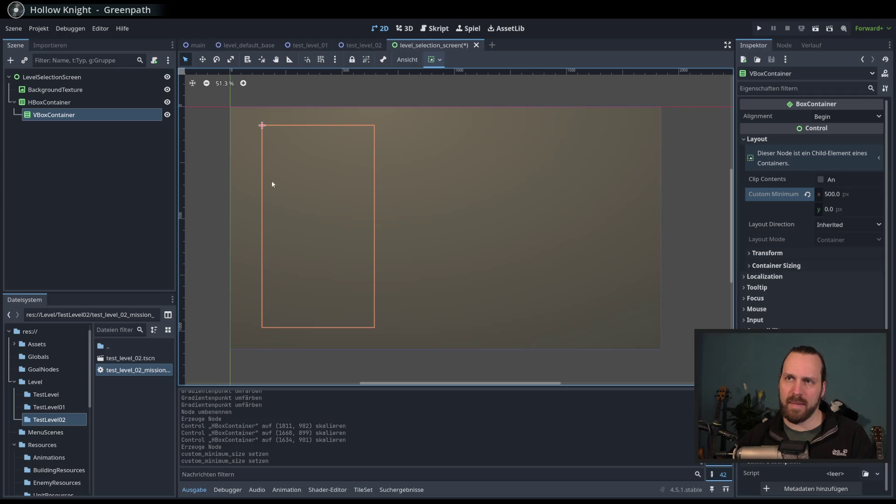
# Compare the VBoxContainer with its parent, then select the LevelSelectionScreen root.
pyautogui.click(71, 103)
pyautogui.click(66, 116)
pyautogui.press('Up')
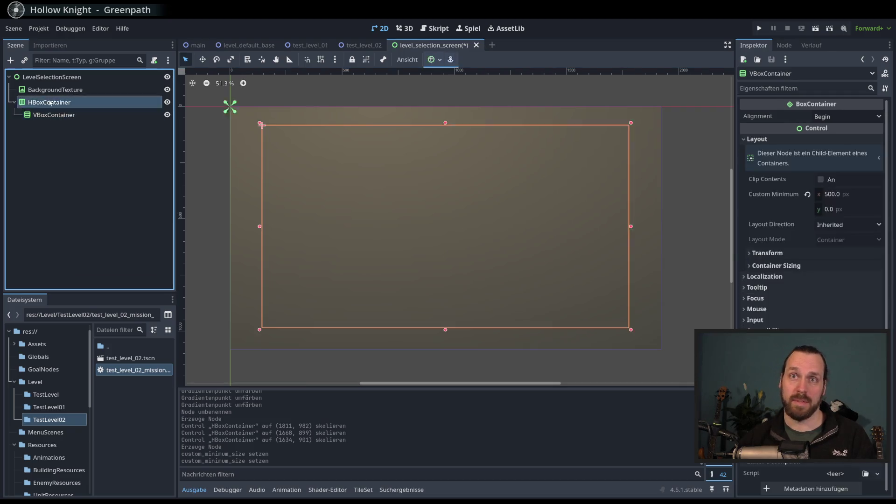
pyautogui.click(44, 90)
pyautogui.click(36, 77)
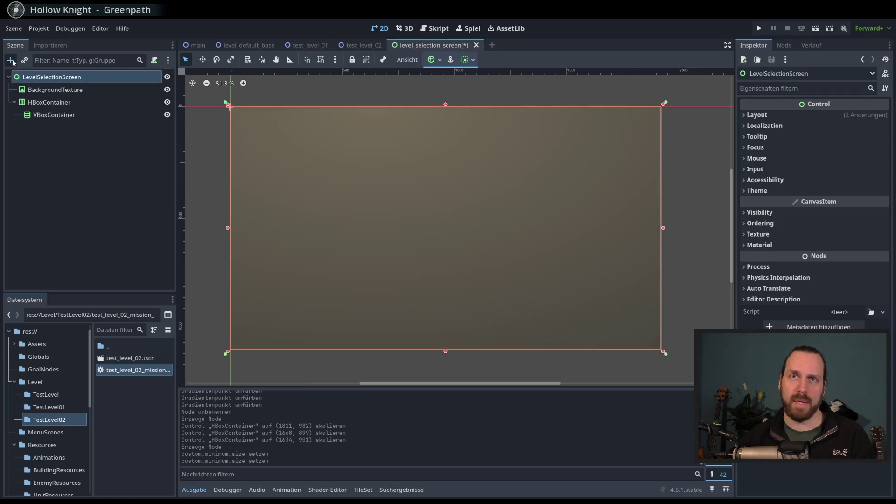
# Add a MarginContainer under the root and give it Full Rect anchors.
pyautogui.click(10, 60)
pyautogui.write('marhol')
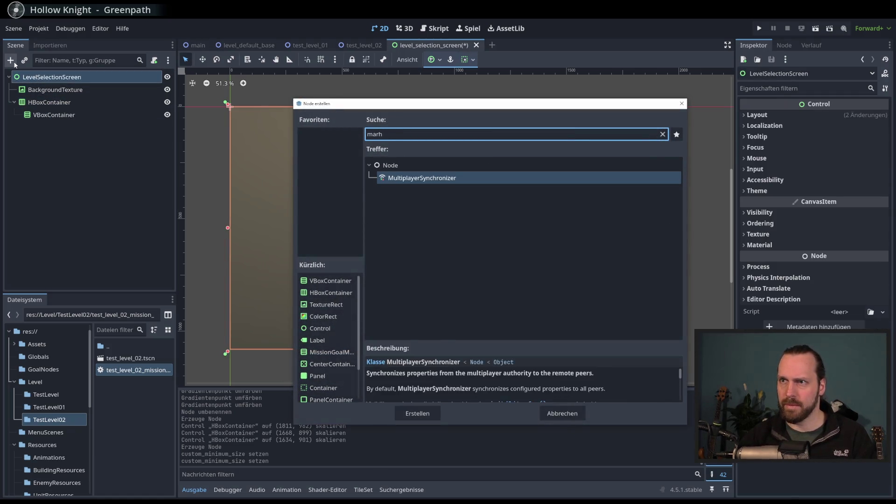
pyautogui.press('BackSpace')
pyautogui.write('gon')
pyautogui.press('Return')
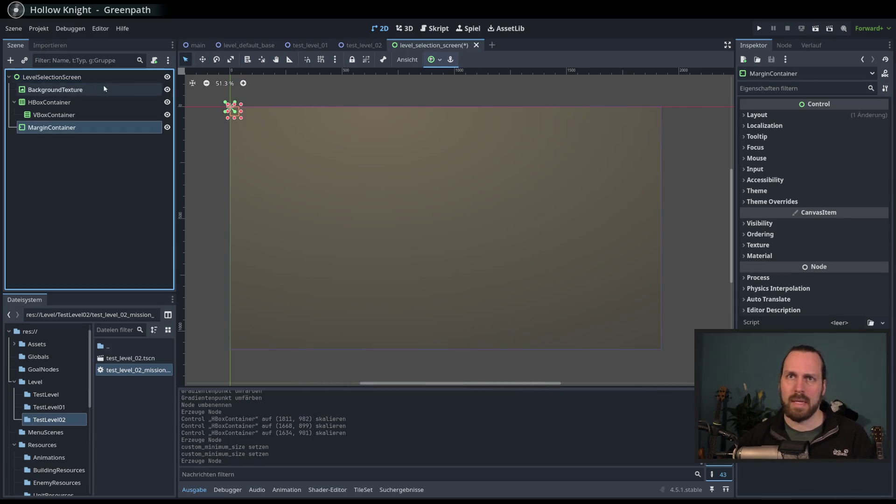
pyautogui.click(433, 59)
pyautogui.click(498, 129)
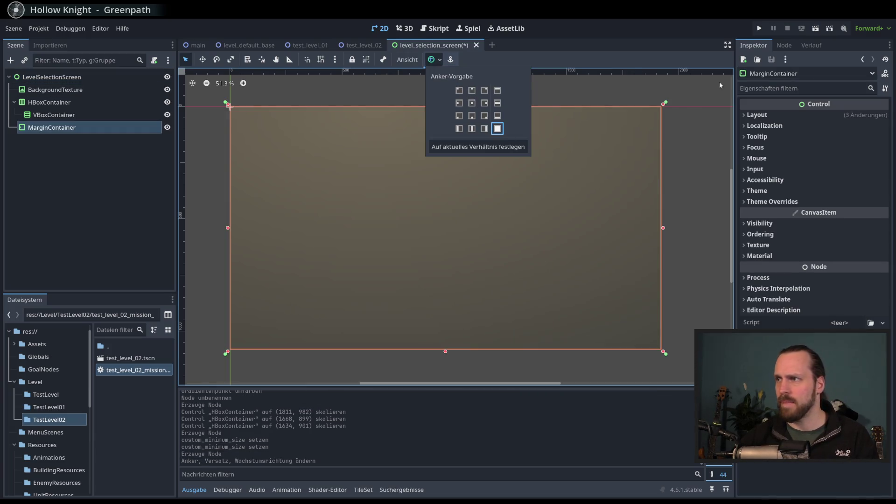
# Set the MarginContainer's left margin constant to 200.
pyautogui.click(762, 203)
pyautogui.click(761, 202)
pyautogui.click(767, 212)
pyautogui.click(844, 226)
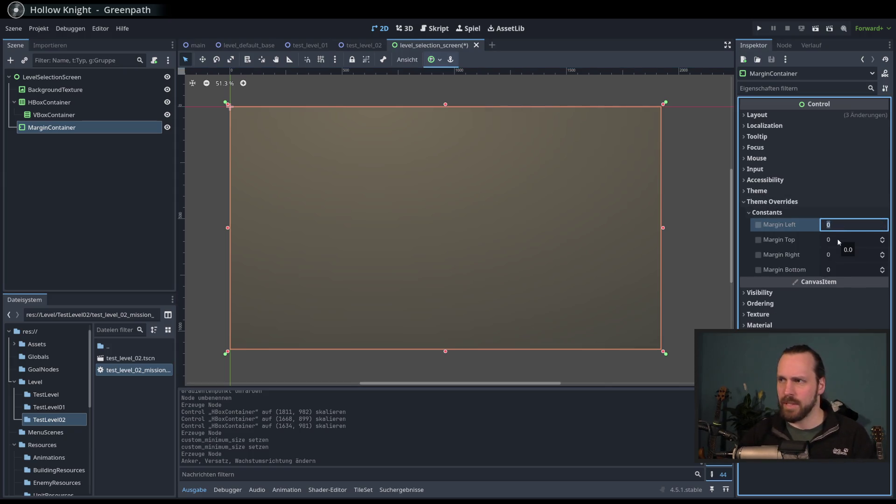
pyautogui.write('200')
pyautogui.press('Return')
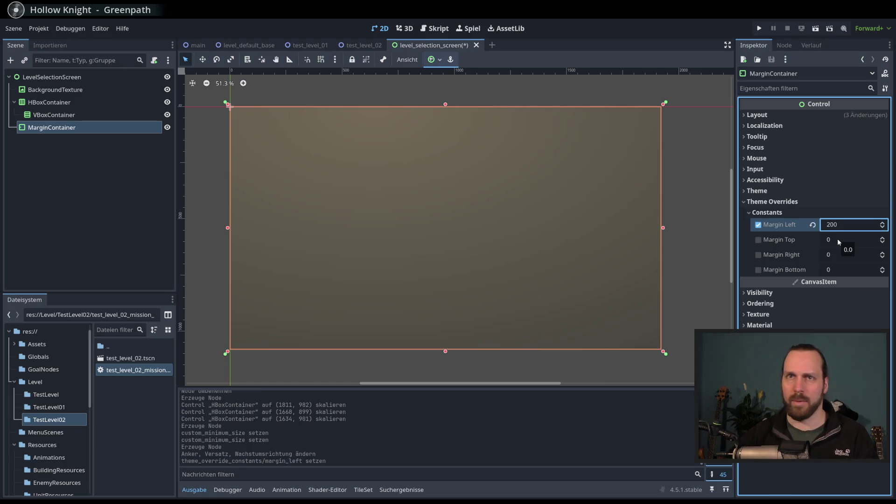
# Move the HBoxContainer into the MarginContainer and check its layout options.
pyautogui.click(59, 103)
pyautogui.moveTo(61, 109)
pyautogui.mouseDown()
pyautogui.moveTo(67, 135)
pyautogui.moveTo(66, 128)
pyautogui.mouseUp()
pyautogui.click(54, 106)
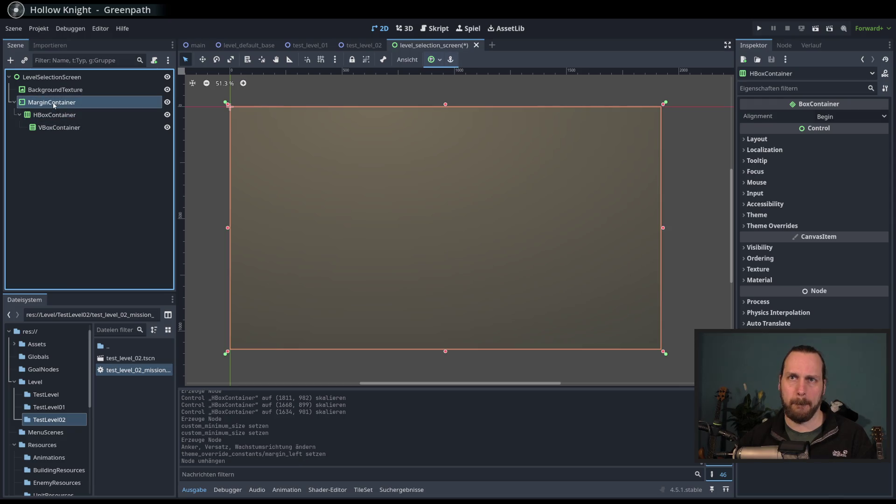
pyautogui.click(84, 114)
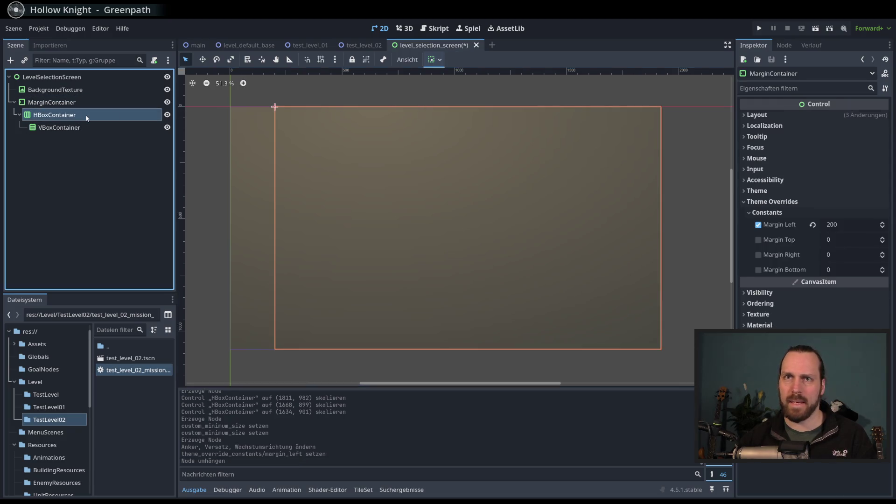
pyautogui.click(433, 62)
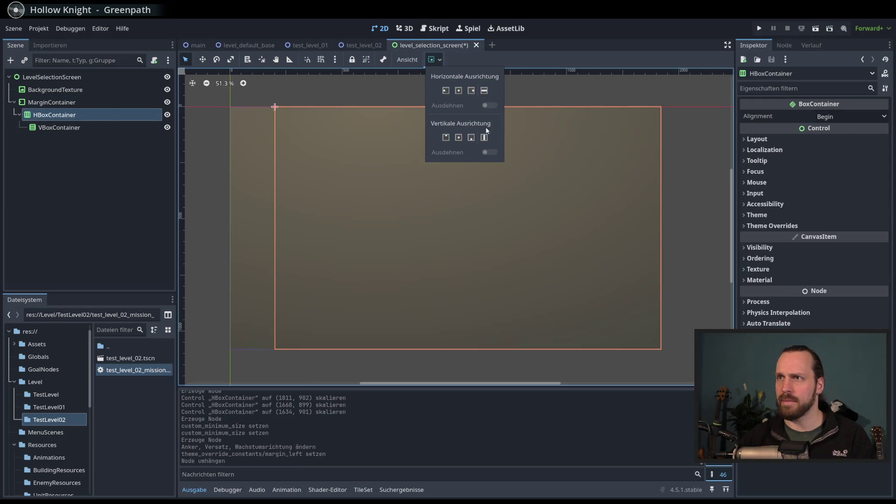
pyautogui.click(80, 102)
pyautogui.click(82, 115)
pyautogui.click(434, 59)
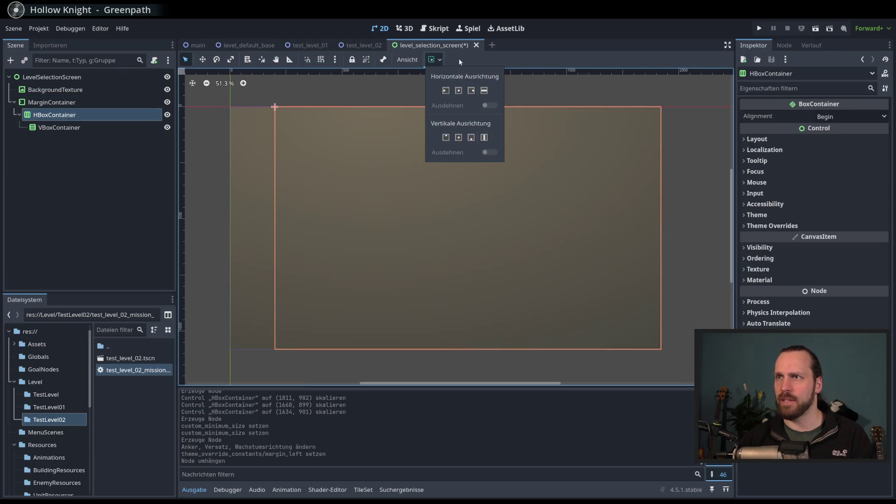
# Change the MarginContainer's left and right margins to 120.
pyautogui.click(51, 103)
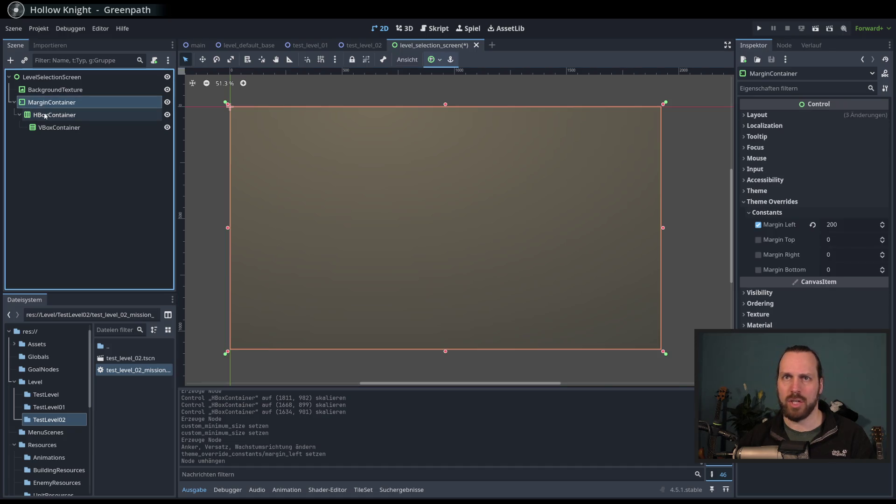
pyautogui.click(857, 224)
pyautogui.write('120')
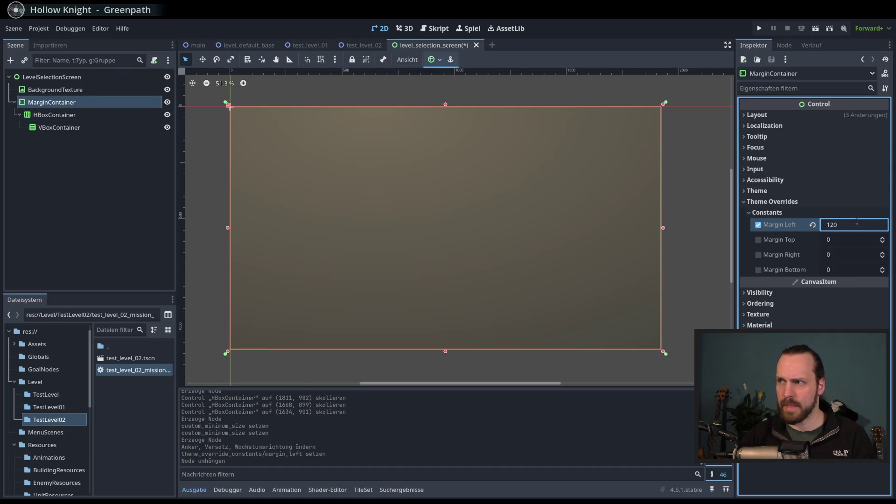
pyautogui.press('Return')
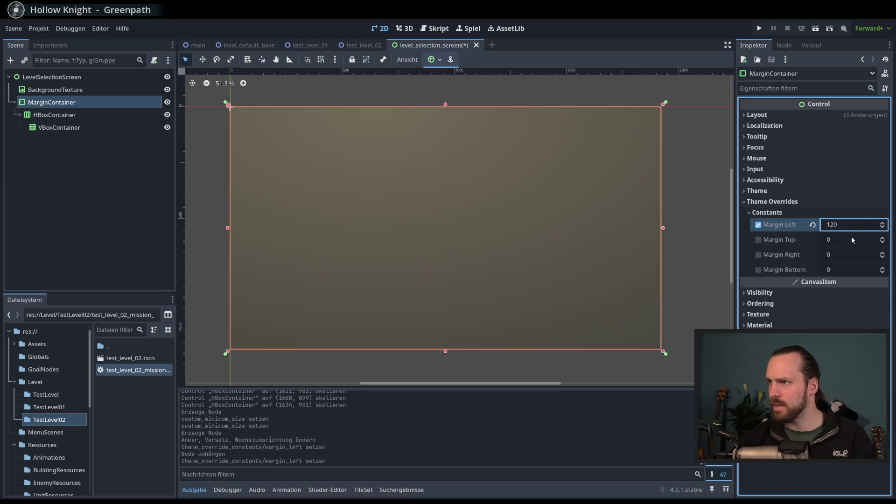
pyautogui.click(851, 254)
pyautogui.write('0')
pyautogui.press('Return')
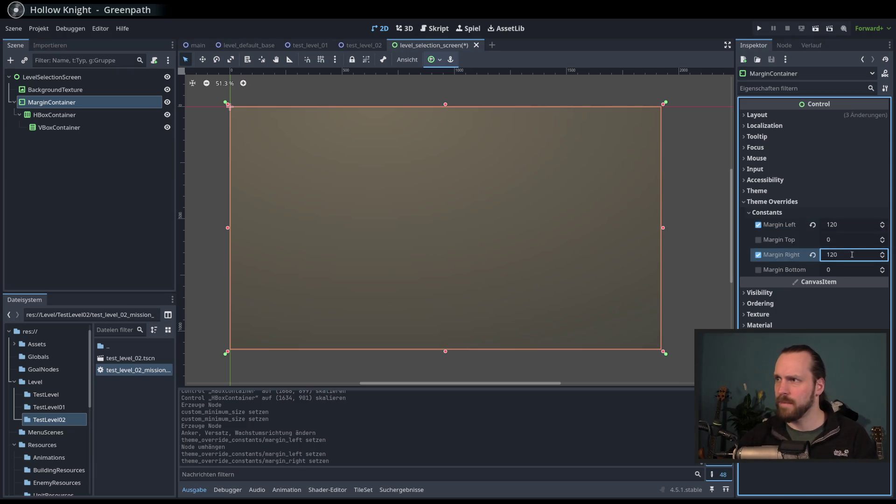
# Set the MarginContainer's top and bottom margins to 90.
pyautogui.click(851, 240)
pyautogui.write('0')
pyautogui.press('Return')
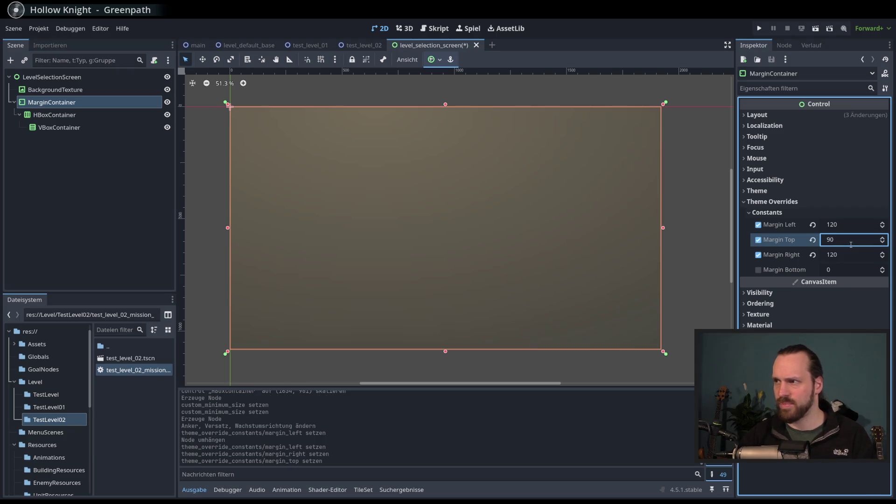
pyautogui.click(854, 270)
pyautogui.write('90')
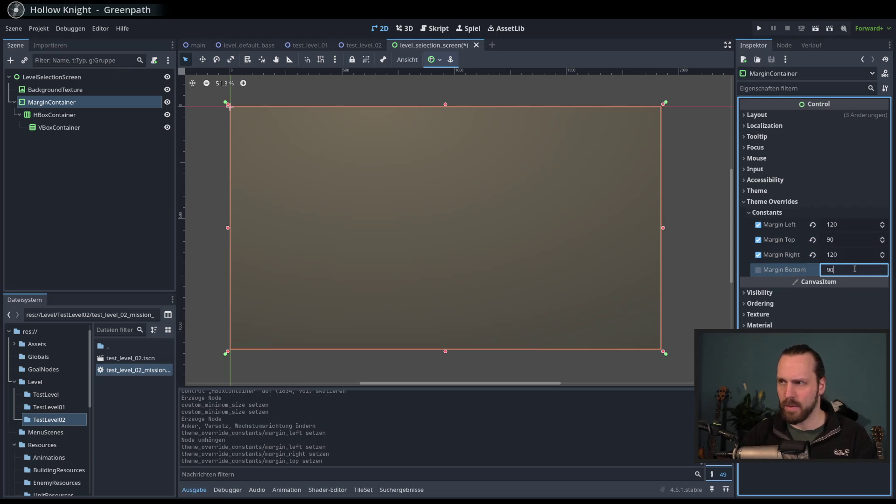
pyautogui.press('Return')
# Compare the HBoxContainer and VBoxContainer boxes inside the margins.
pyautogui.click(56, 115)
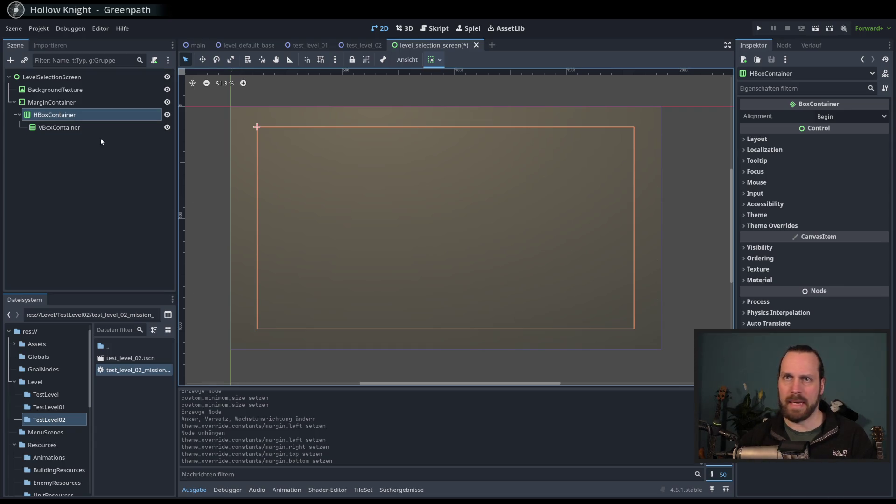
pyautogui.click(70, 128)
pyautogui.press('Up')
pyautogui.press('Down')
pyautogui.press('Up')
pyautogui.press('Down')
pyautogui.press('Up')
pyautogui.press('Down')
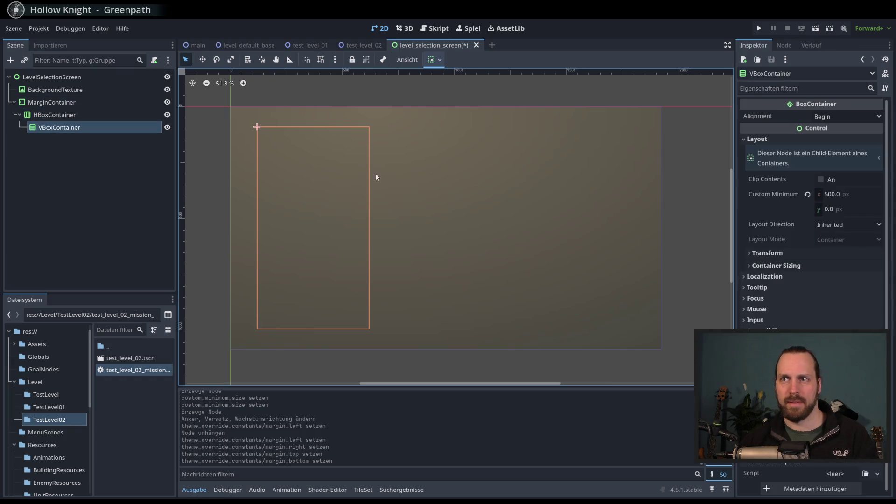
# Select the MarginContainer as the parent for a new node.
pyautogui.click(77, 115)
pyautogui.click(79, 105)
pyautogui.click(76, 112)
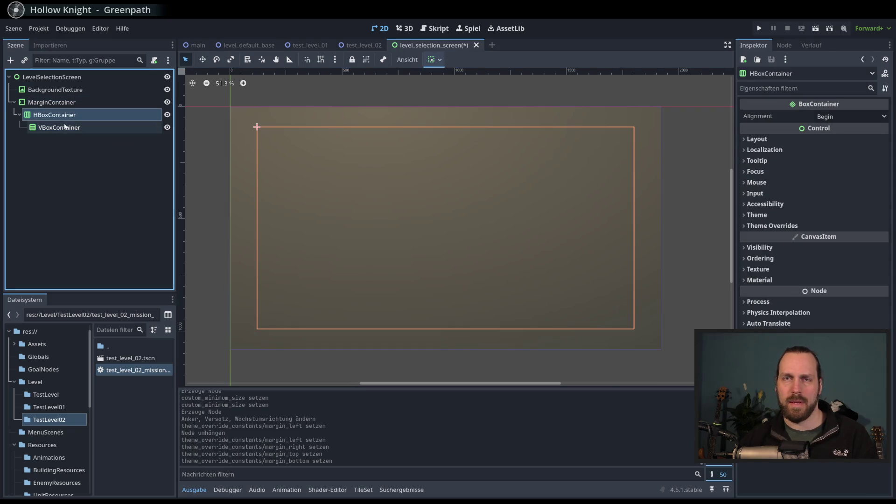
pyautogui.click(49, 102)
# Add a ColorRect and darken its color to a faint translucent tone.
pyautogui.click(11, 60)
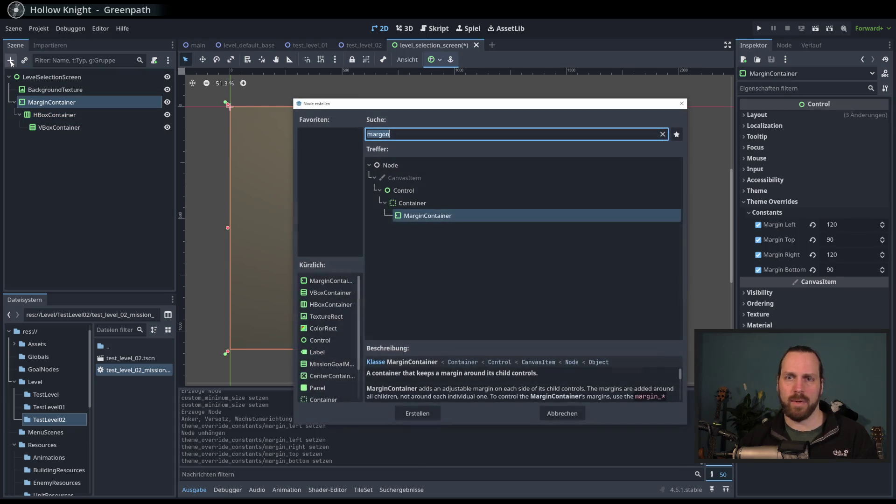
pyautogui.write('color')
pyautogui.press('Return')
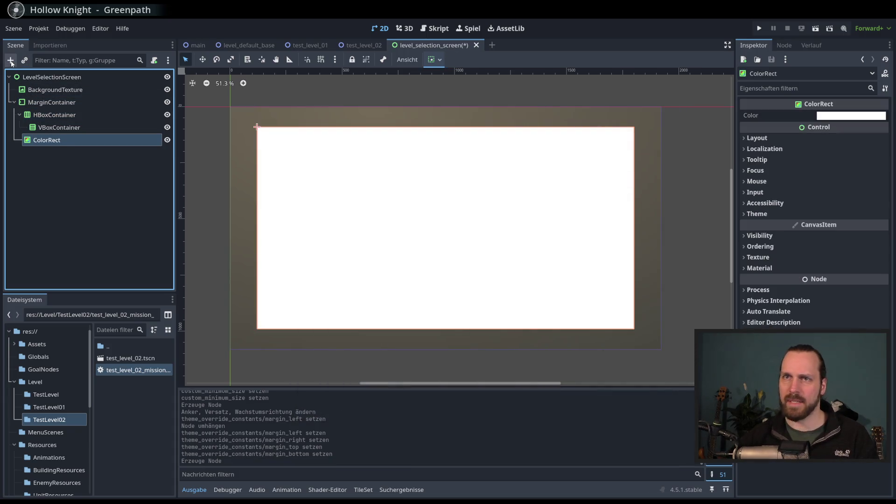
pyautogui.click(863, 119)
pyautogui.moveTo(882, 136)
pyautogui.mouseDown()
pyautogui.moveTo(882, 227)
pyautogui.moveTo(882, 206)
pyautogui.moveTo(843, 325)
pyautogui.moveTo(774, 334)
pyautogui.mouseUp()
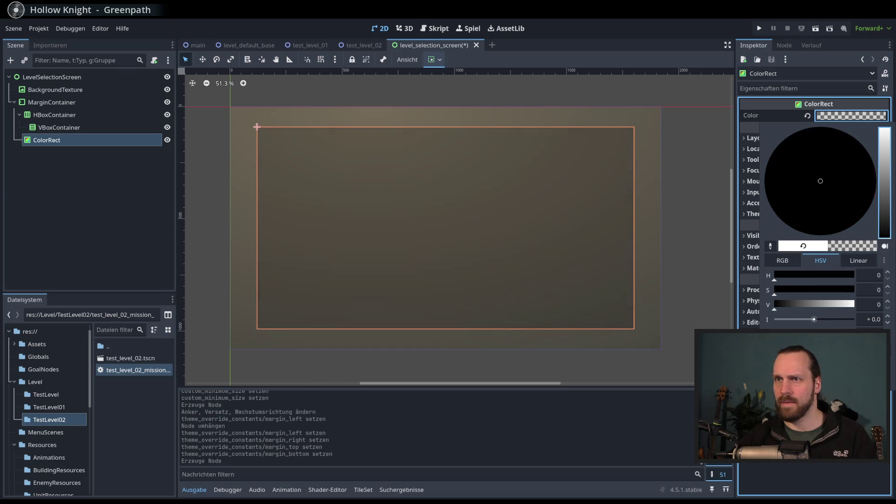
pyautogui.click(704, 243)
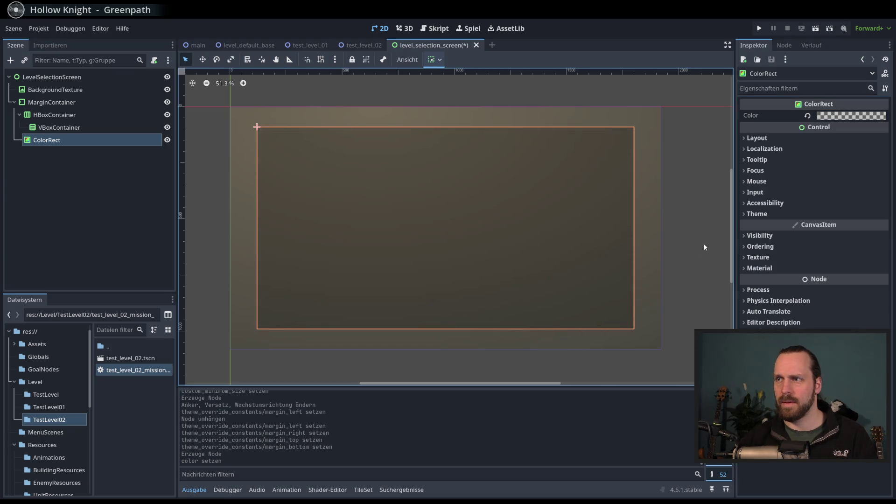
pyautogui.click(116, 174)
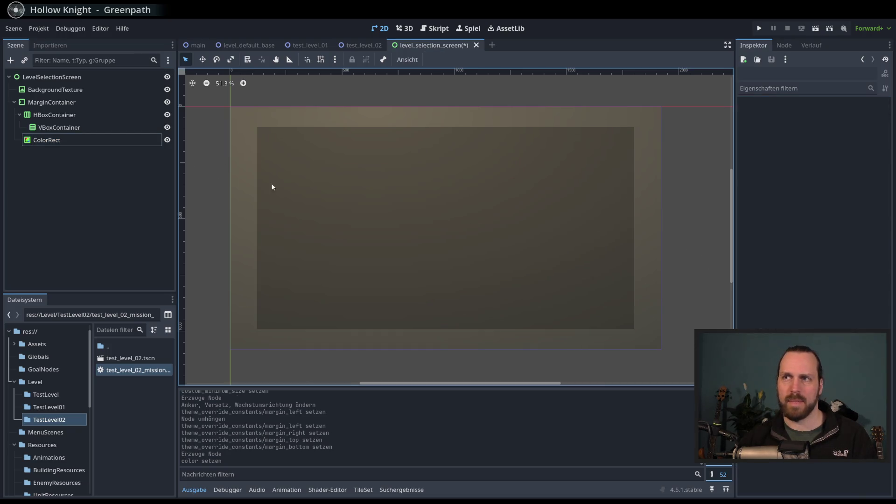
# Compare the VBoxContainer and HBoxContainer boxes in the viewport.
pyautogui.click(57, 129)
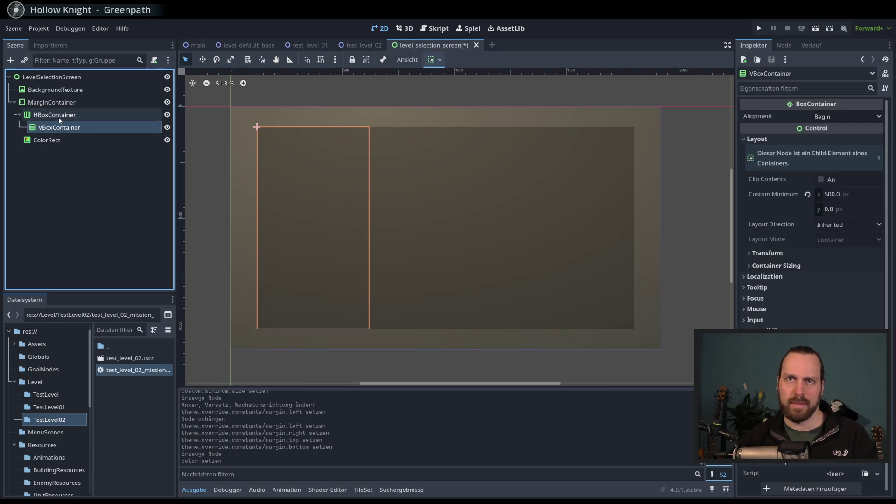
pyautogui.click(109, 115)
pyautogui.click(110, 128)
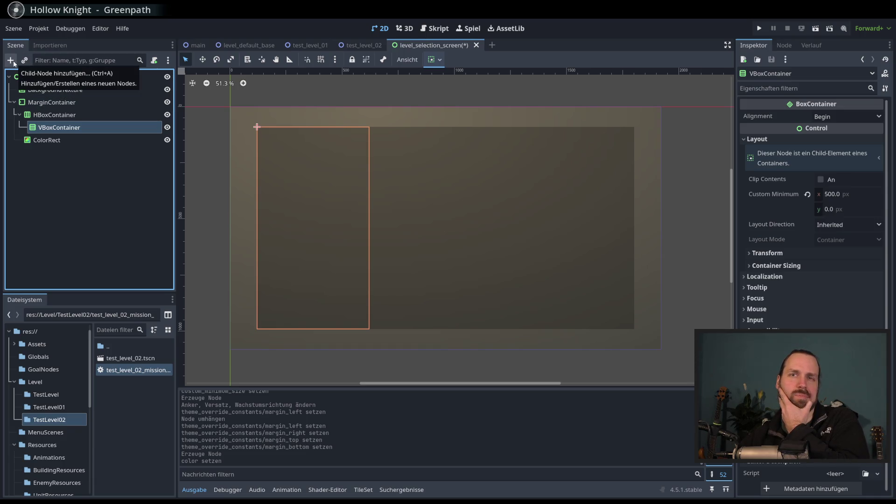
pyautogui.click(43, 117)
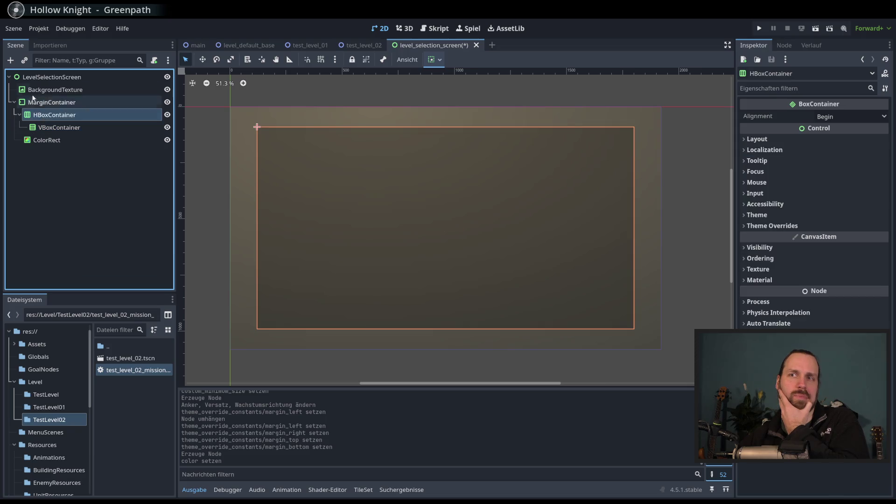
pyautogui.press('Down')
pyautogui.press('Up')
# Add a new MarginContainer under the HBoxContainer and nest the VBoxContainer inside it.
pyautogui.click(15, 60)
pyautogui.write('margin')
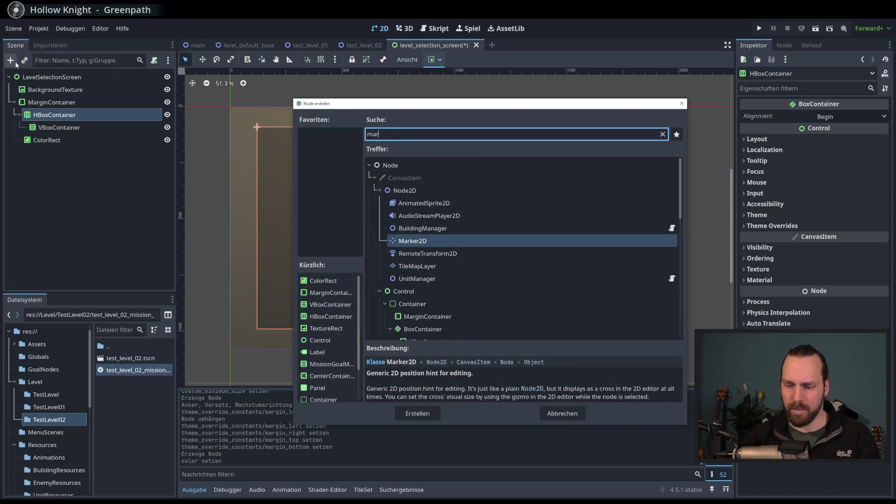
pyautogui.press('Return')
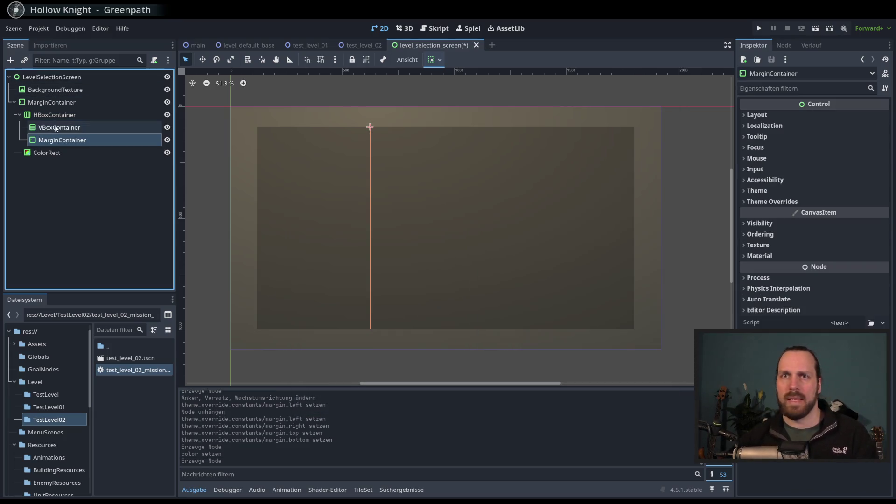
pyautogui.moveTo(53, 139)
pyautogui.mouseDown()
pyautogui.moveTo(49, 126)
pyautogui.moveTo(56, 138)
pyautogui.moveTo(59, 130)
pyautogui.mouseUp()
pyautogui.click(60, 131)
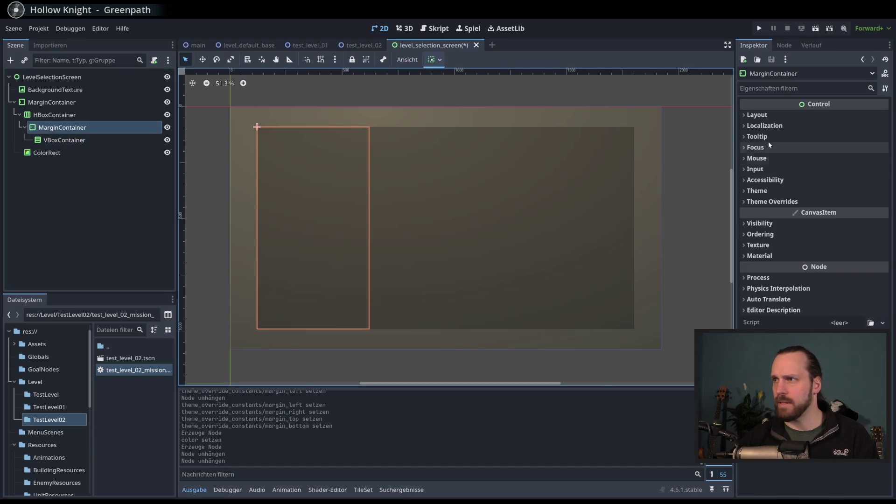
# Reset the VBoxContainer's custom minimum width to 0.
pyautogui.click(756, 114)
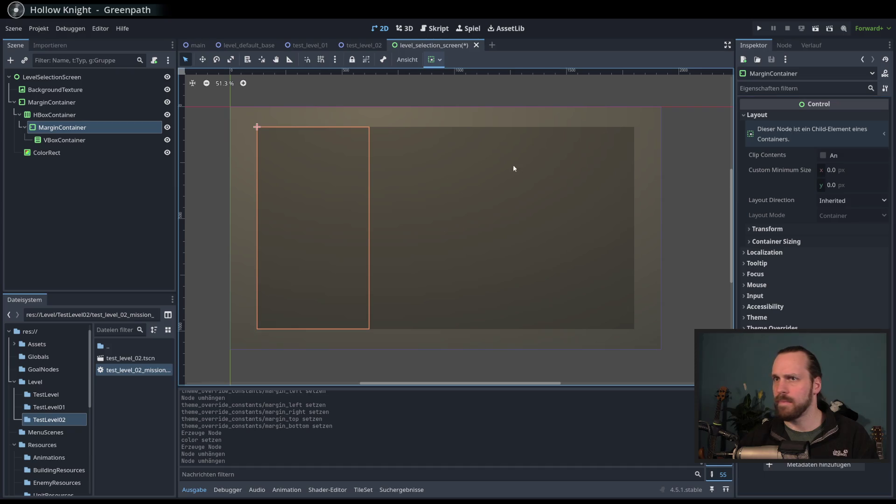
pyautogui.click(65, 140)
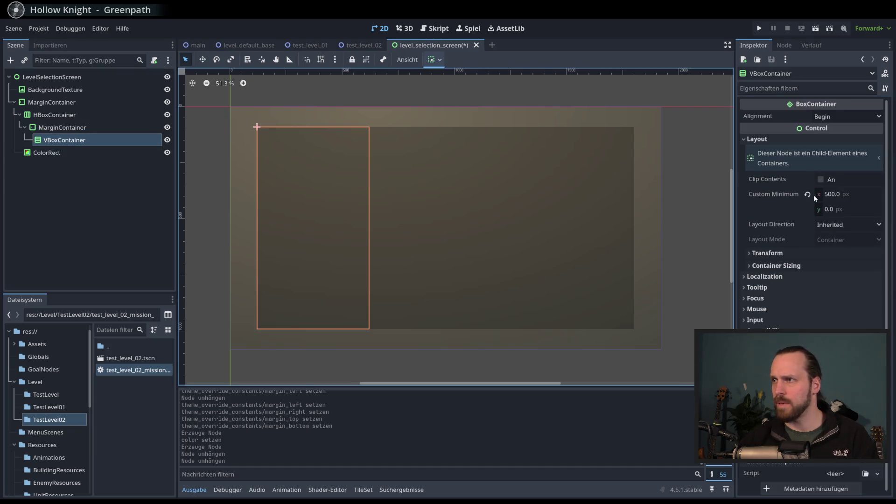
pyautogui.click(808, 195)
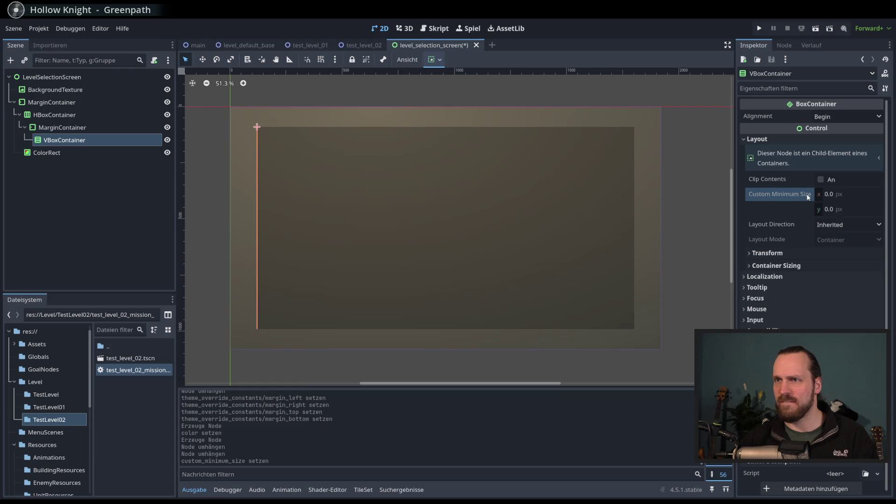
pyautogui.click(93, 127)
pyautogui.click(87, 140)
pyautogui.click(437, 59)
pyautogui.click(464, 55)
# Set the inner MarginContainer's Custom Minimum Size x to 550 px.
pyautogui.click(88, 127)
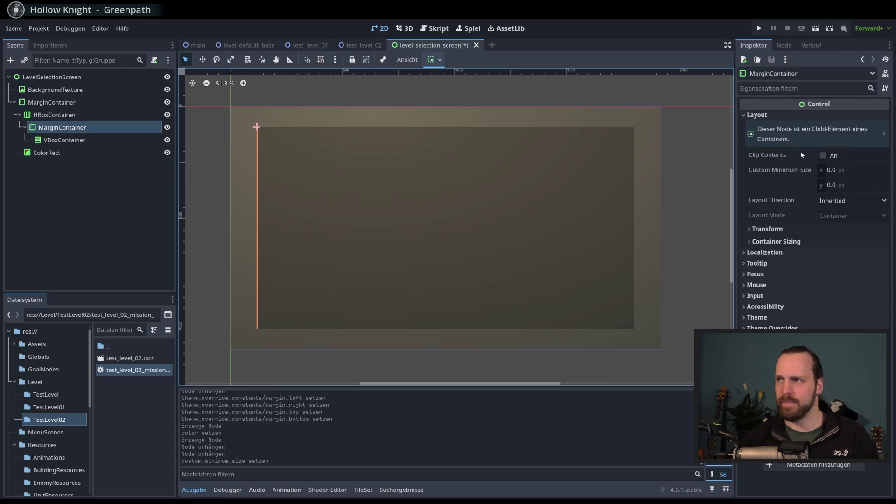
pyautogui.click(846, 169)
pyautogui.write('500')
pyautogui.press('Return')
pyautogui.click(850, 171)
pyautogui.write('550')
pyautogui.press('Return')
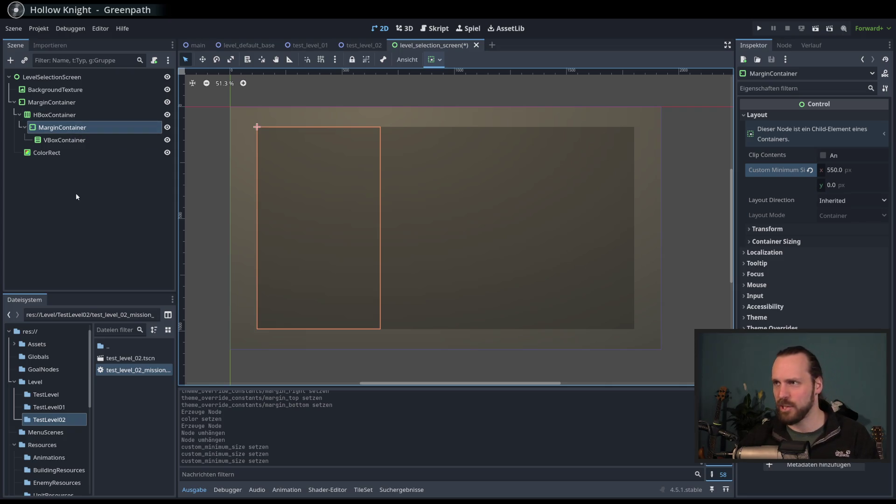
# Review the VBoxContainer and inner MarginContainer properties in the Scene tree.
pyautogui.click(84, 140)
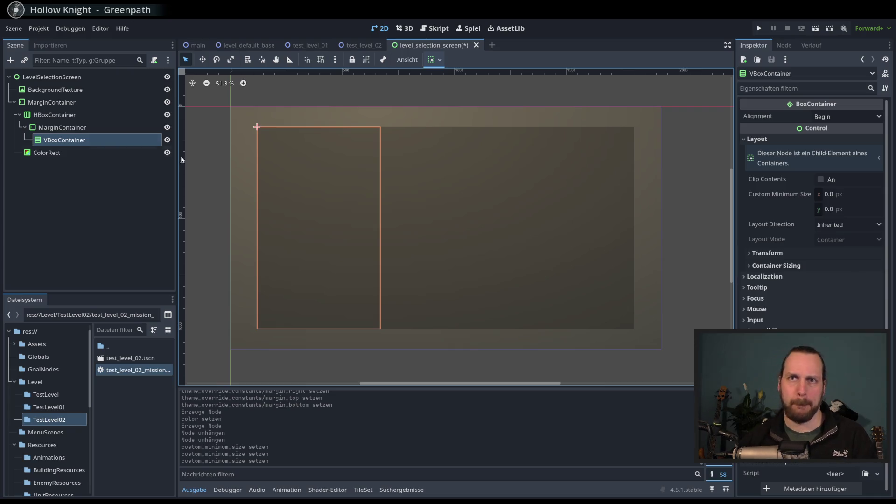
pyautogui.click(125, 163)
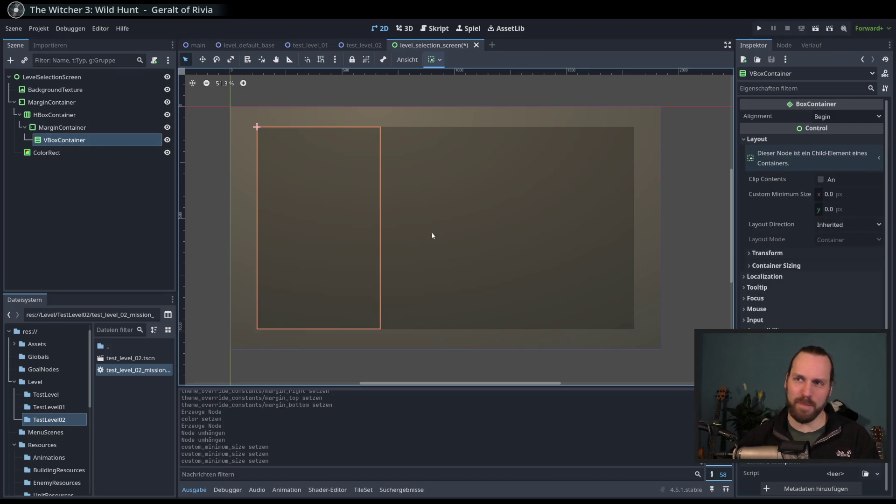
pyautogui.click(88, 140)
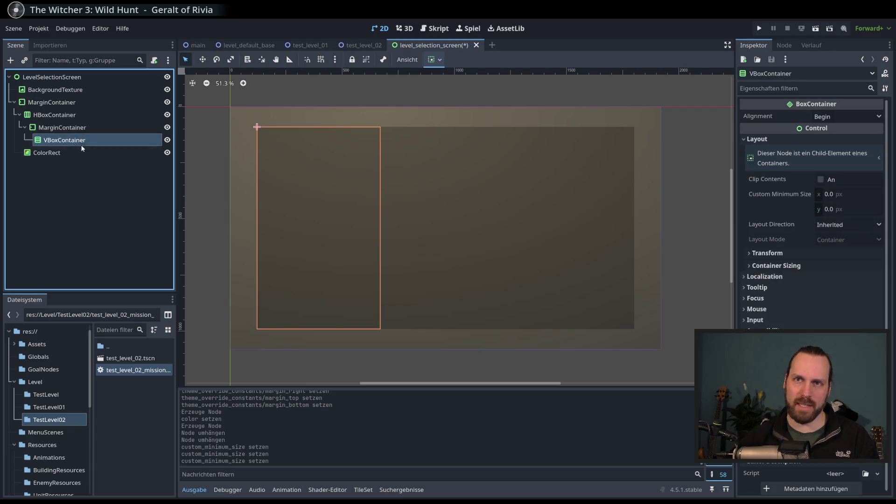
pyautogui.click(74, 140)
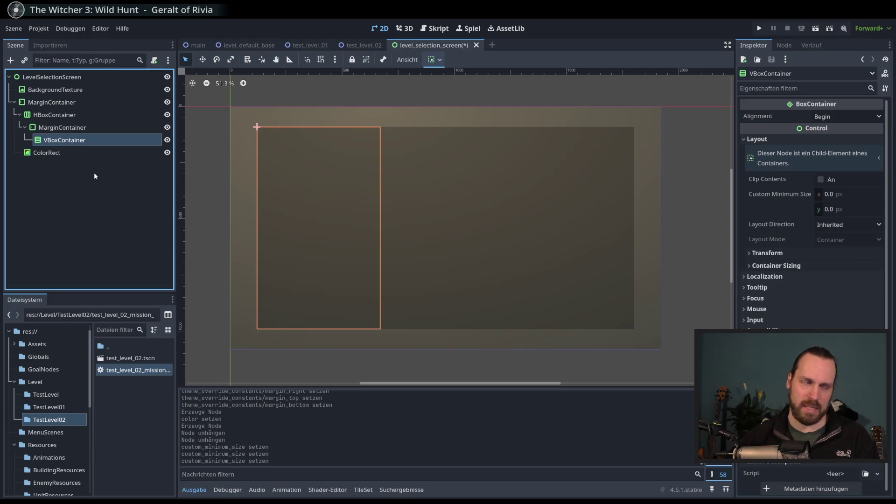
pyautogui.click(94, 136)
pyautogui.click(94, 139)
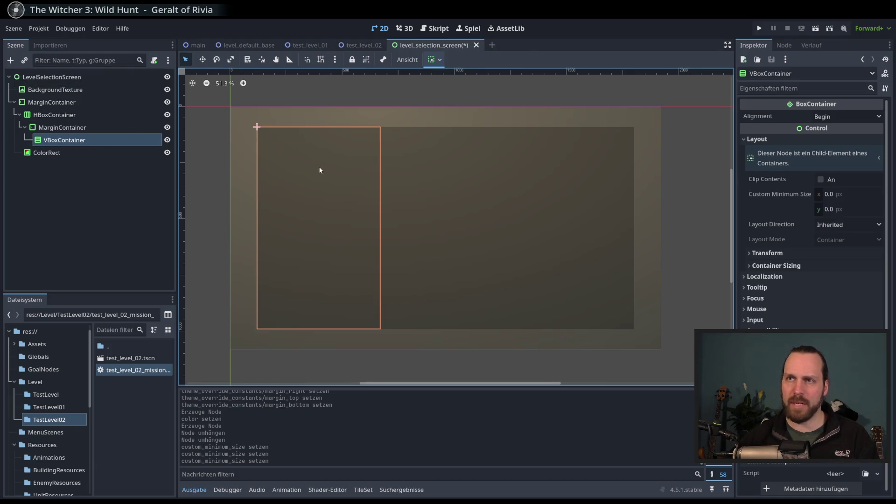
pyautogui.scroll(1, 321, 170)
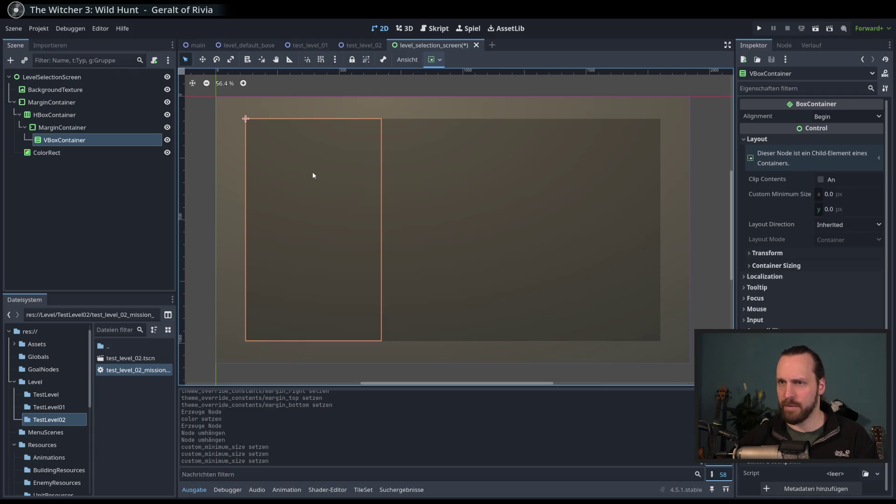
pyautogui.click(104, 142)
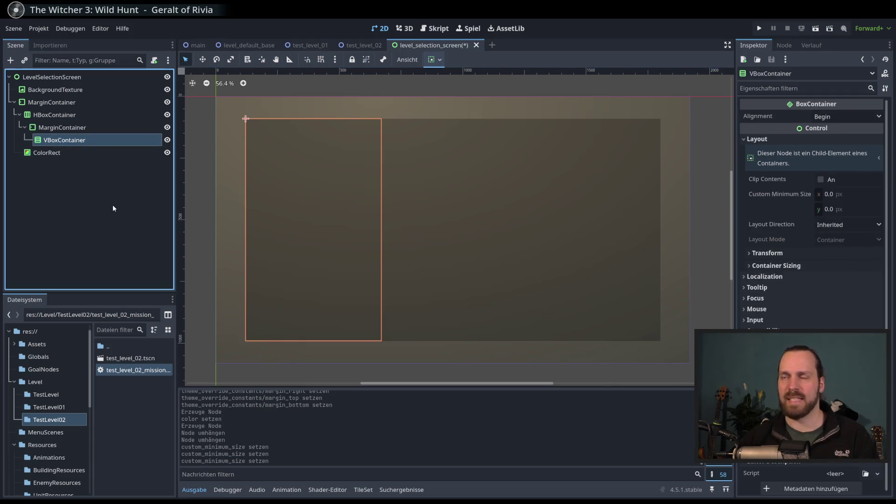
pyautogui.rightClick(79, 141)
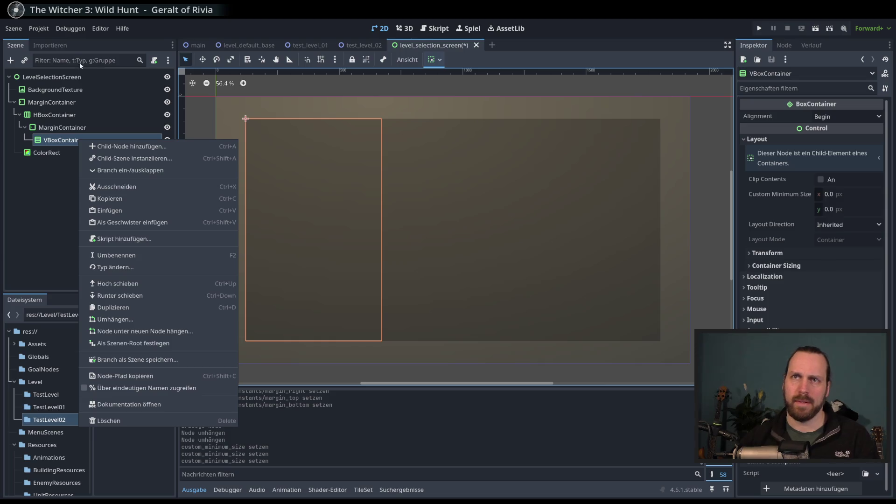
pyautogui.click(10, 60)
pyautogui.press('Escape')
# Set the inner MarginContainer's left, top, right and bottom margins.
pyautogui.click(65, 132)
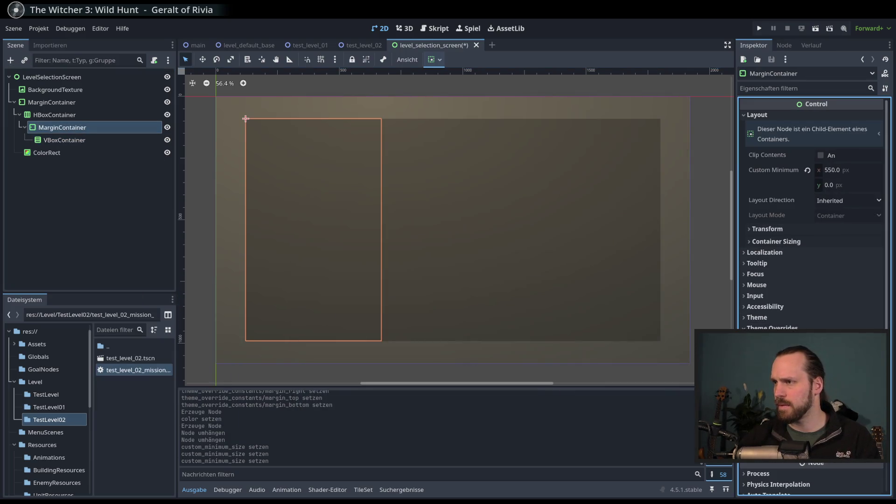
pyautogui.press('Return')
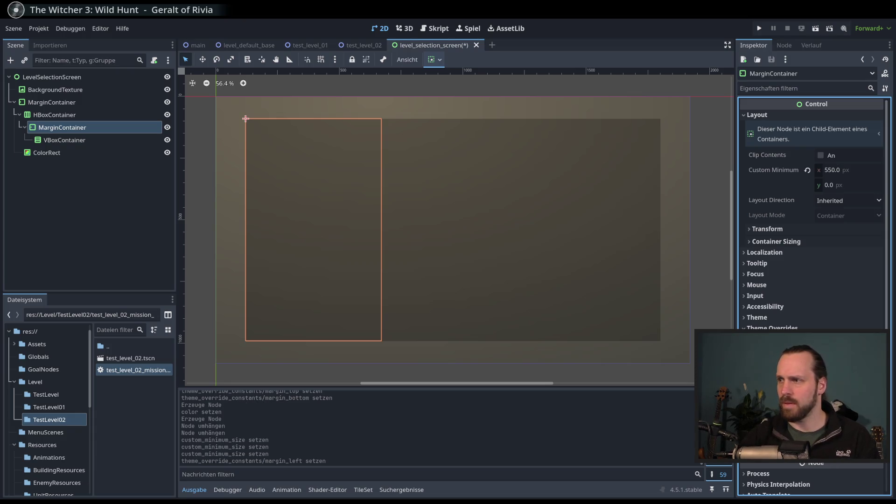
pyautogui.press('Return')
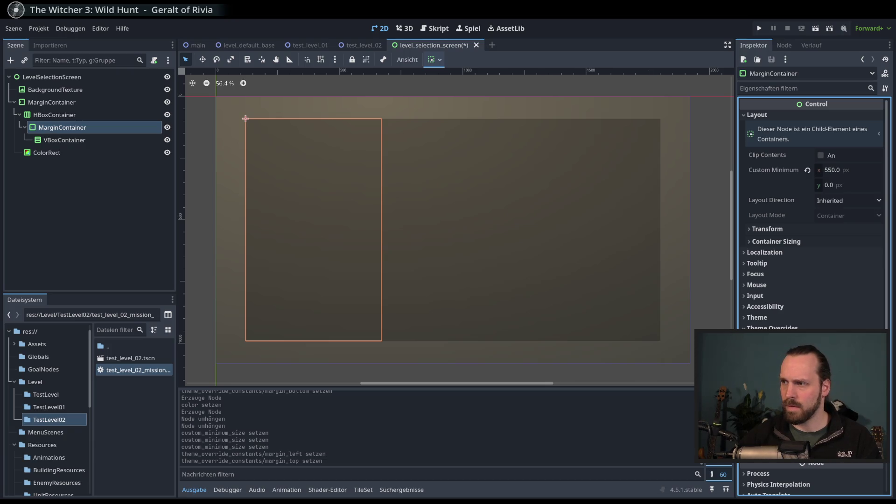
pyautogui.press('Return')
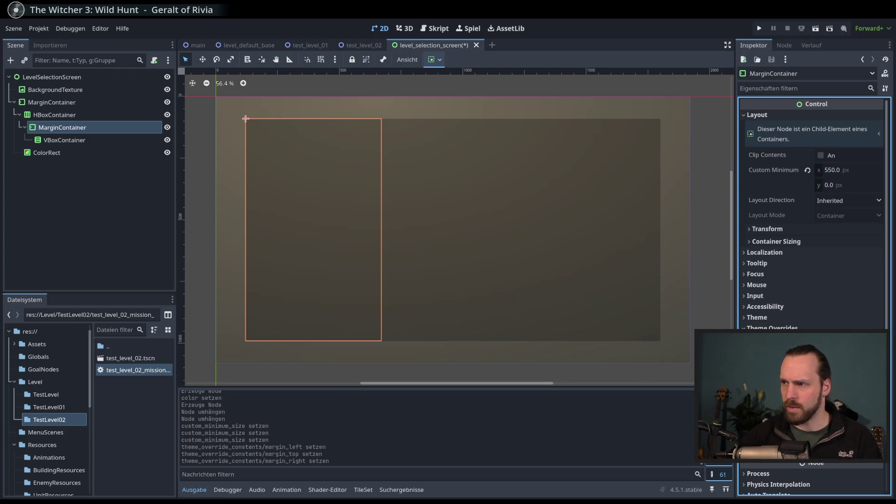
pyautogui.press('Return')
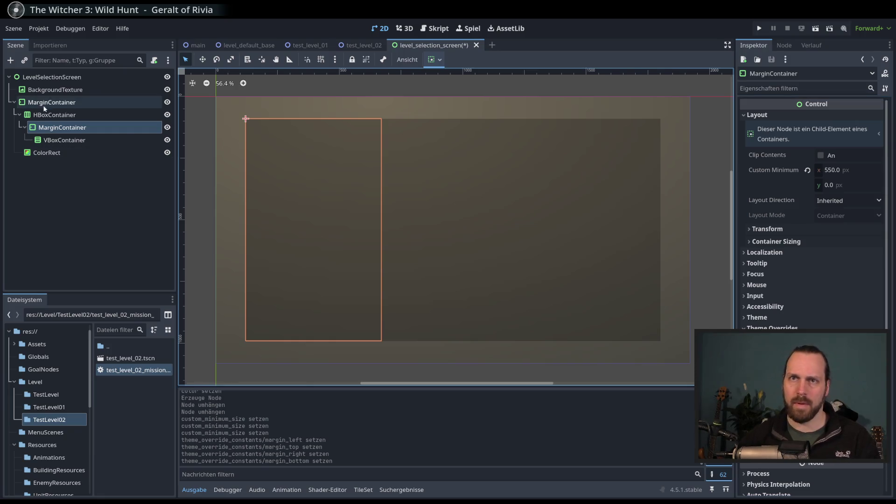
# Check the VBoxContainer's placement inside the inner MarginContainer.
pyautogui.click(57, 140)
pyautogui.click(68, 128)
pyautogui.click(84, 140)
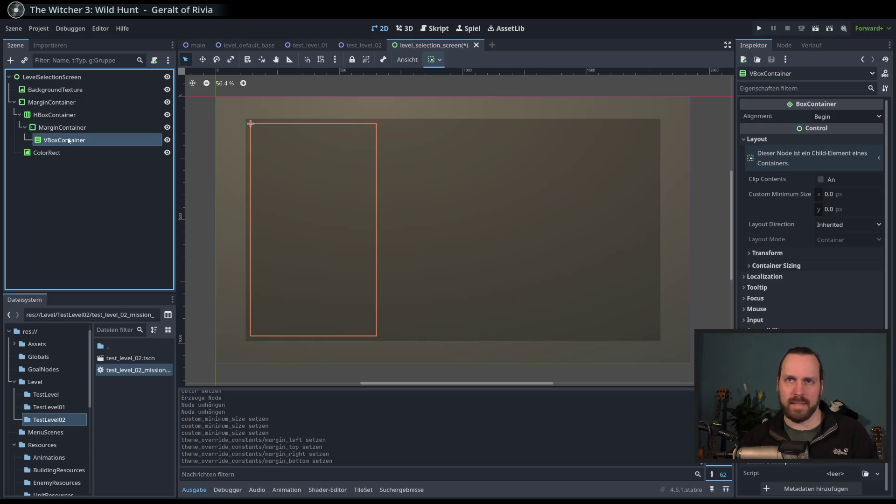
pyautogui.press('Up')
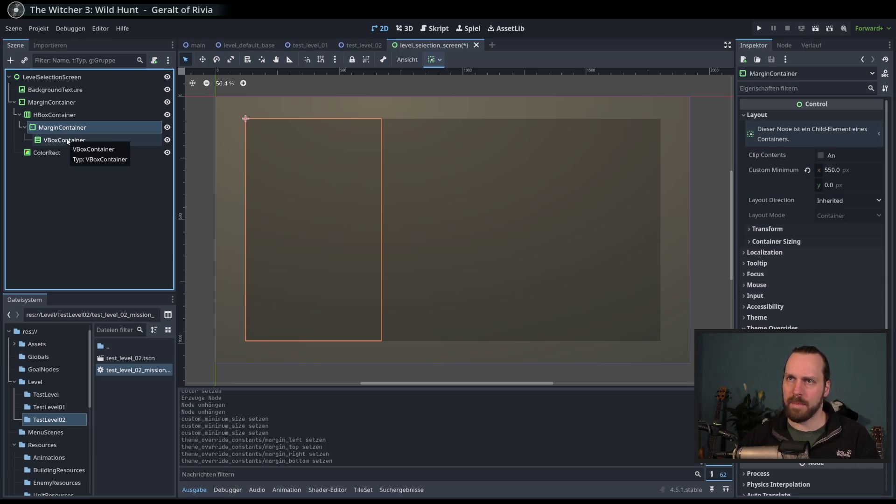
pyautogui.click(67, 140)
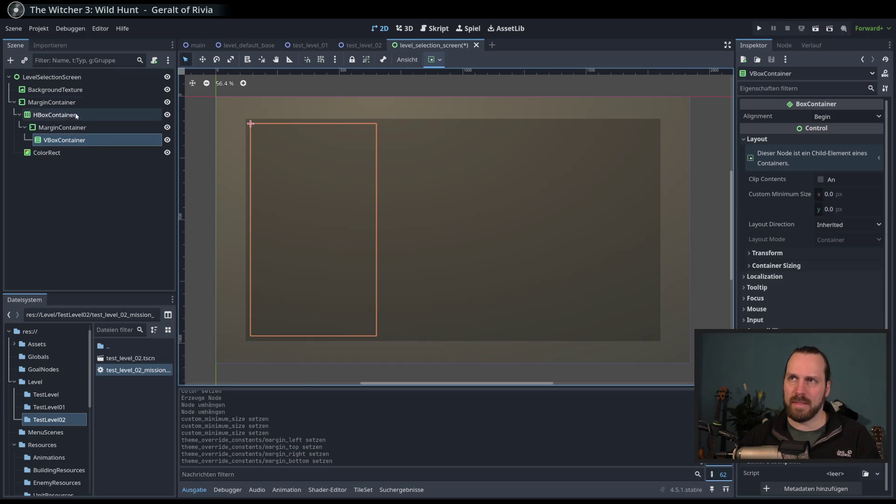
pyautogui.click(56, 128)
# Open the Create New Node dialog, clear the old search, and scroll through all node types.
pyautogui.click(10, 60)
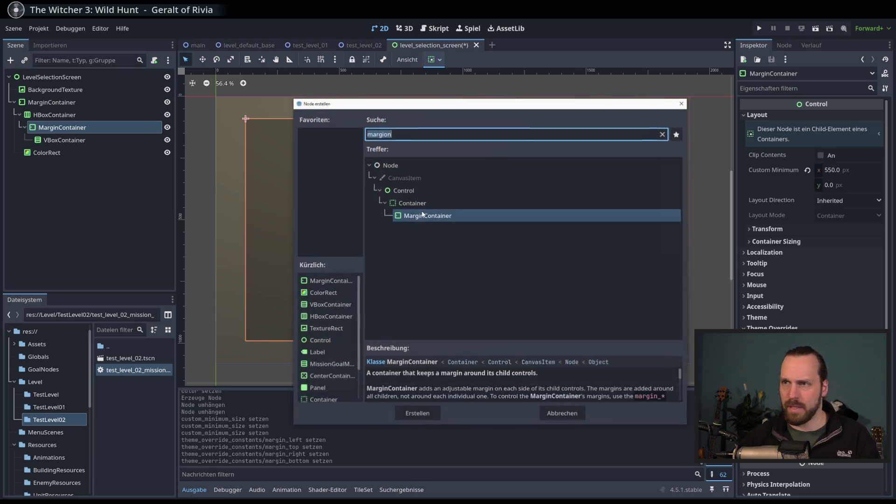
pyautogui.click(663, 134)
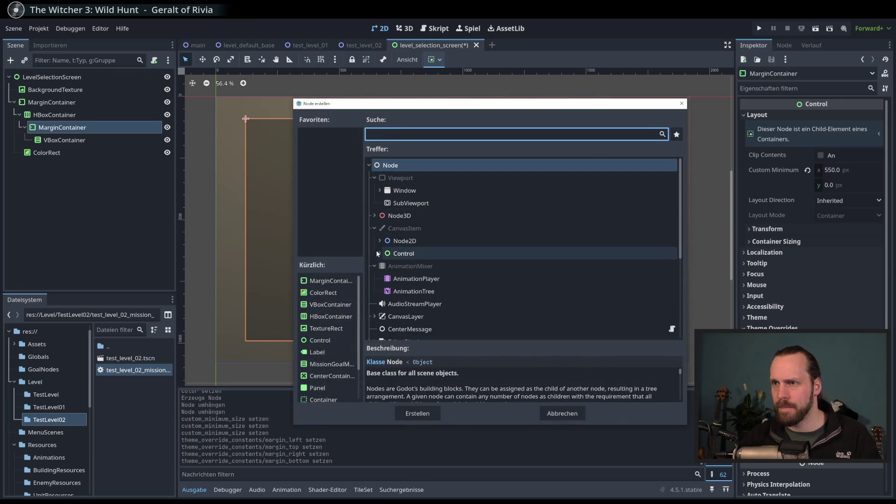
pyautogui.scroll(-1, 464, 262)
pyautogui.scroll(-3, 469, 258)
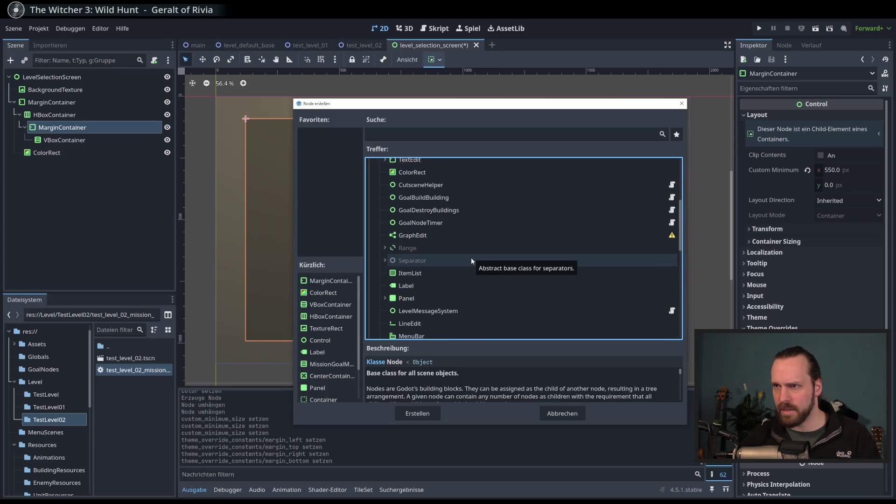
pyautogui.scroll(-1, 462, 275)
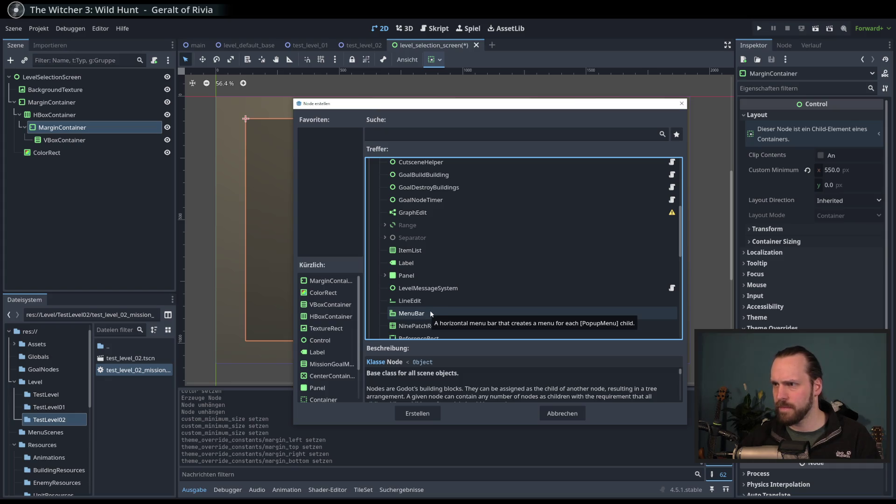
pyautogui.scroll(-2, 434, 242)
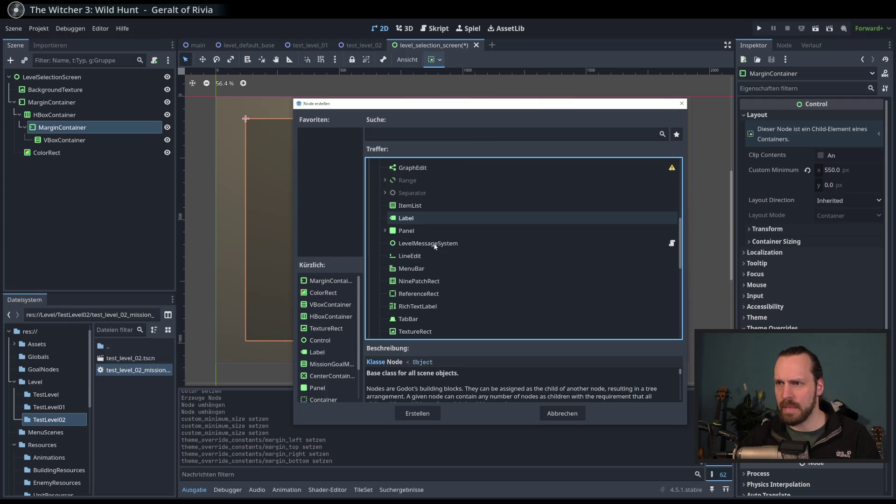
pyautogui.scroll(-3, 432, 261)
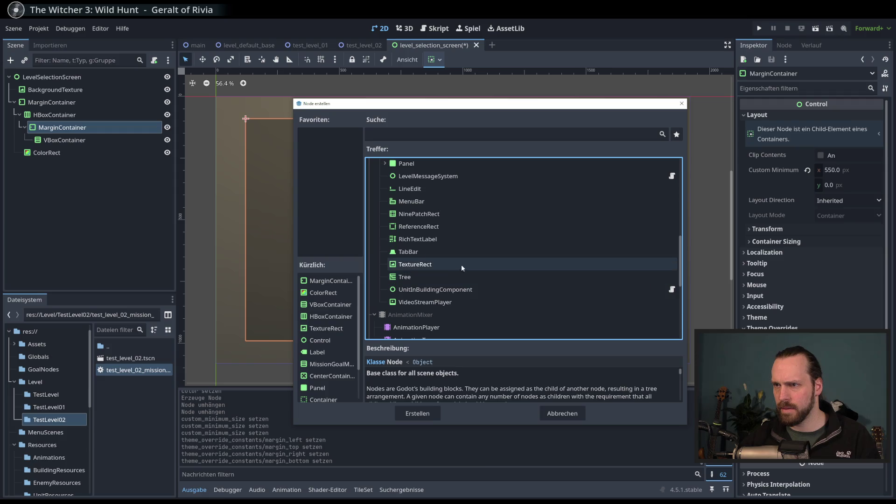
pyautogui.scroll(5, 464, 267)
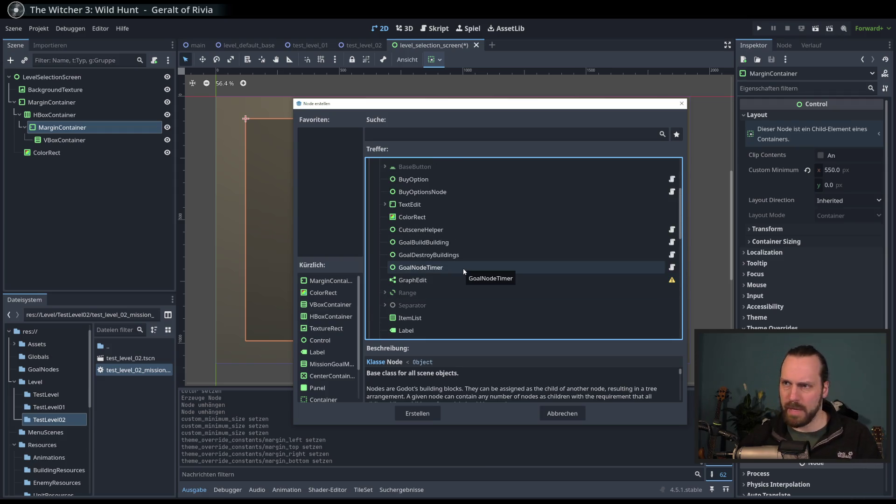
pyautogui.scroll(1, 462, 268)
# Expand and collapse TextEdit, Panel and Range, then cancel the dialog and select VBoxContainer.
pyautogui.click(386, 226)
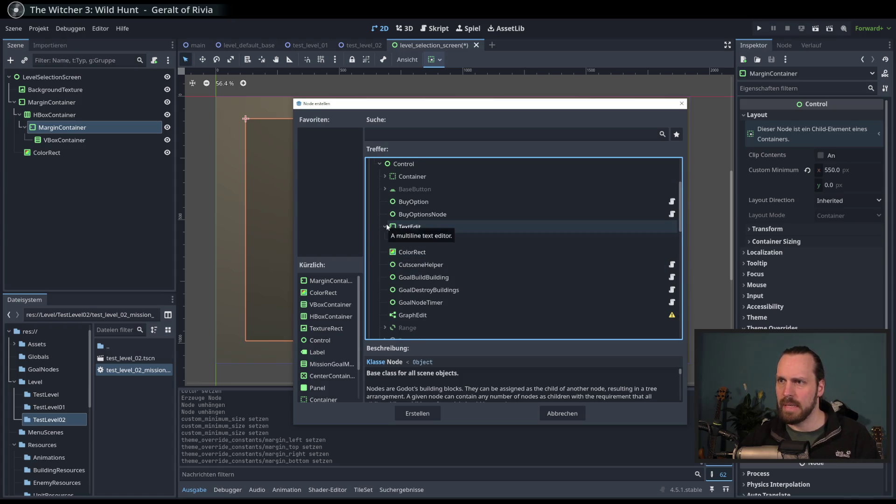
pyautogui.click(385, 226)
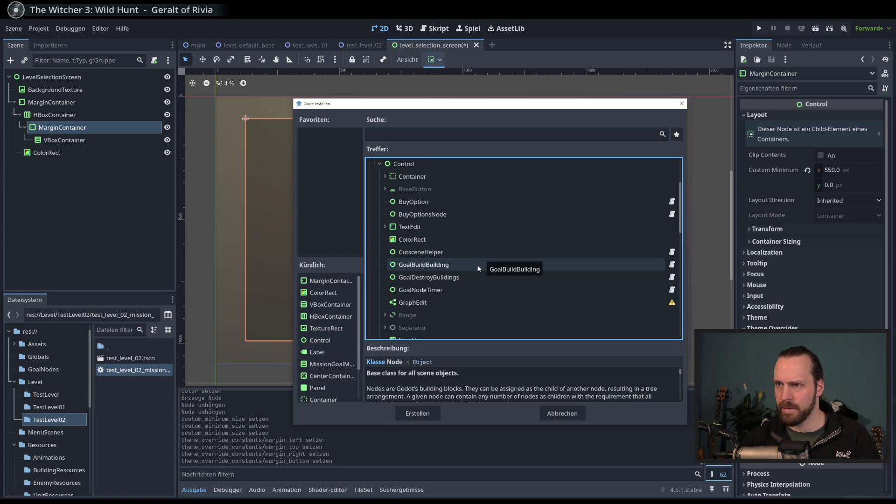
pyautogui.scroll(2, 477, 264)
pyautogui.scroll(-6, 455, 240)
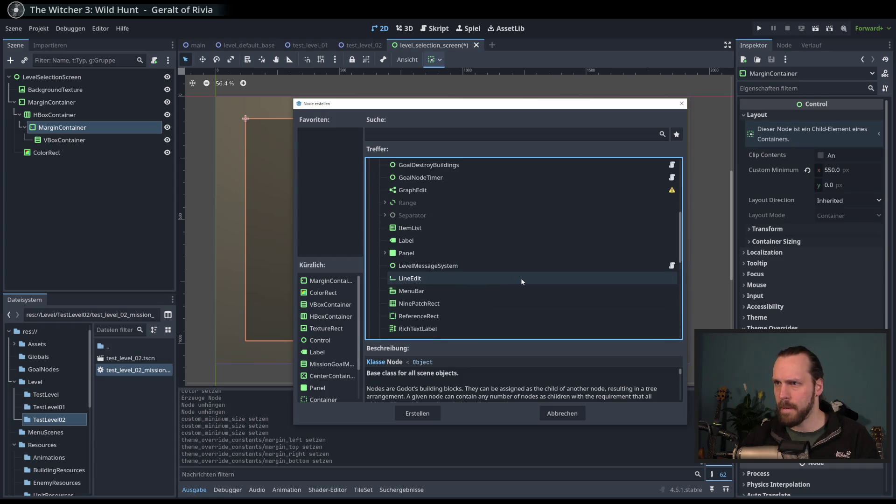
pyautogui.click(385, 253)
pyautogui.click(385, 252)
pyautogui.scroll(-1, 486, 280)
pyautogui.scroll(-4, 488, 285)
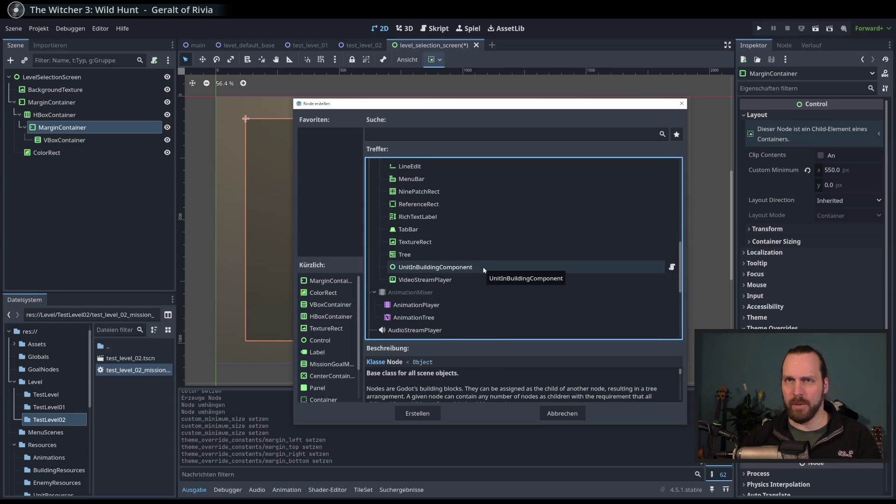
pyautogui.scroll(2, 472, 263)
pyautogui.scroll(5, 471, 261)
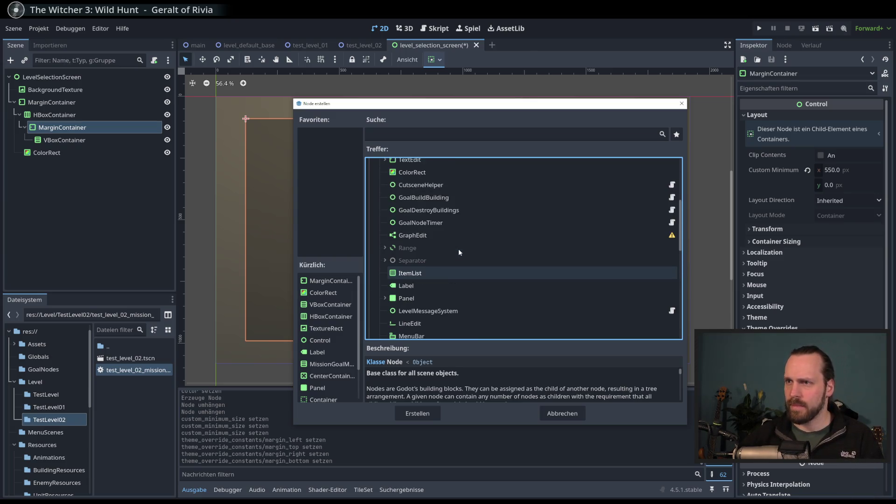
pyautogui.click(384, 248)
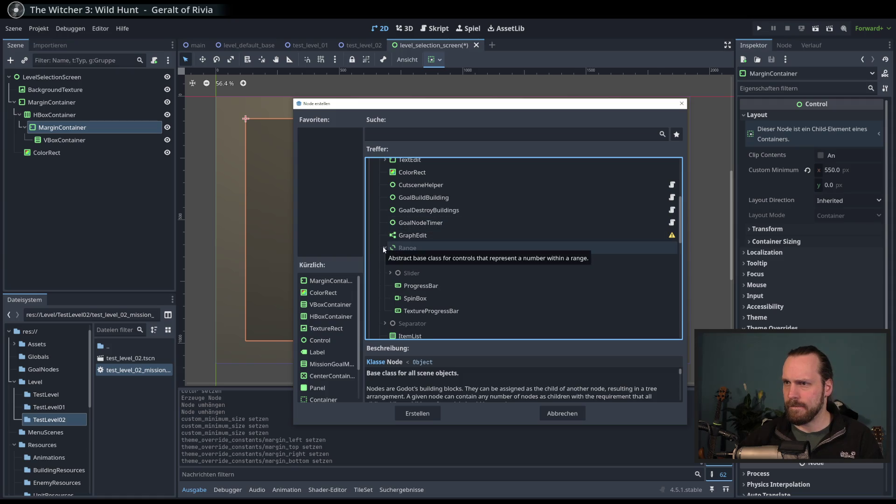
pyautogui.click(383, 248)
pyautogui.scroll(3, 443, 257)
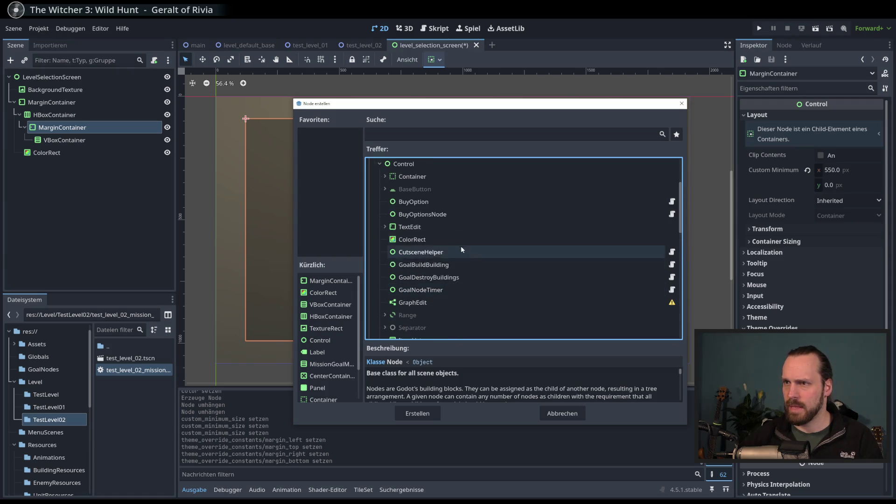
pyautogui.click(569, 414)
pyautogui.click(84, 142)
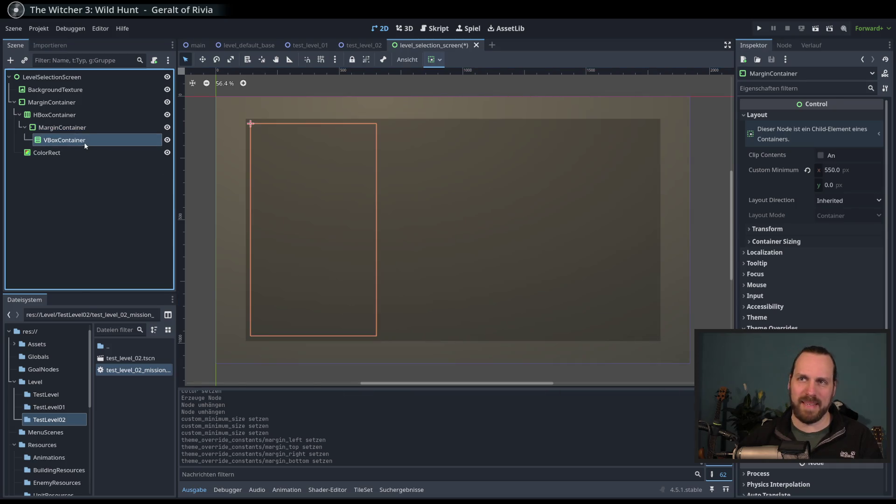
# Add a Button child under VBoxContainer by searching 'butto' in the Create New Node dialog.
pyautogui.rightClick(79, 145)
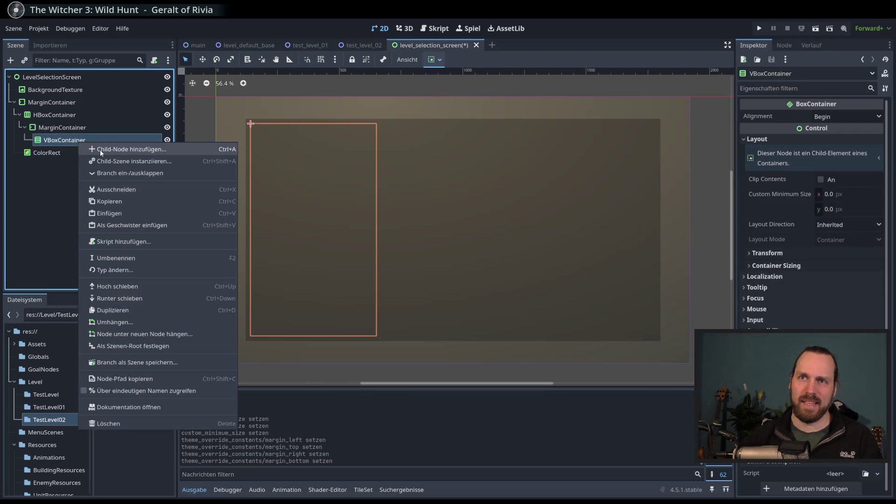
pyautogui.click(100, 150)
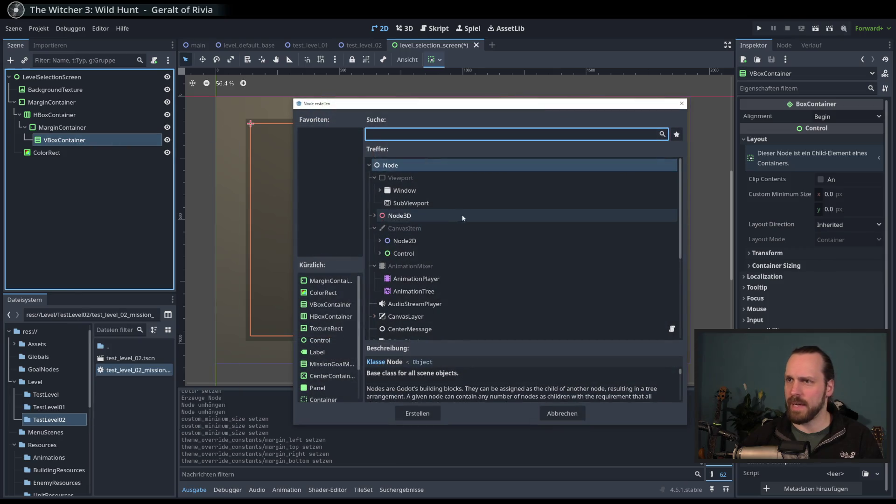
pyautogui.click(380, 253)
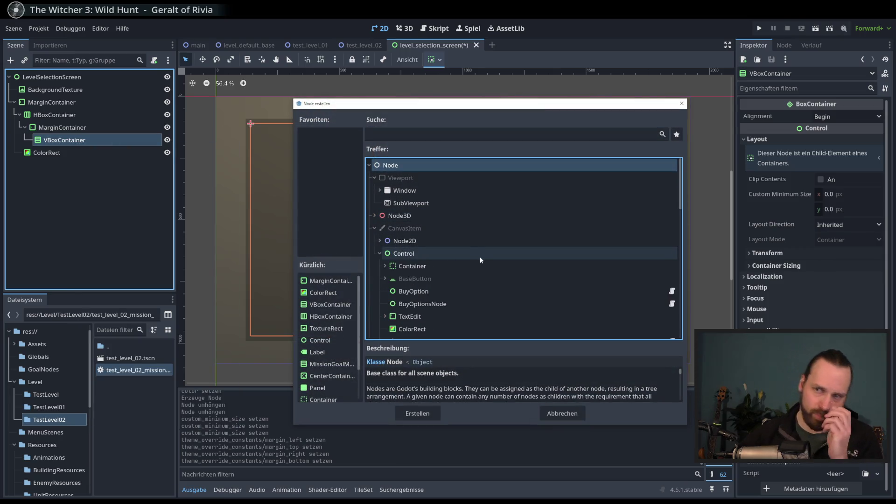
pyautogui.scroll(-1, 480, 257)
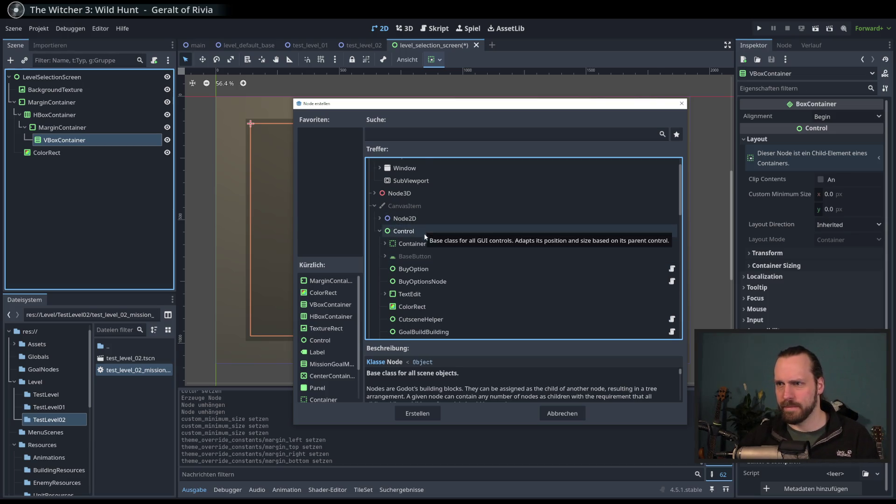
pyautogui.scroll(-3, 425, 233)
pyautogui.click(426, 134)
pyautogui.write('butto')
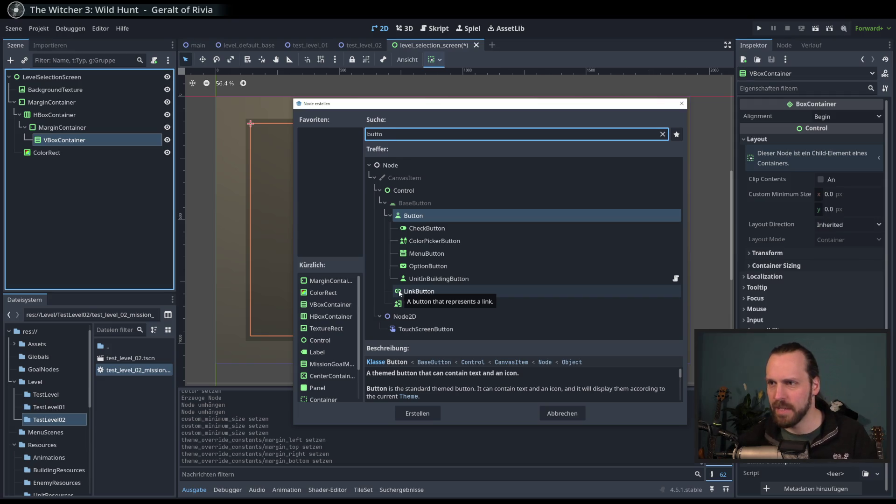
pyautogui.doubleClick(416, 215)
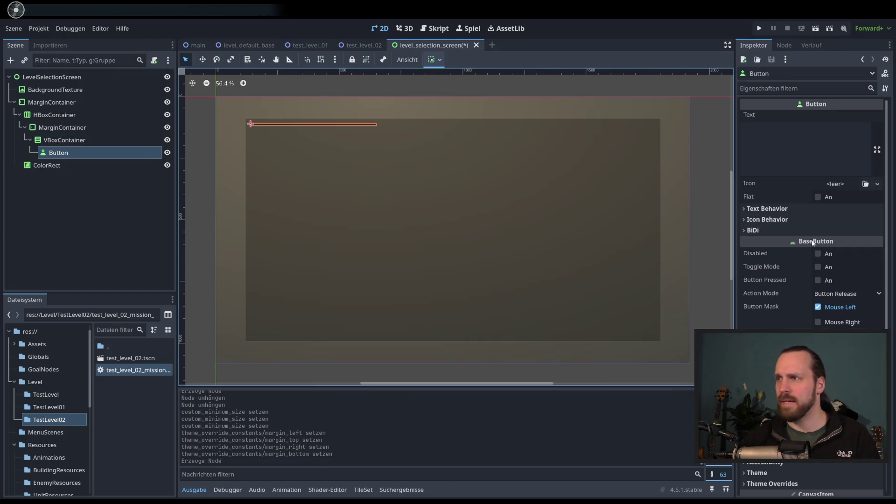
# Set the Button's custom minimum height to 100, then drag it slightly lower.
pyautogui.scroll(-5, 784, 280)
pyautogui.click(757, 264)
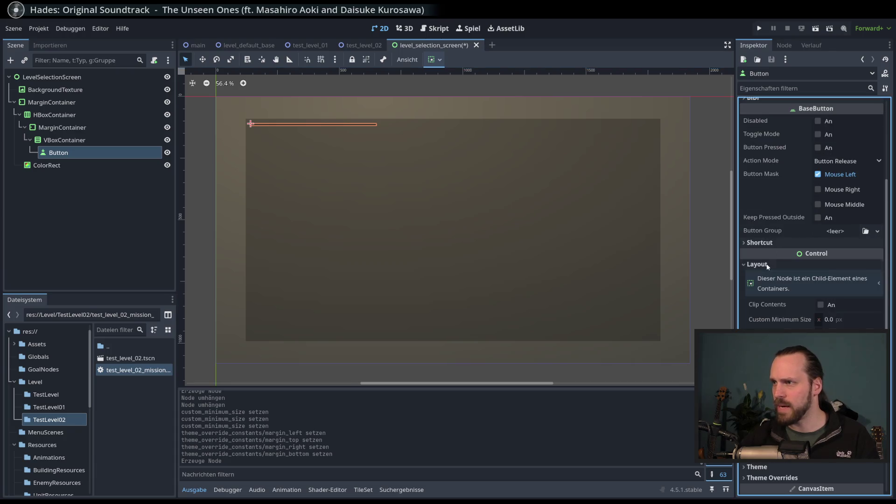
pyautogui.click(836, 333)
pyautogui.write('100')
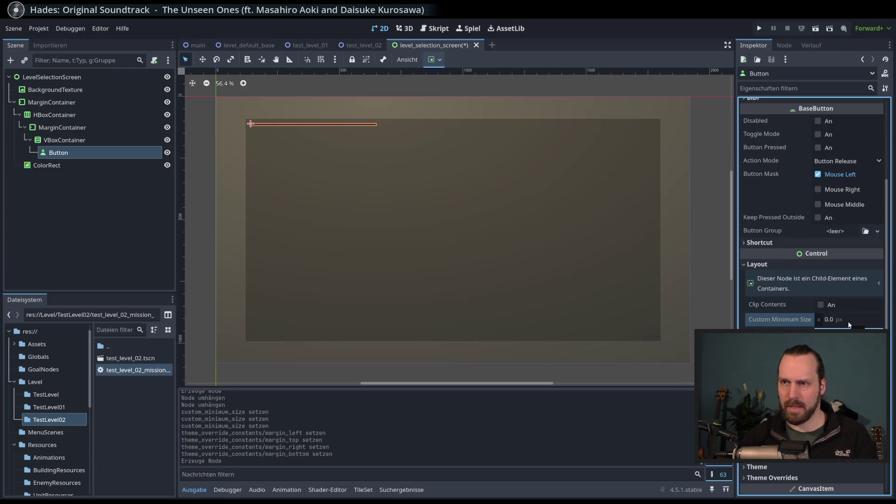
pyautogui.press('Return')
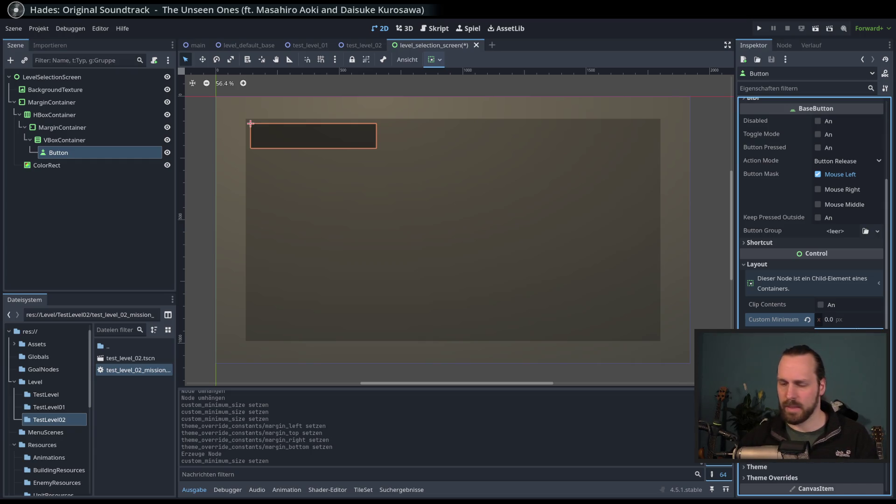
pyautogui.moveTo(854, 333); pyautogui.dragTo(840, 332)
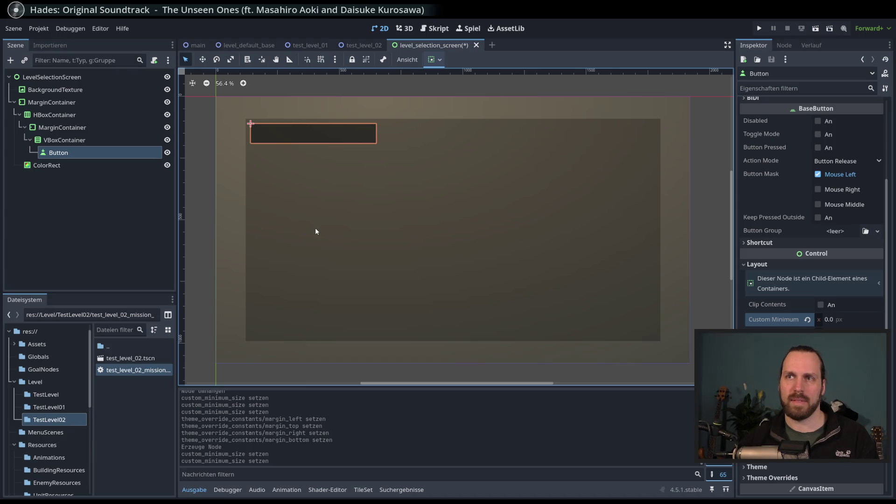
# Set the inner MarginContainer's custom minimum width to 500 px and reselect the Button.
pyautogui.click(83, 140)
pyautogui.click(67, 128)
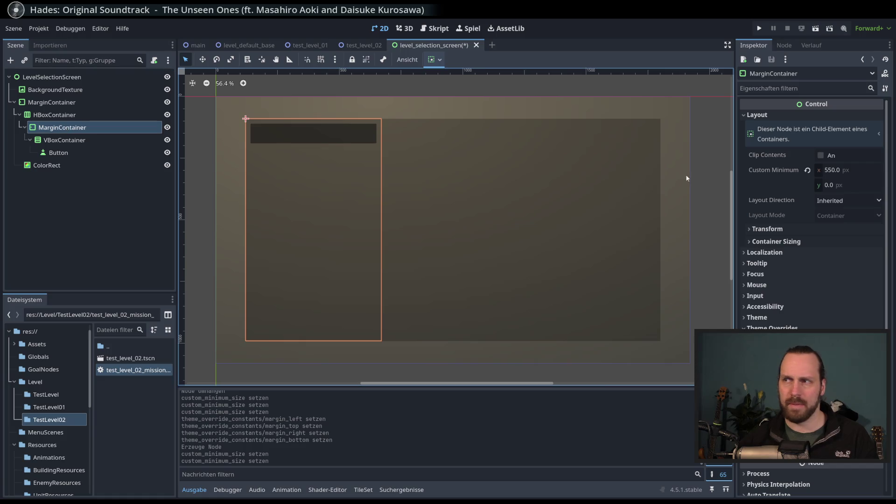
pyautogui.click(840, 169)
pyautogui.write('500')
pyautogui.press('Return')
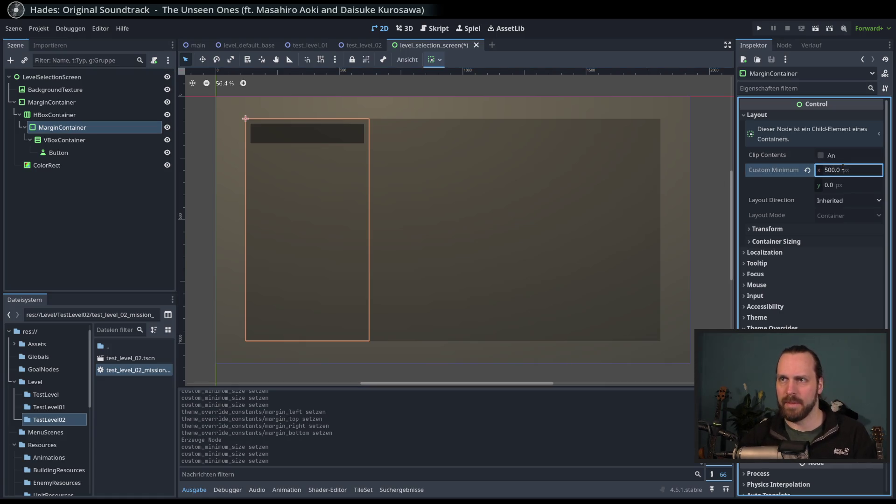
pyautogui.click(115, 142)
pyautogui.click(106, 150)
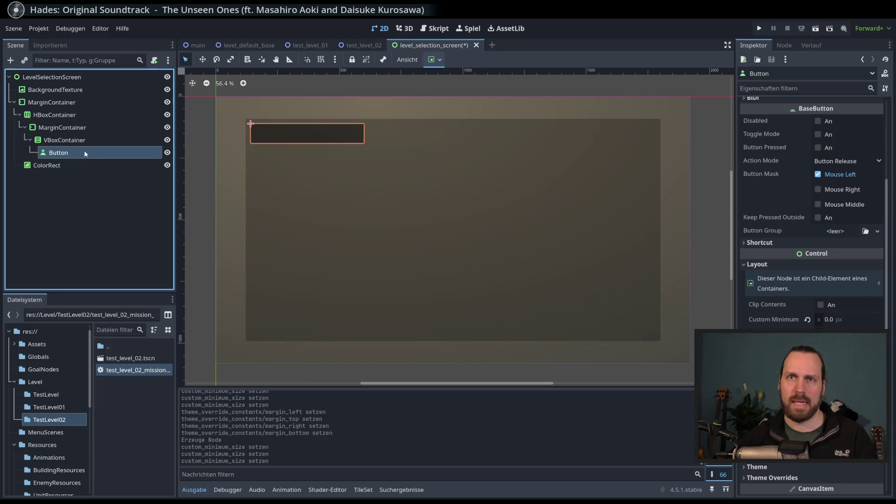
pyautogui.click(10, 60)
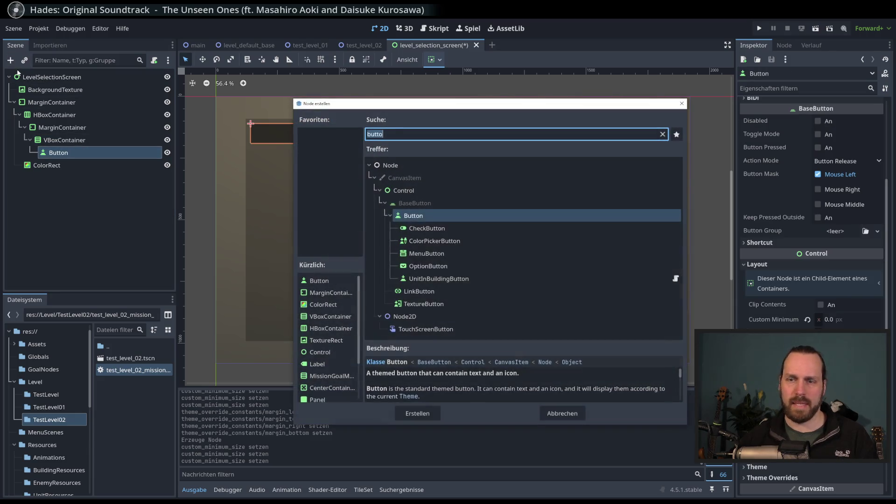
# Add a Label under the Button, then delete it again.
pyautogui.write('LAbel')
pyautogui.press('Return')
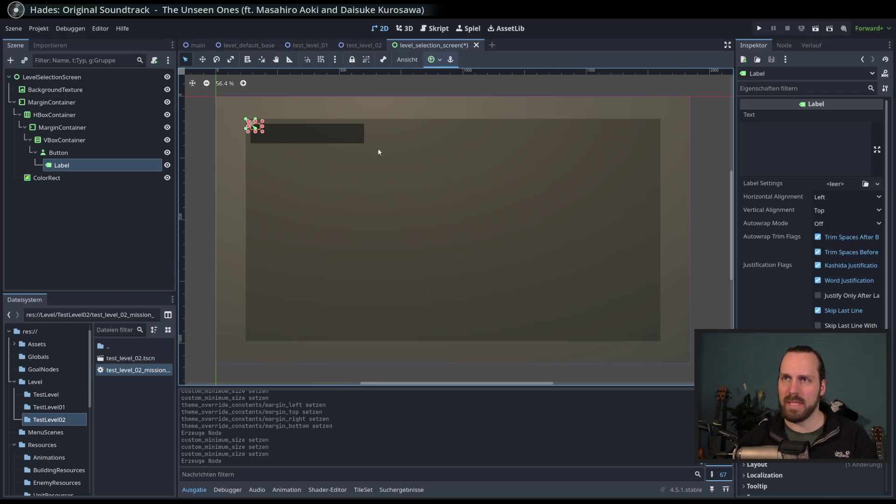
pyautogui.scroll(8, 284, 125)
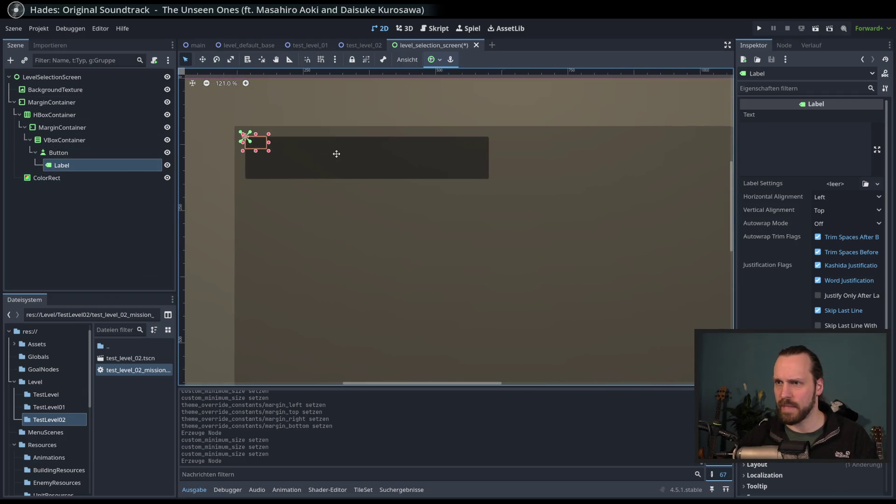
pyautogui.click(95, 157)
pyautogui.click(93, 161)
pyautogui.press('Delete')
pyautogui.press('Return')
# Set the Button's text to '(Mission Select Name)'.
pyautogui.click(316, 156)
pyautogui.scroll(5, 821, 192)
pyautogui.click(805, 156)
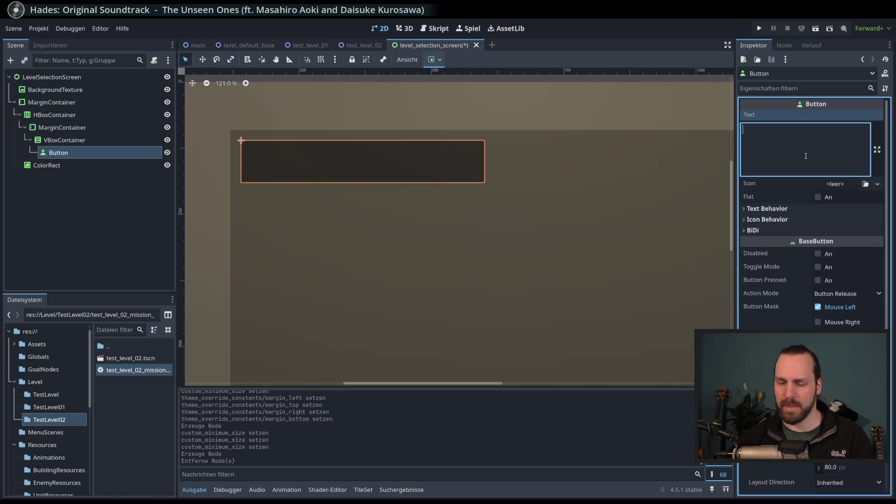
pyautogui.write('Mission 1')
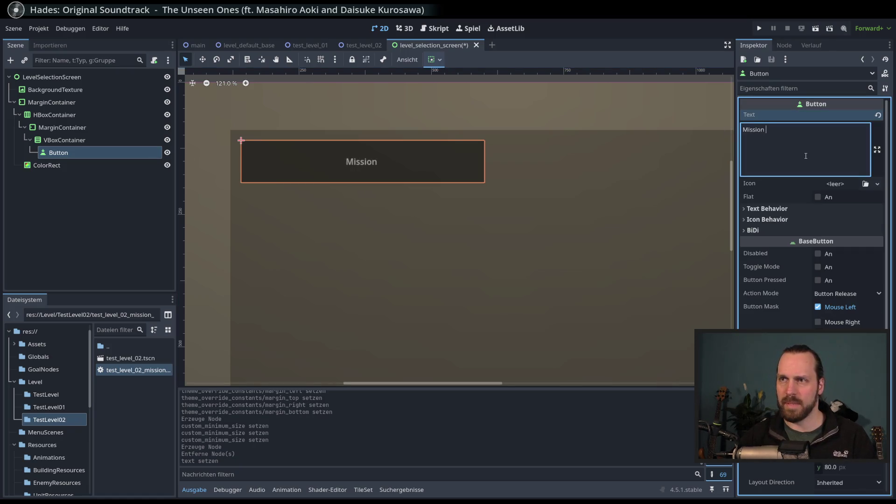
pyautogui.hotkey('ctrl', 'a')
pyautogui.press('BackSpace')
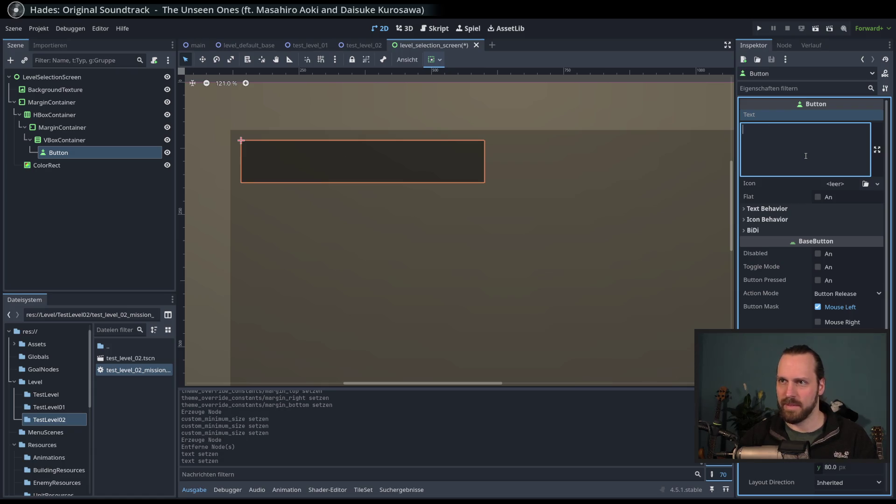
pyautogui.press('BackSpace')
pyautogui.press('BackSpace')
pyautogui.write('Tes')
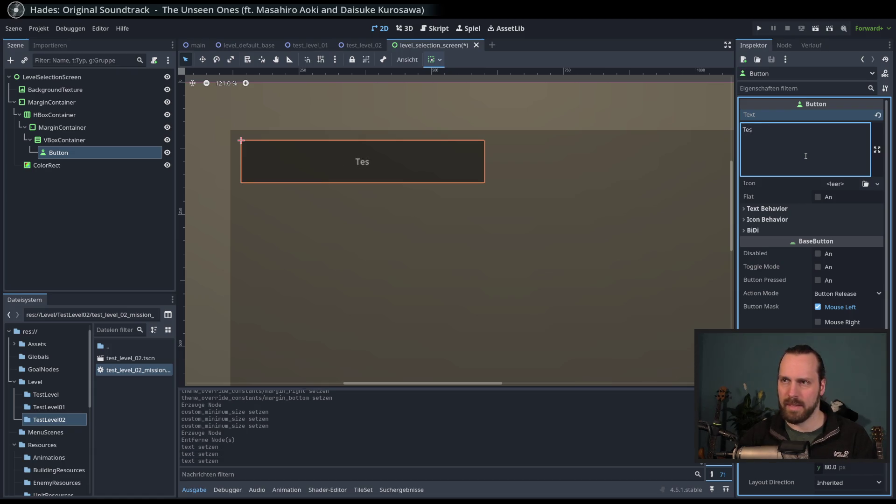
pyautogui.write('Mission Select Name')
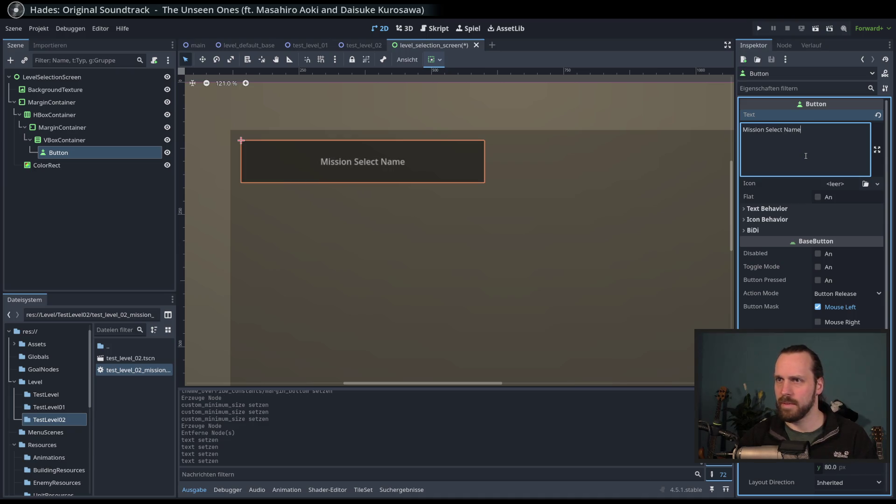
pyautogui.write('(')
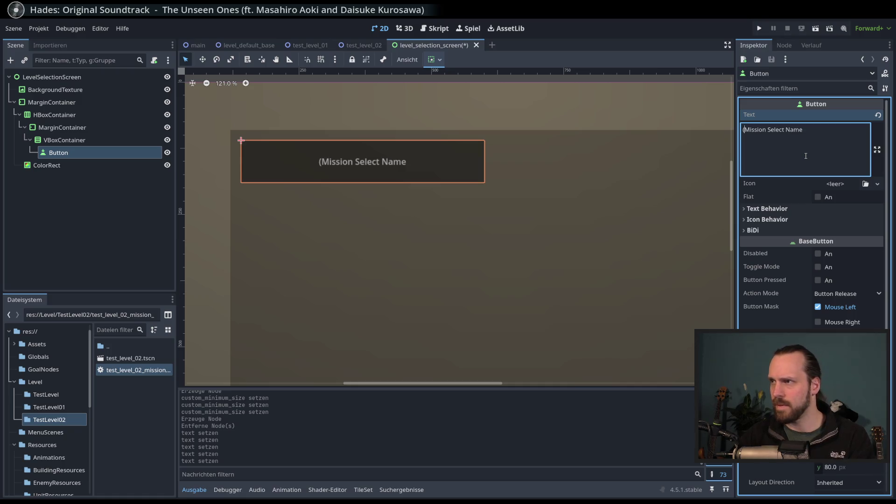
pyautogui.press('End')
pyautogui.write(')')
# Save the scene and run it with F6 to preview.
pyautogui.hotkey('ctrl', 's')
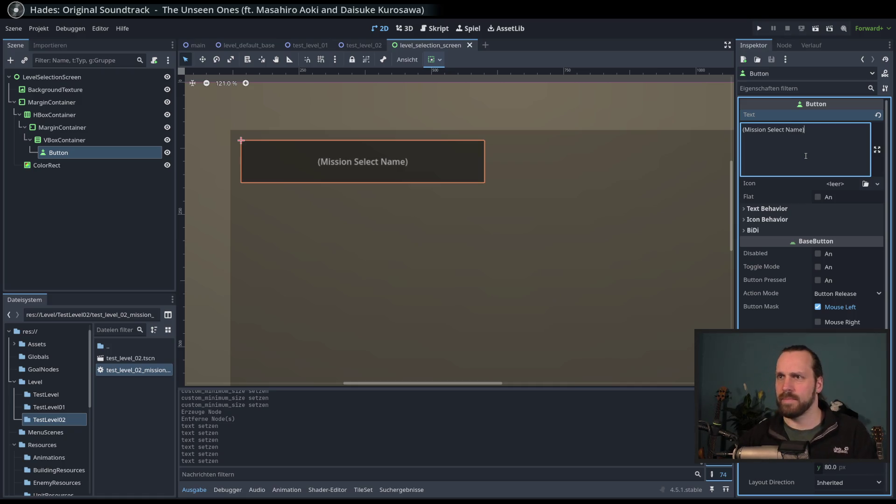
pyautogui.scroll(-5, 495, 267)
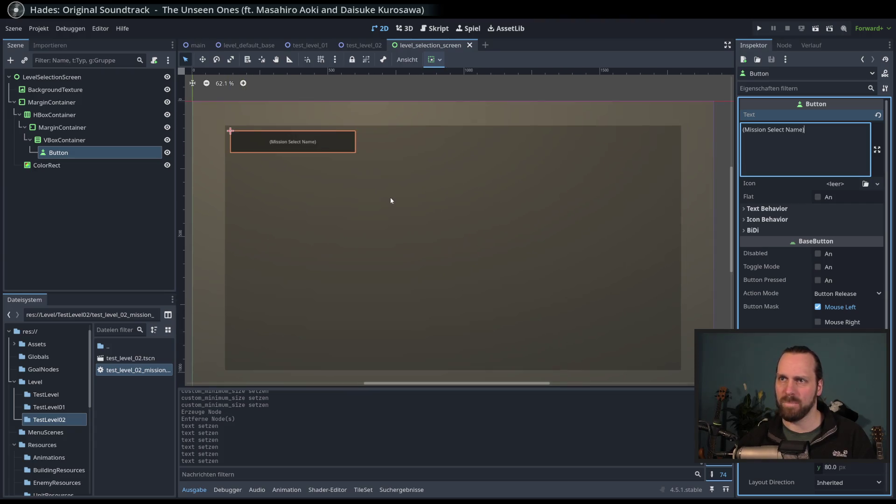
pyautogui.press('F6')
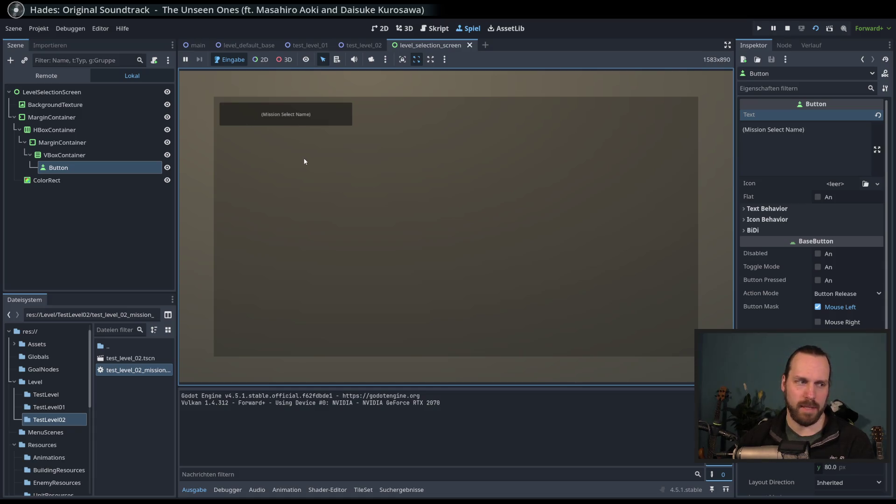
# Stop the game and try the Button's Flat option, leaving it turned off.
pyautogui.press('F8')
pyautogui.click(69, 152)
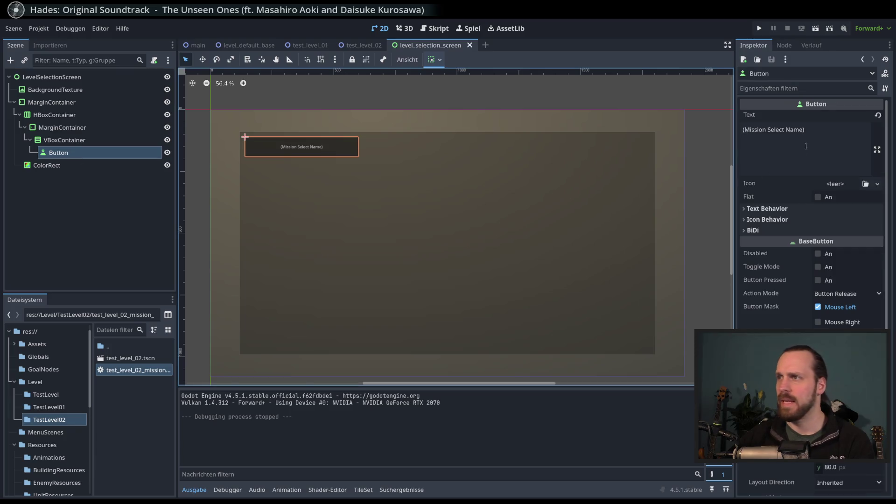
pyautogui.click(818, 197)
pyautogui.click(818, 197)
pyautogui.click(818, 197)
pyautogui.click(282, 154)
pyautogui.click(59, 152)
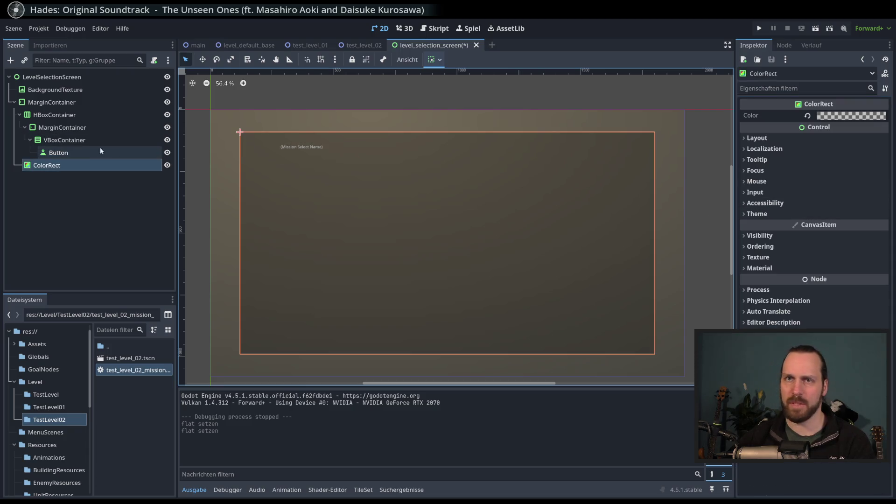
pyautogui.click(818, 197)
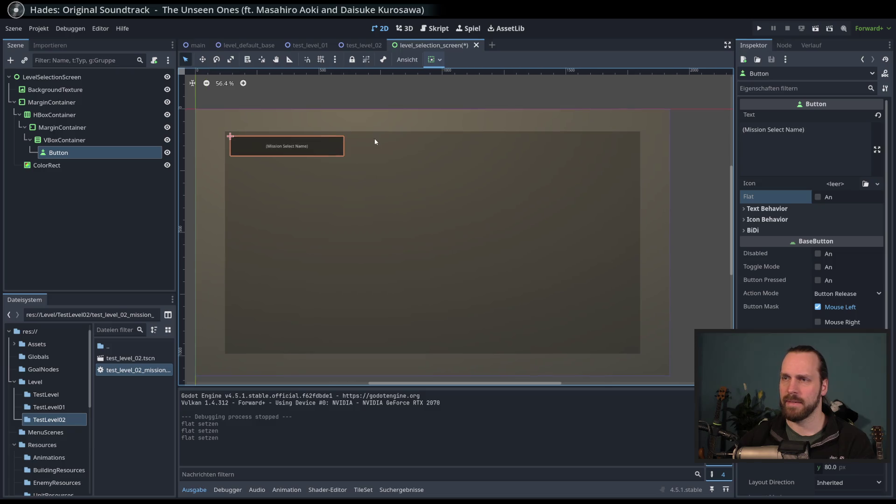
# Run the scene again, stop it with F8, and view the Button's signals.
pyautogui.press('F6')
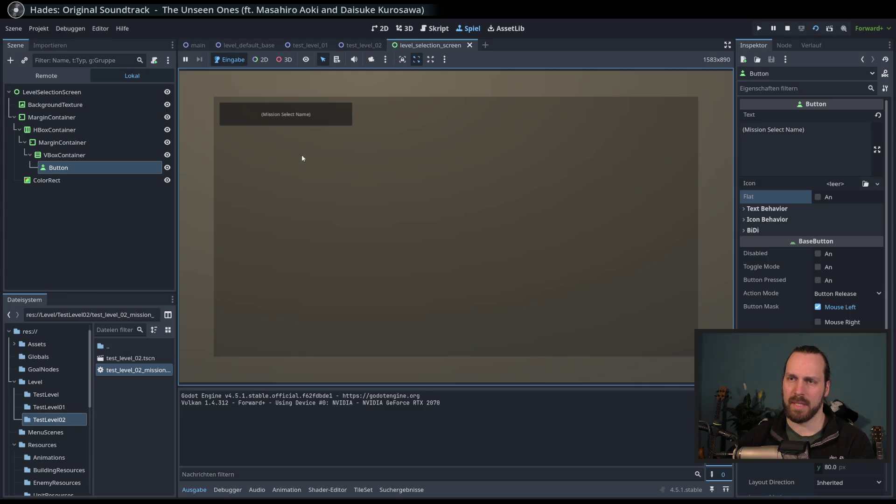
pyautogui.press('F8')
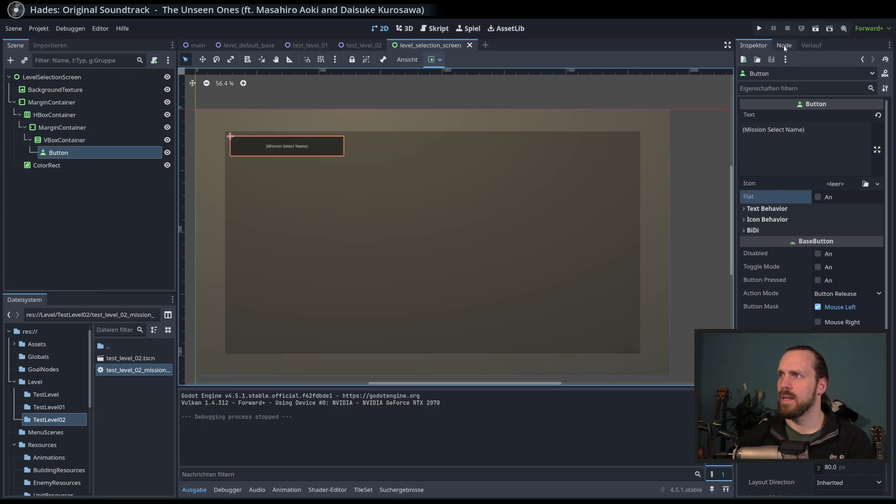
pyautogui.click(784, 46)
pyautogui.scroll(-3, 826, 158)
pyautogui.click(98, 156)
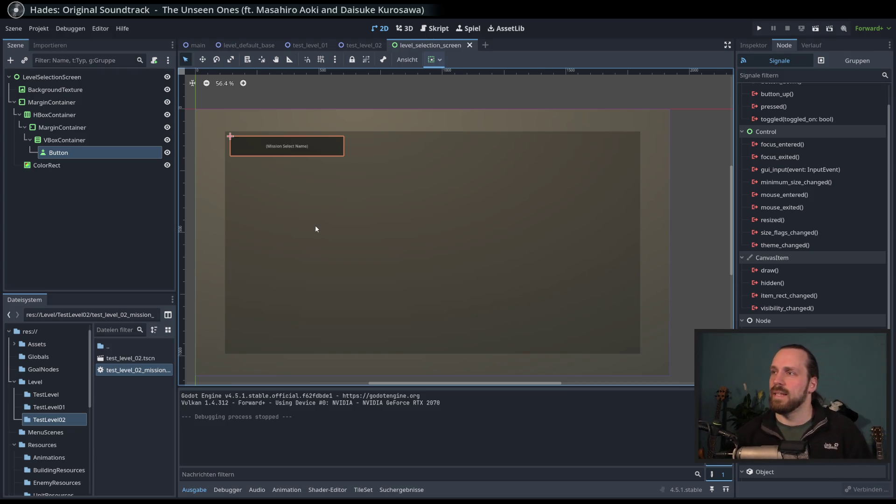
# Click through the root, HBoxContainer, inner MarginContainer, VBoxContainer and Button to inspect their signals.
pyautogui.click(100, 77)
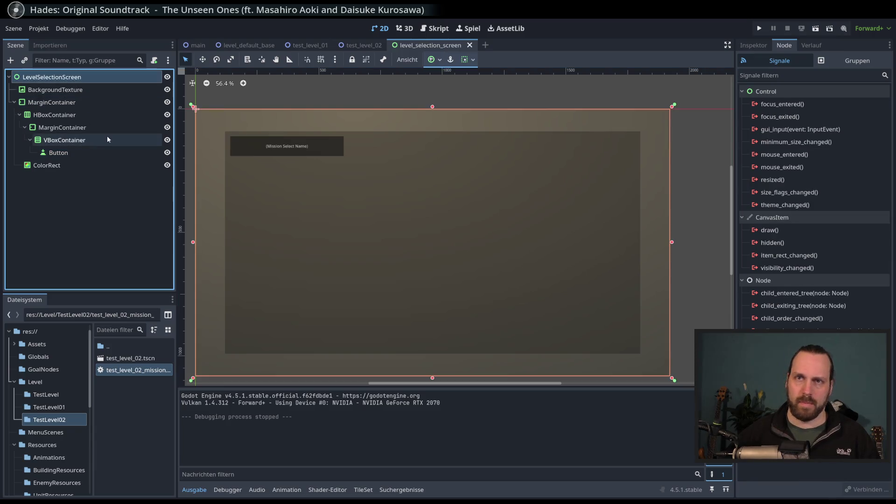
pyautogui.click(71, 116)
pyautogui.click(69, 128)
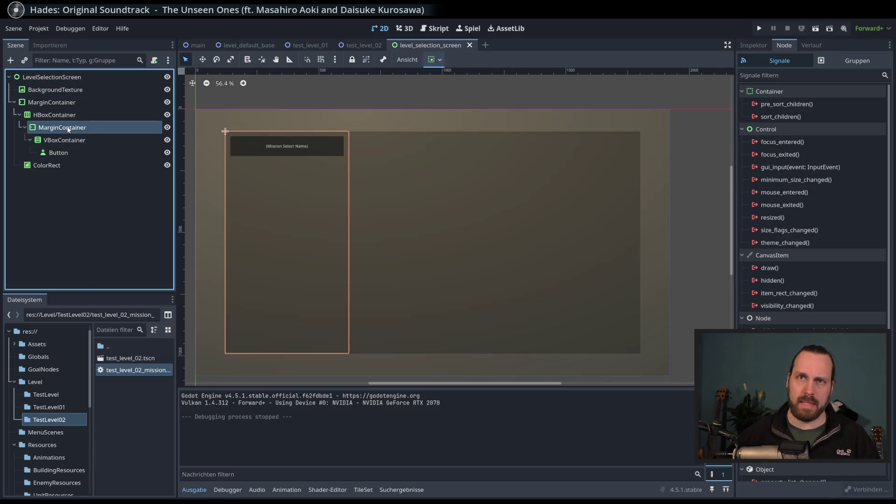
pyautogui.click(73, 146)
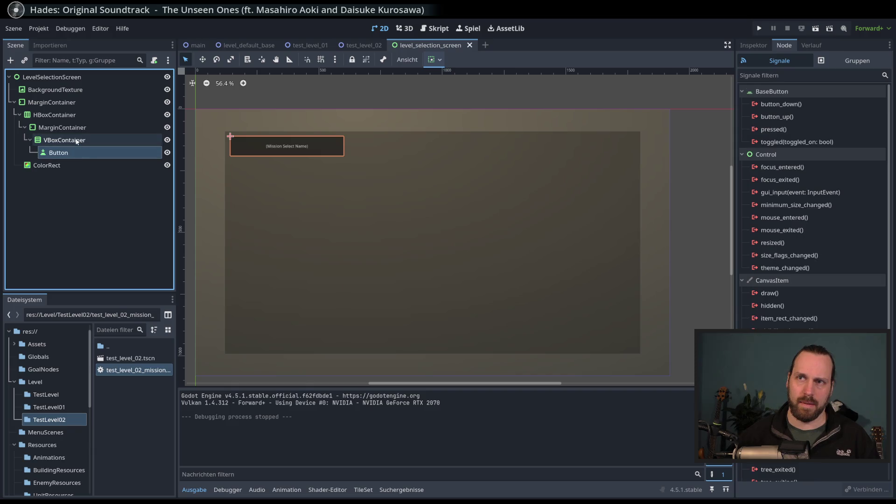
pyautogui.click(74, 154)
pyautogui.click(80, 142)
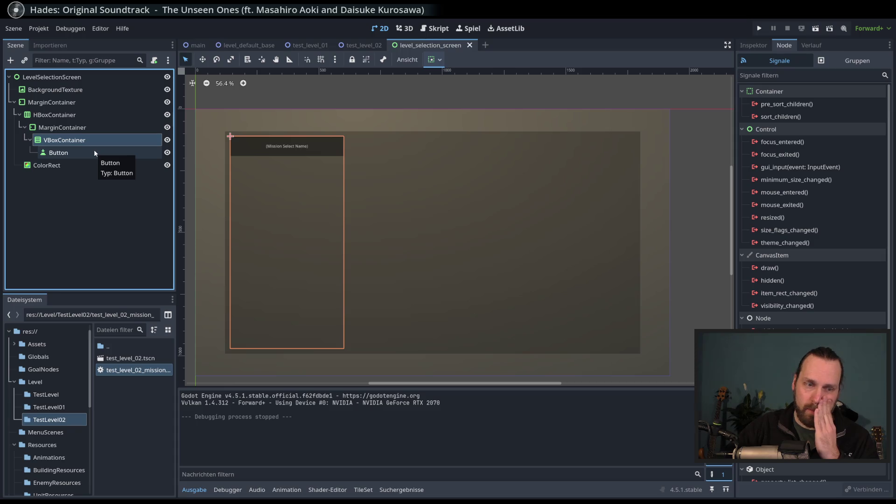
pyautogui.click(94, 150)
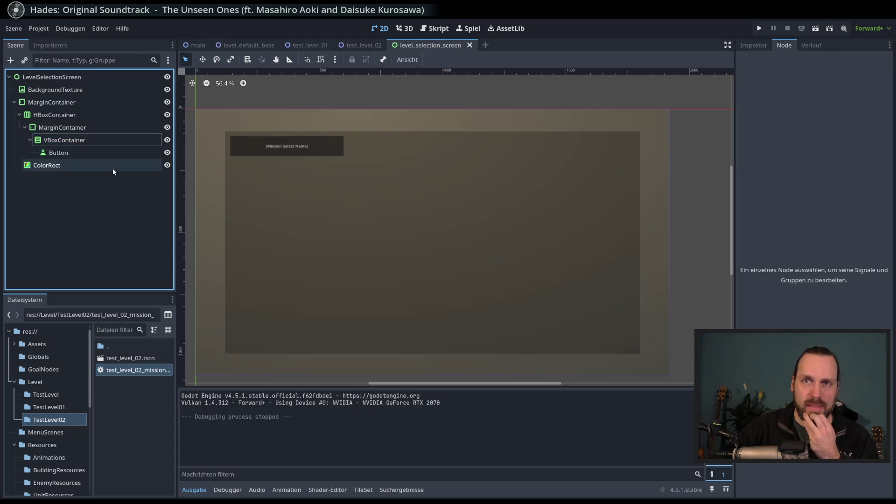
pyautogui.click(117, 186)
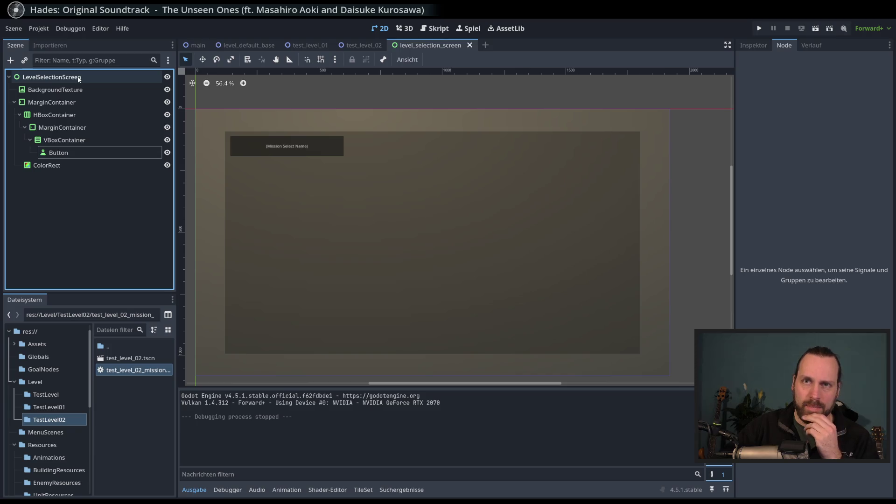
# Select the root, outer MarginContainer and HBoxContainer, then fold the inner MarginContainer branch.
pyautogui.click(78, 79)
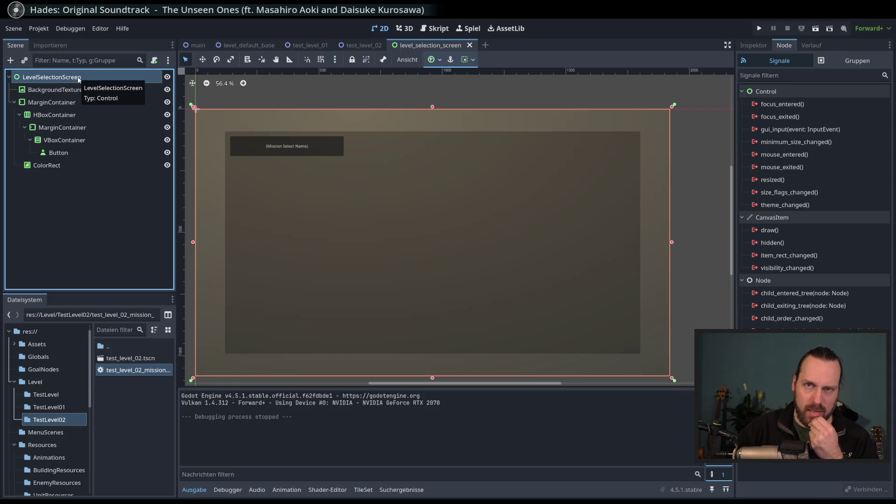
pyautogui.click(45, 104)
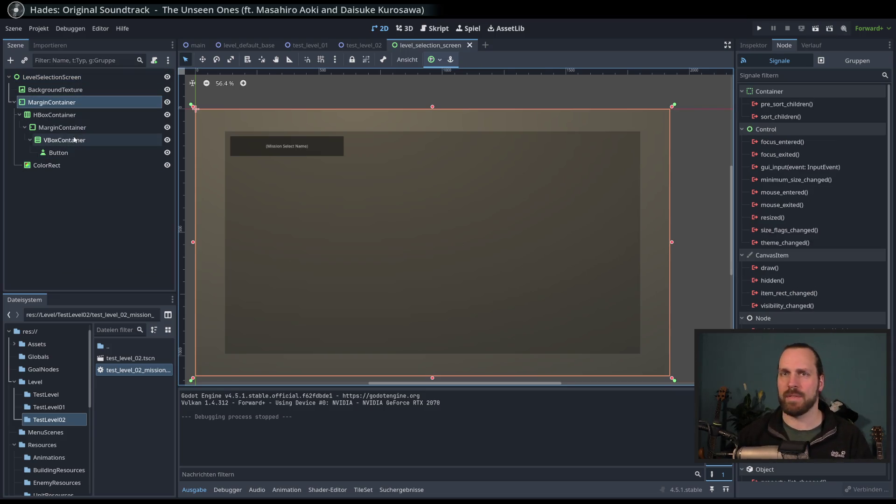
pyautogui.click(25, 127)
pyautogui.click(54, 115)
pyautogui.click(55, 128)
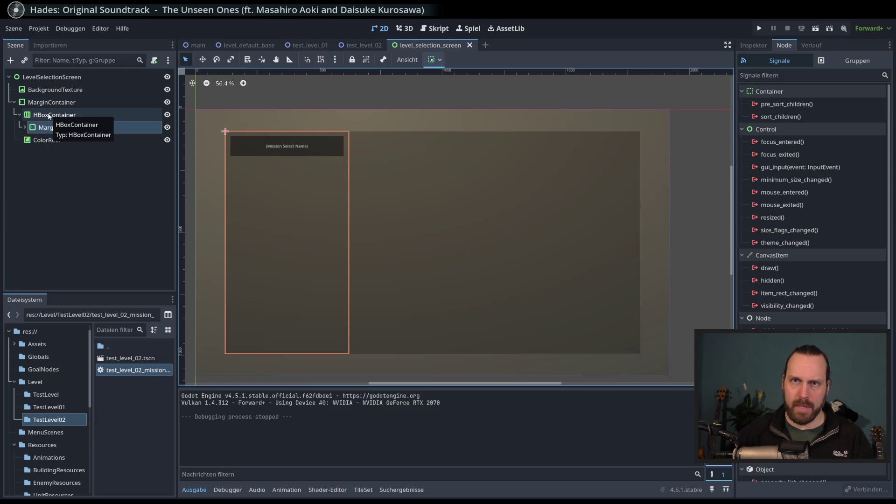
# Add a VBoxContainer under HBoxContainer and set it to expand horizontally.
pyautogui.click(47, 115)
pyautogui.click(10, 60)
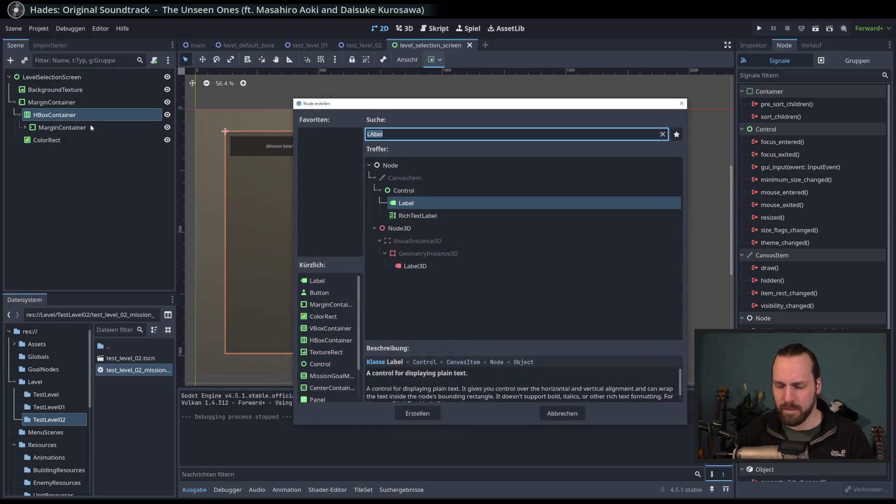
pyautogui.write('vbox')
pyautogui.press('Return')
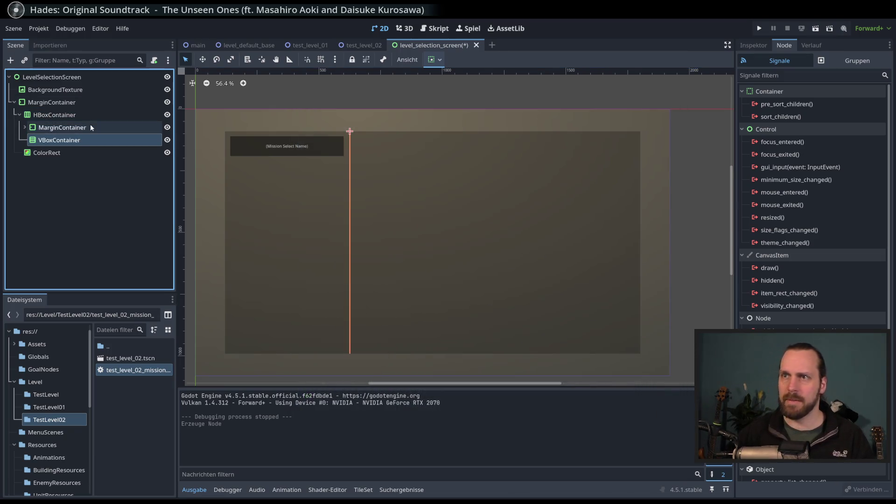
pyautogui.click(439, 61)
pyautogui.click(493, 106)
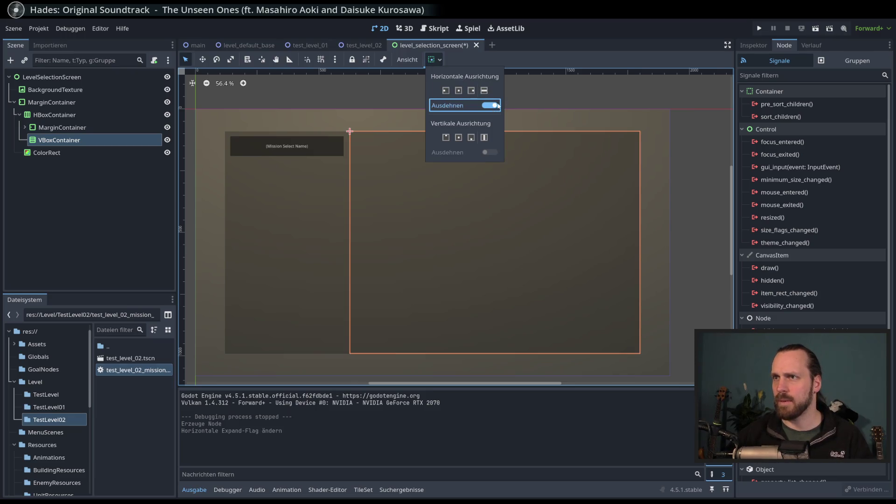
pyautogui.click(538, 64)
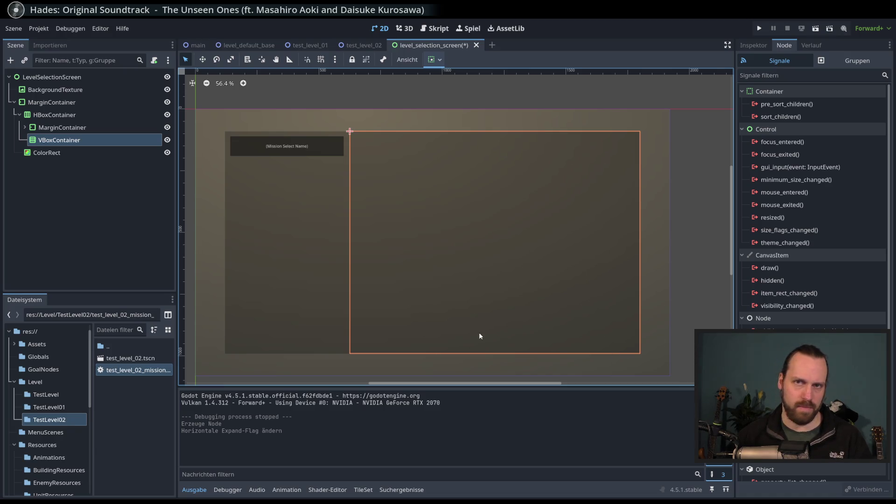
# Add a MarginContainer inside the new VBoxContainer and set it to expand vertically.
pyautogui.click(63, 127)
pyautogui.click(56, 140)
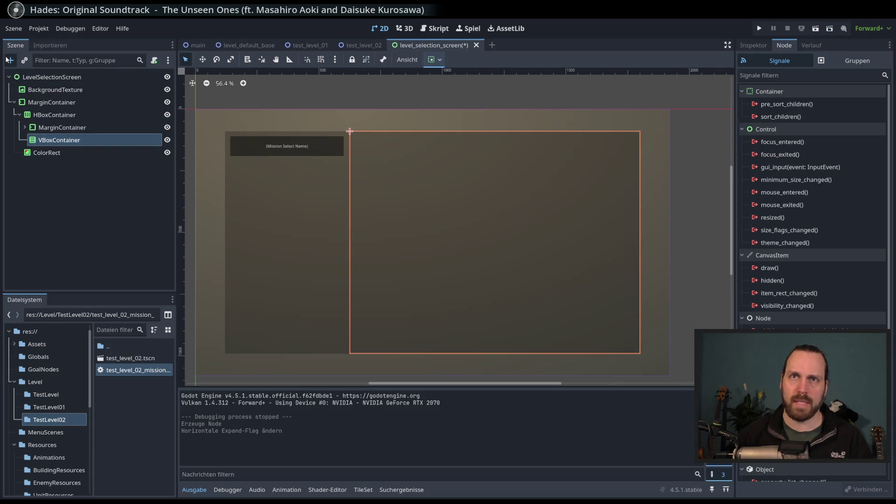
pyautogui.click(6, 59)
pyautogui.write('margin')
pyautogui.press('Return')
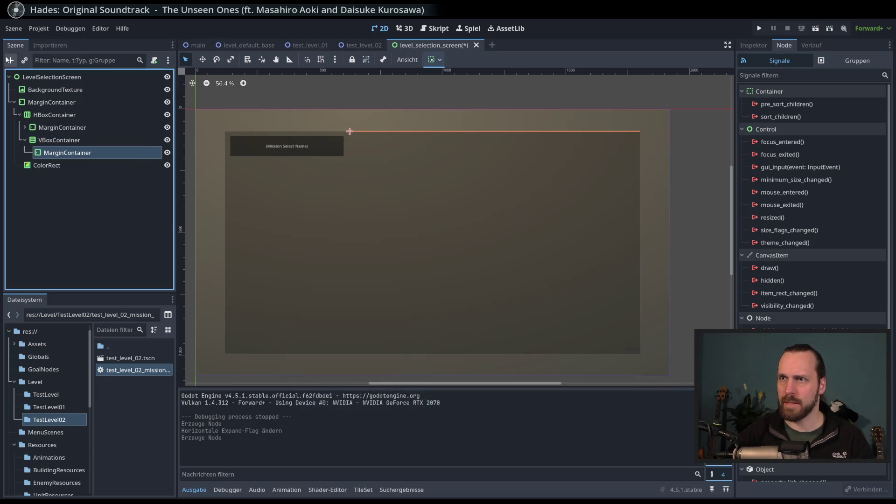
pyautogui.click(434, 59)
pyautogui.click(490, 152)
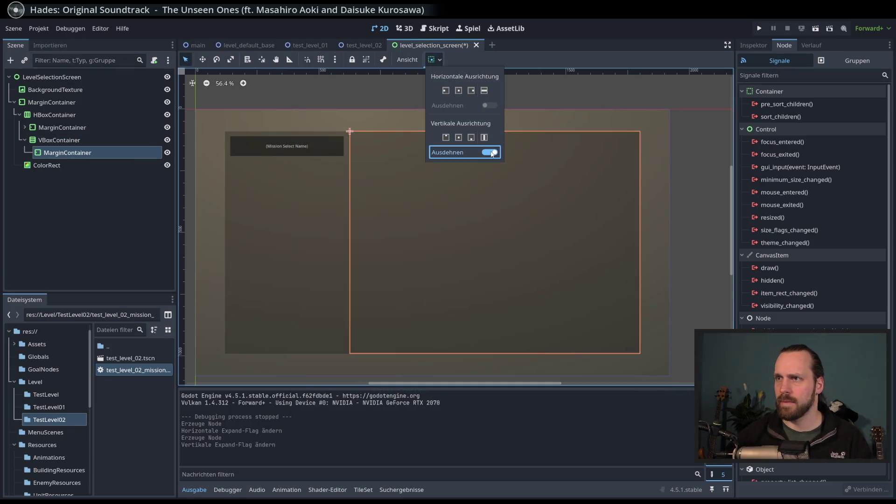
pyautogui.click(528, 57)
# Add a Control node inside the new MarginContainer and hide it.
pyautogui.click(65, 141)
pyautogui.click(75, 153)
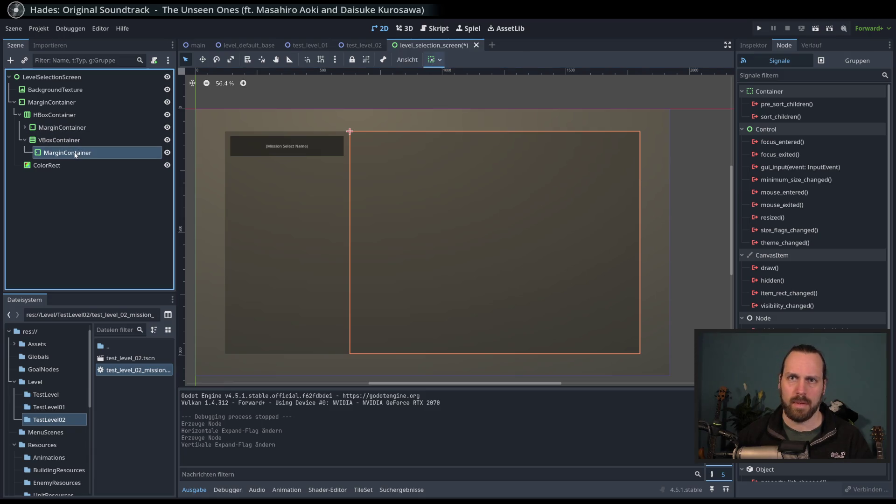
pyautogui.hotkey('ctrl', 'a')
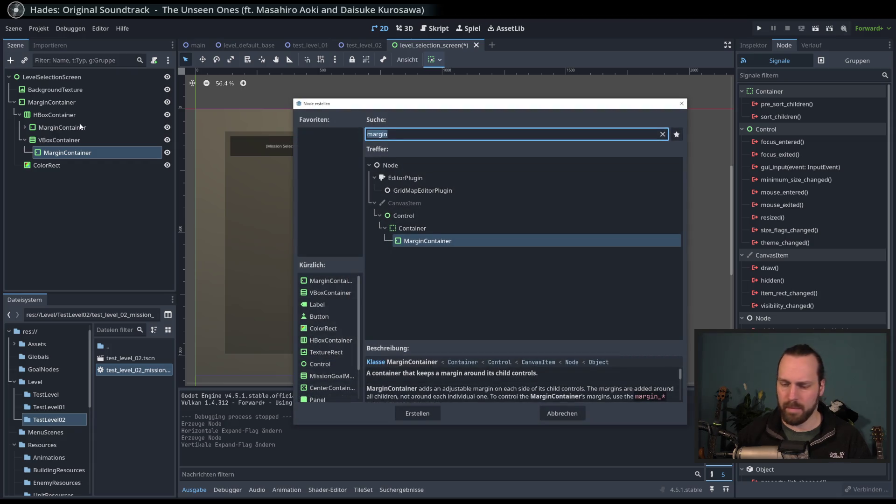
pyautogui.write('con')
pyautogui.press('Return')
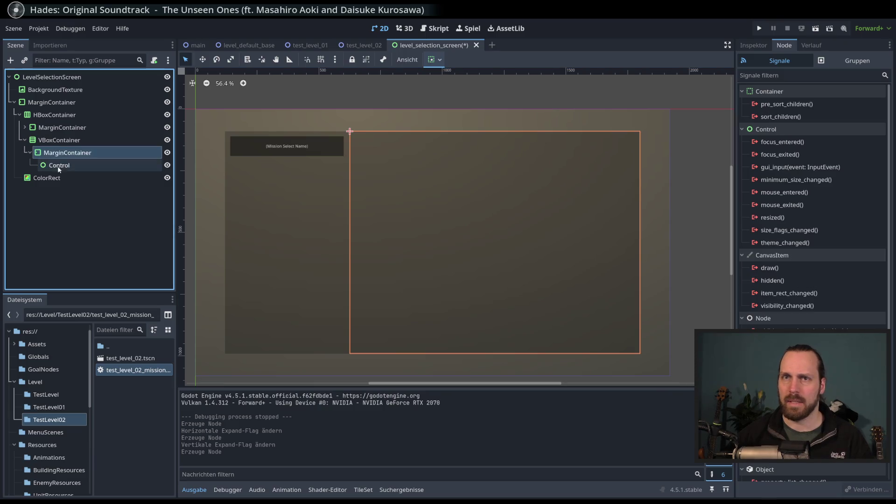
pyautogui.click(168, 165)
# Unhide the Control and give it a 100 px custom minimum height.
pyautogui.click(167, 165)
pyautogui.doubleClick(136, 165)
pyautogui.click(124, 152)
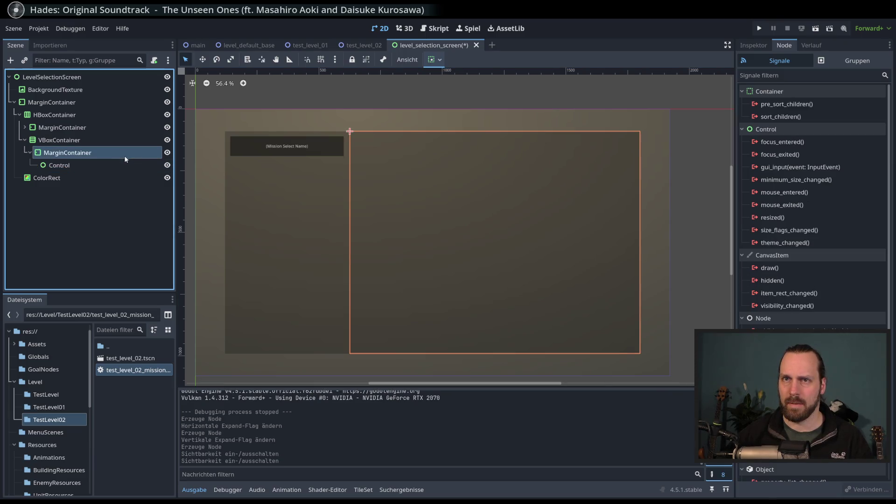
pyautogui.click(167, 153)
pyautogui.click(167, 152)
pyautogui.click(349, 191)
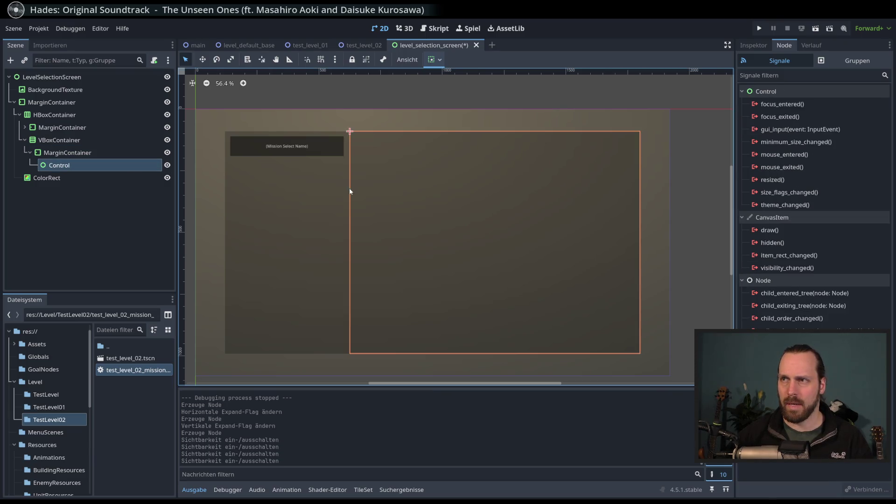
pyautogui.click(753, 45)
pyautogui.click(757, 115)
pyautogui.click(838, 183)
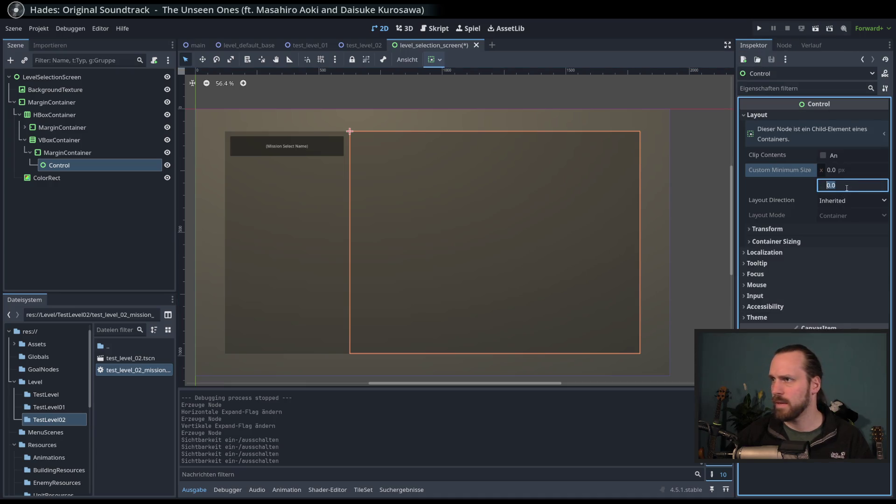
pyautogui.write('100')
pyautogui.press('Return')
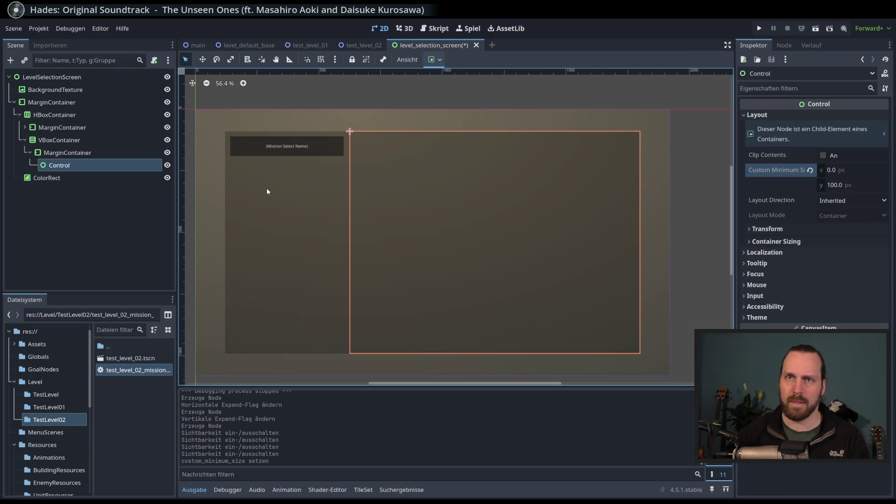
# Move the Control below the MarginContainer in the VBoxContainer, then select MarginContainer.
pyautogui.moveTo(56, 165)
pyautogui.mouseDown()
pyautogui.moveTo(82, 150)
pyautogui.moveTo(72, 148)
pyautogui.mouseUp()
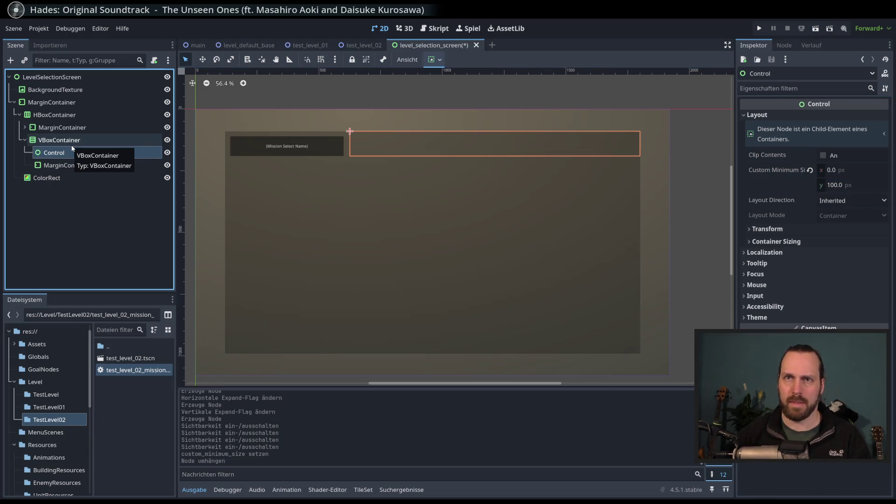
pyautogui.hotkey('ctrl', 'Down')
pyautogui.press('Up')
pyautogui.press('Down')
pyautogui.press('Up')
pyautogui.press('Down')
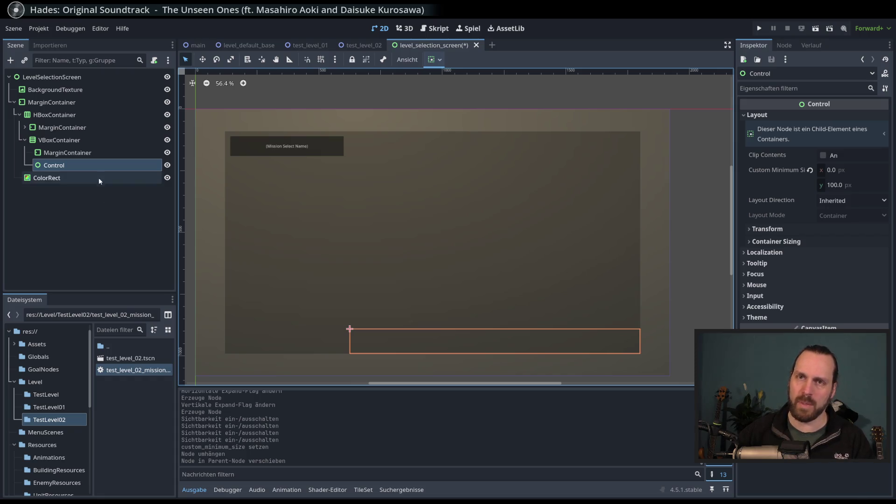
pyautogui.click(88, 153)
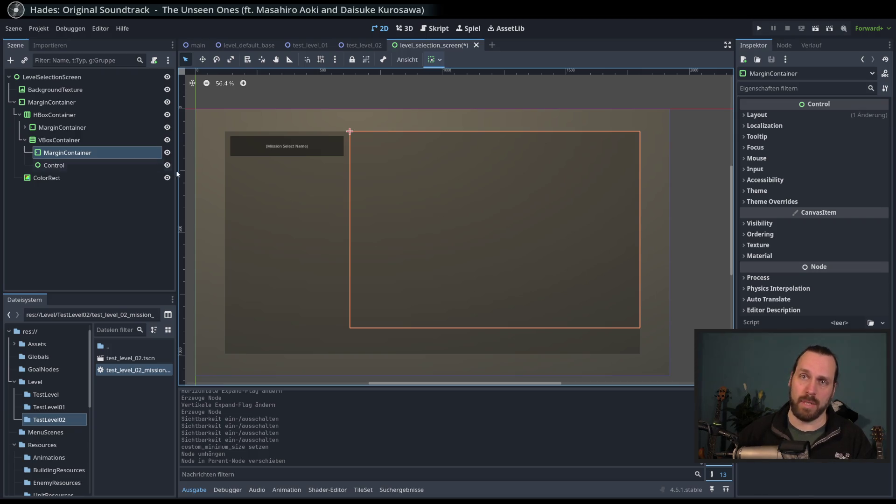
# Set the right MarginContainer's Margin Left, Top, Right and Bottom constants to 20.
pyautogui.click(772, 201)
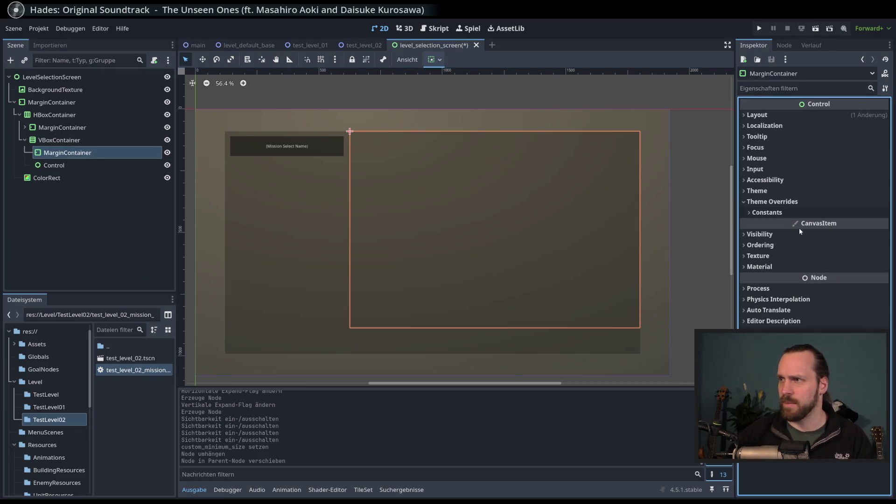
pyautogui.click(777, 212)
pyautogui.click(854, 225)
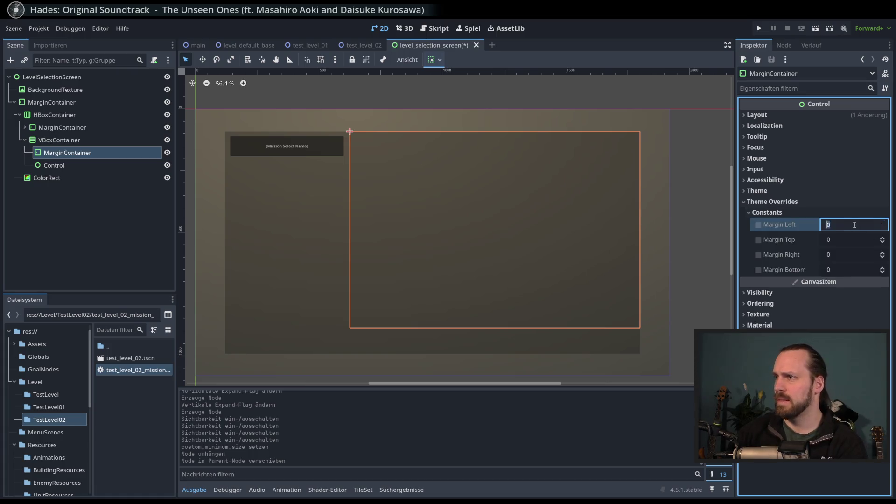
pyautogui.write('20')
pyautogui.press('Tab')
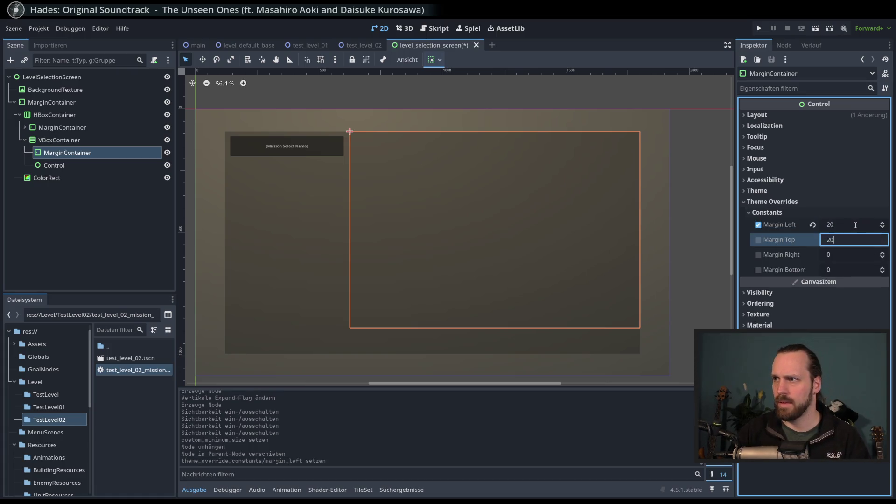
pyautogui.press('Tab')
pyautogui.write('20')
pyautogui.press('Tab')
pyautogui.write('"=')
pyautogui.press('Return')
pyautogui.click(85, 162)
pyautogui.click(84, 154)
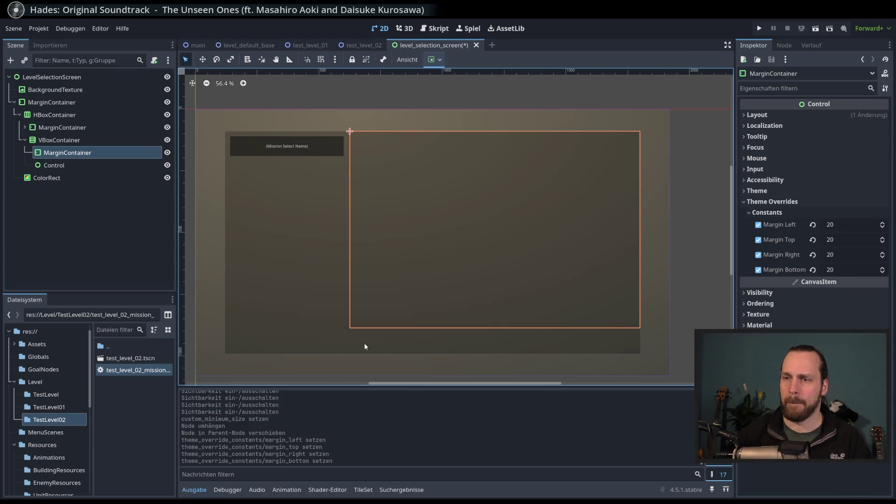
# Switch the music player's track and return to the editor.
pyautogui.hotkey('alt', 'Tab')
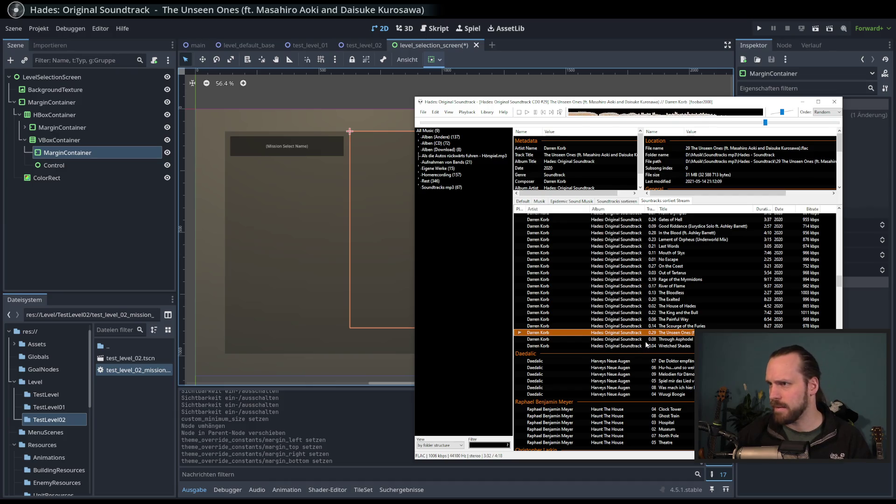
pyautogui.rightClick(634, 333)
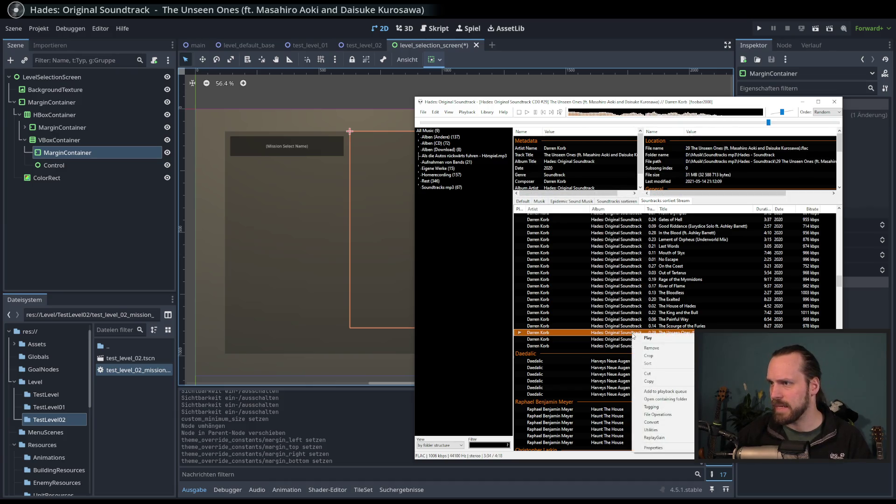
pyautogui.hotkey('alt', 'Tab')
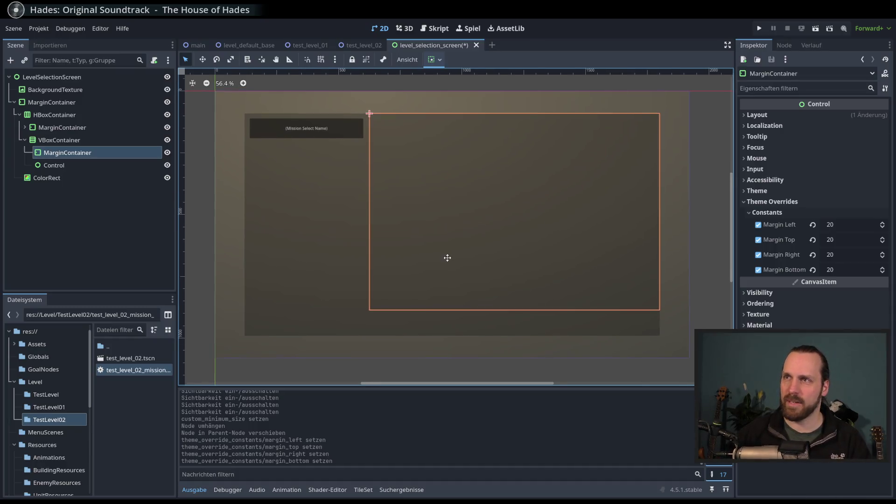
# Save the scene and reselect the right-hand MarginContainer.
pyautogui.hotkey('ctrl', 's')
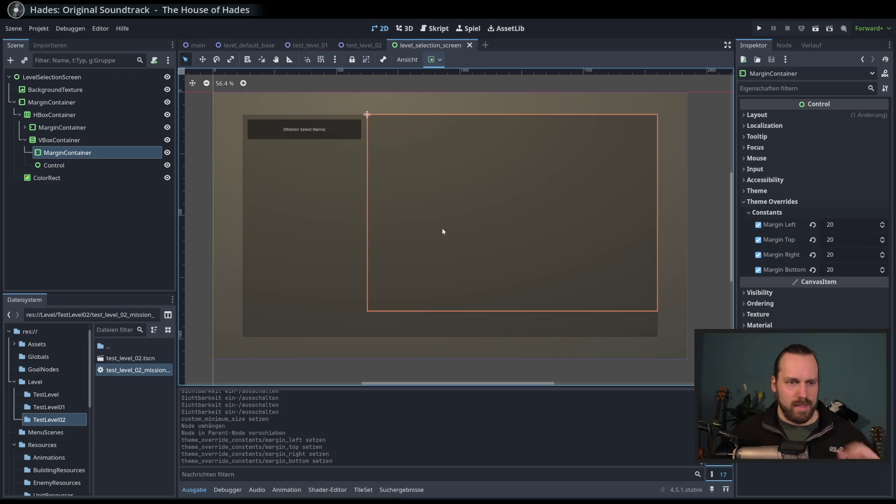
pyautogui.click(73, 165)
pyautogui.click(70, 152)
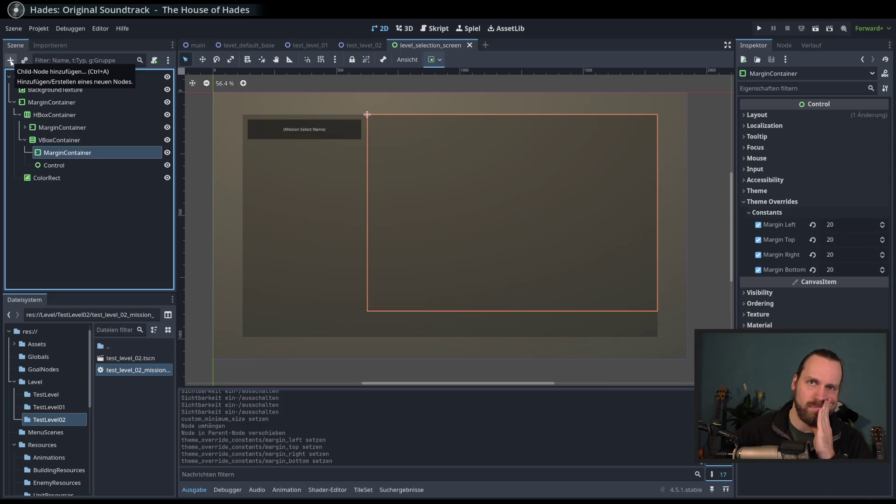
# Add a VBoxContainer child node under the MarginContainer via a 'vbo' search.
pyautogui.click(11, 61)
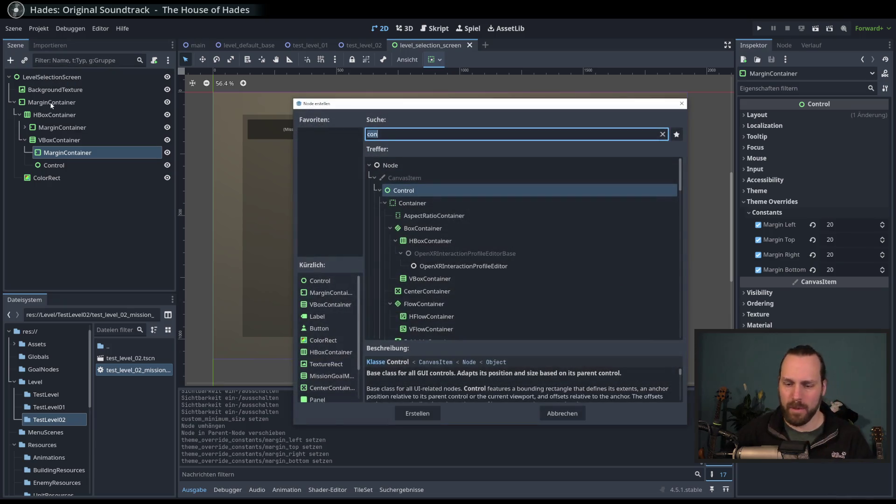
pyautogui.write('vco')
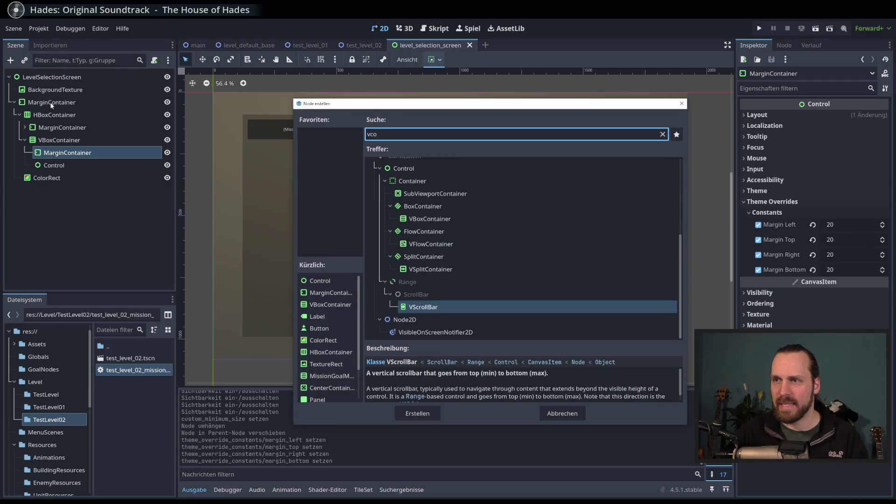
pyautogui.press('BackSpace')
pyautogui.press('BackSpace')
pyautogui.write('bo')
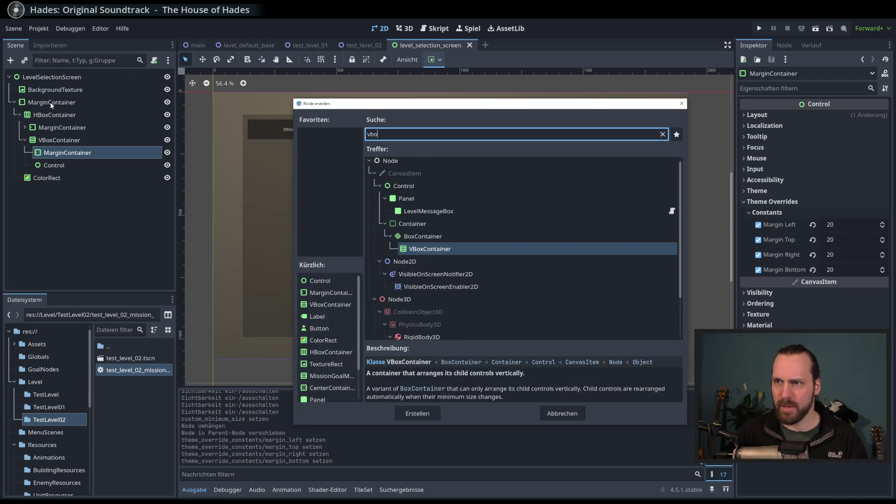
pyautogui.press('Return')
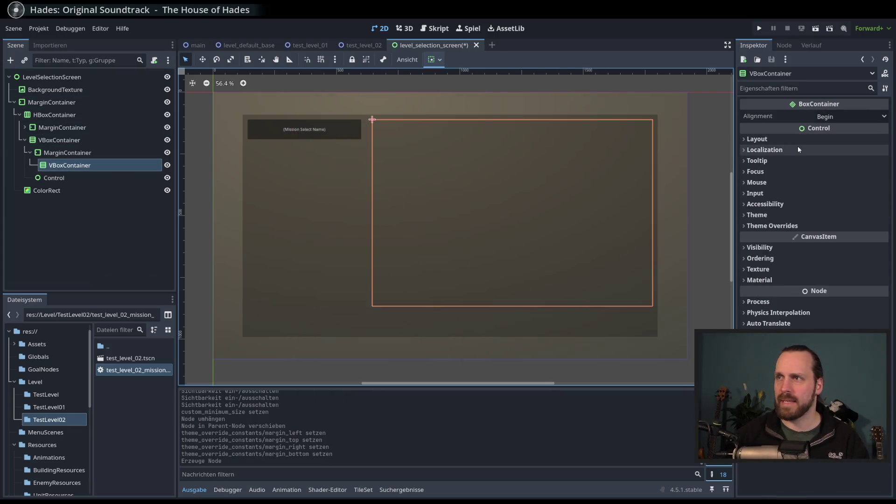
pyautogui.click(156, 151)
pyautogui.click(155, 166)
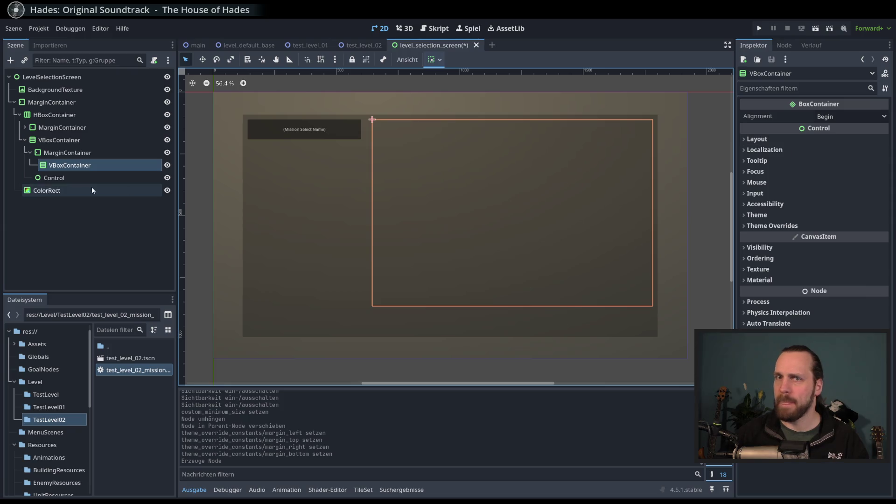
# Create a Label inside the VBoxContainer with the text 'MISSION NAME'.
pyautogui.click(12, 60)
pyautogui.write('label')
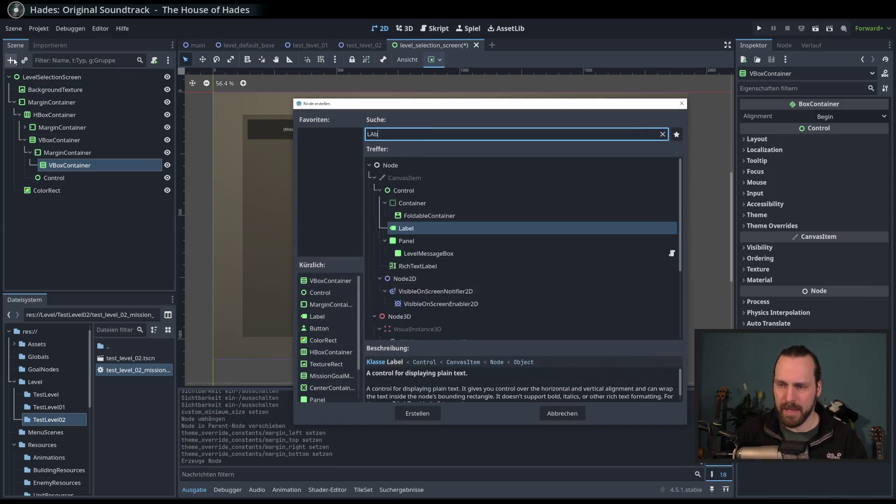
pyautogui.press('Return')
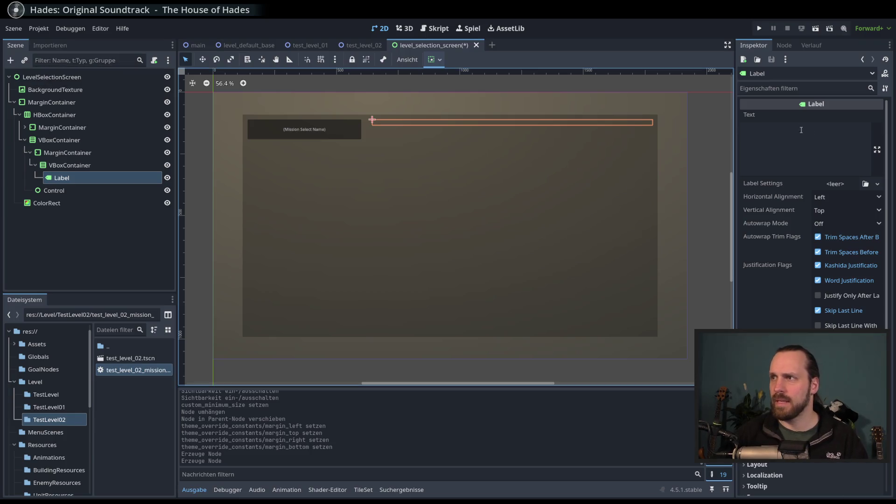
pyautogui.click(799, 138)
pyautogui.write('MISS')
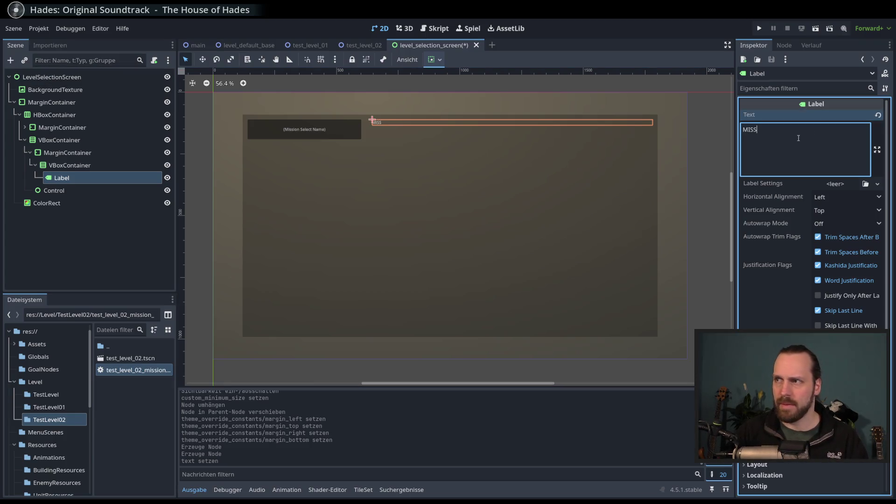
pyautogui.write('ION NAME')
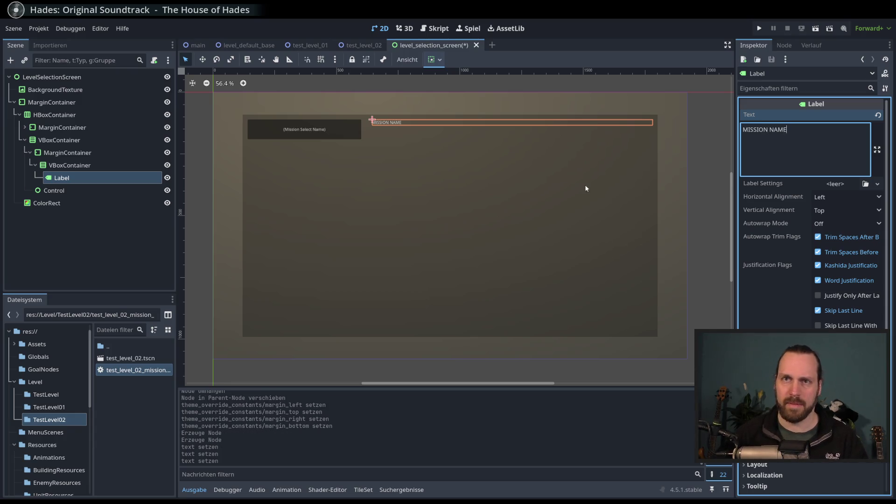
pyautogui.scroll(-5, 799, 282)
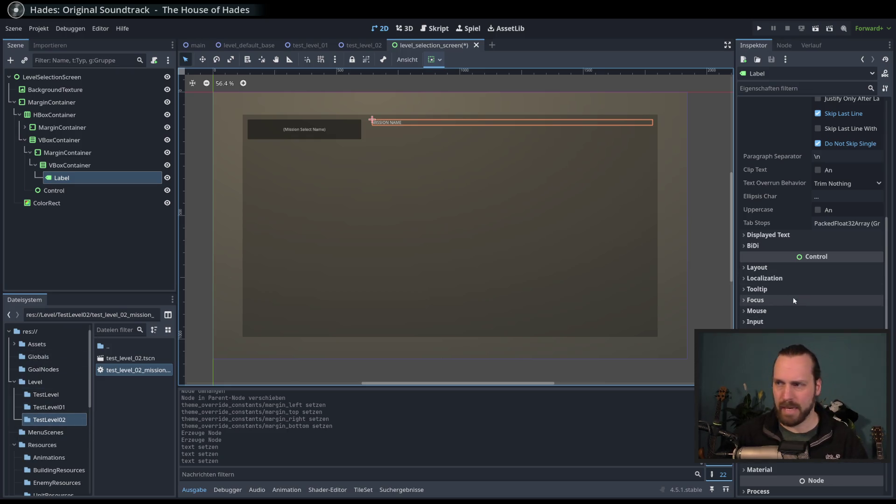
# Inspect the MarginContainer and VBoxContainer nodes, then select the MISSION NAME label.
pyautogui.scroll(-2, 794, 299)
pyautogui.scroll(-1, 812, 219)
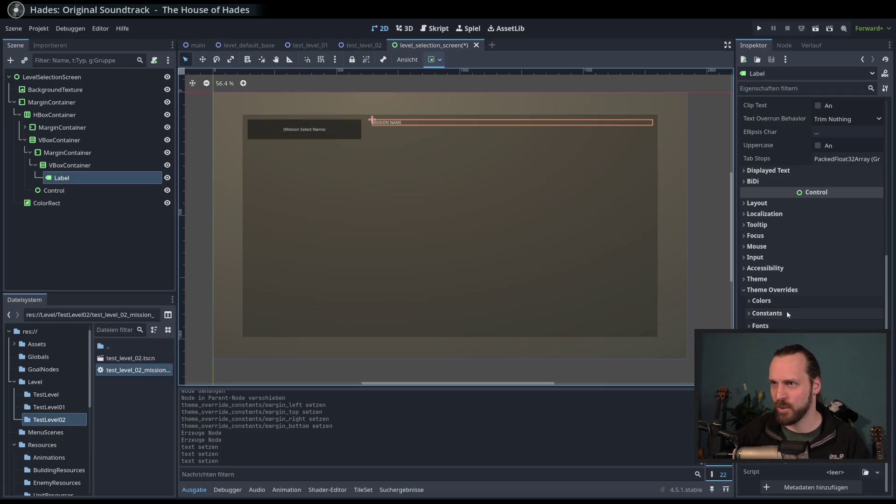
pyautogui.moveTo(70, 165); pyautogui.dragTo(71, 160)
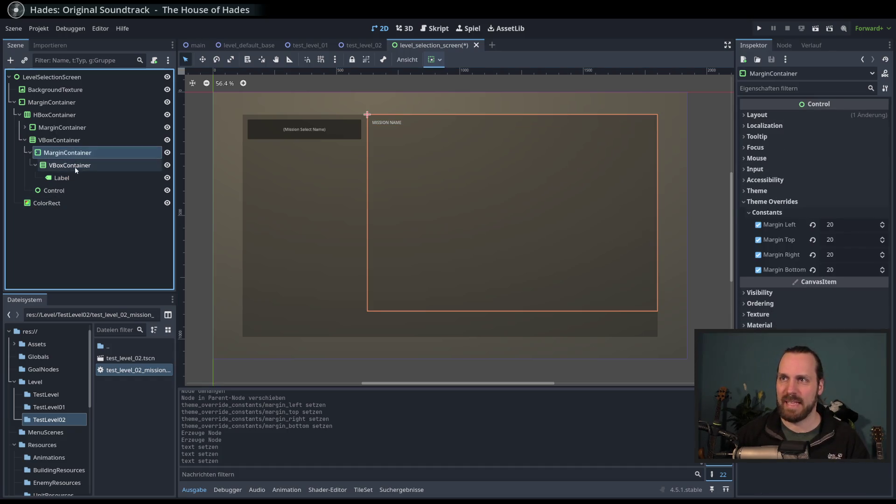
pyautogui.click(77, 167)
pyautogui.click(67, 155)
pyautogui.click(66, 164)
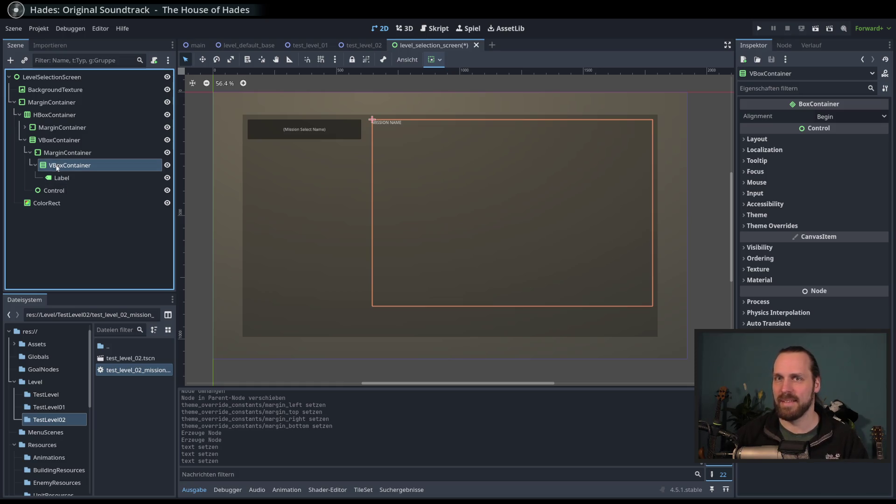
pyautogui.click(59, 128)
pyautogui.click(56, 140)
pyautogui.click(57, 166)
pyautogui.click(58, 154)
pyautogui.click(59, 165)
pyautogui.click(74, 154)
pyautogui.click(72, 166)
pyautogui.click(69, 179)
# Enable a larger Font Size theme override on the MISSION NAME label.
pyautogui.click(814, 171)
pyautogui.click(804, 214)
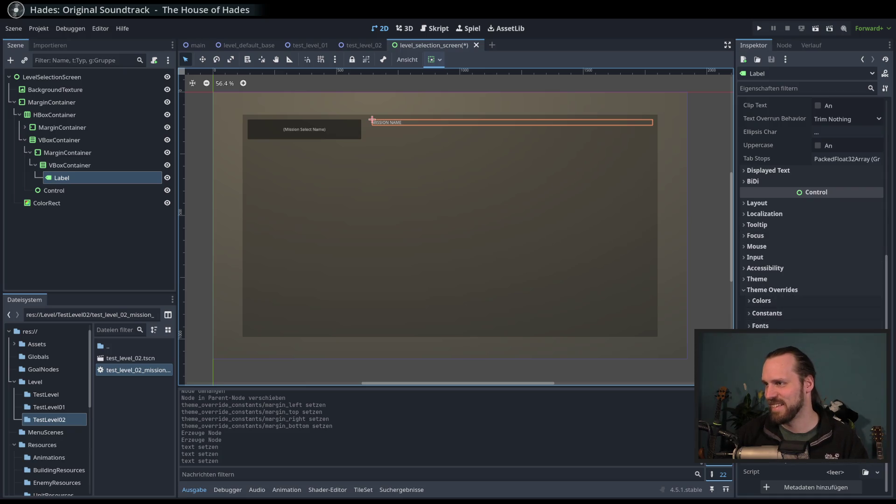
pyautogui.click(793, 364)
pyautogui.press('Return')
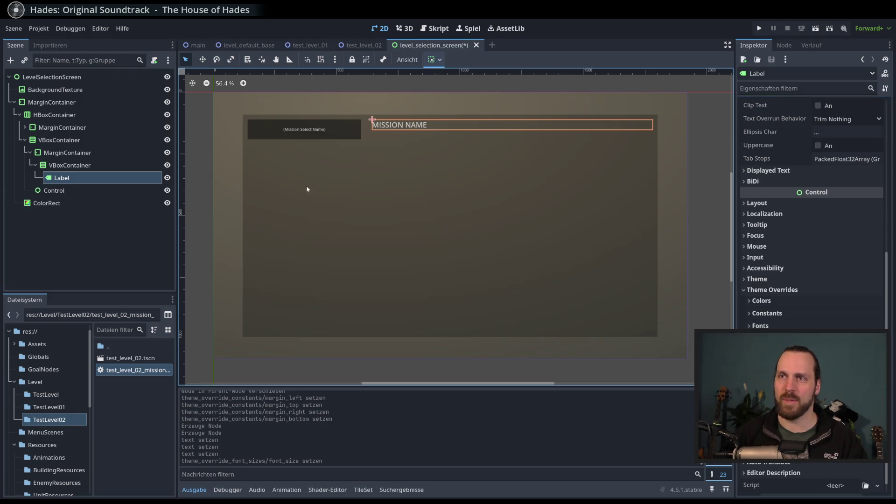
pyautogui.click(68, 191)
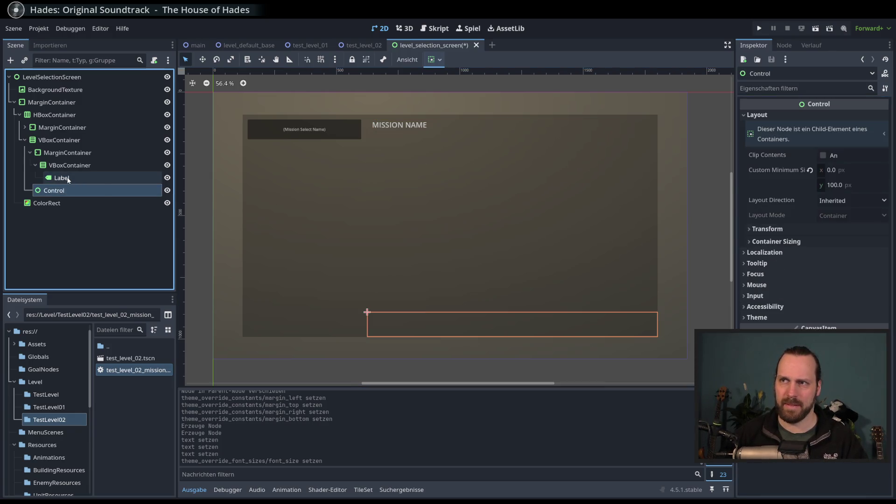
pyautogui.click(65, 180)
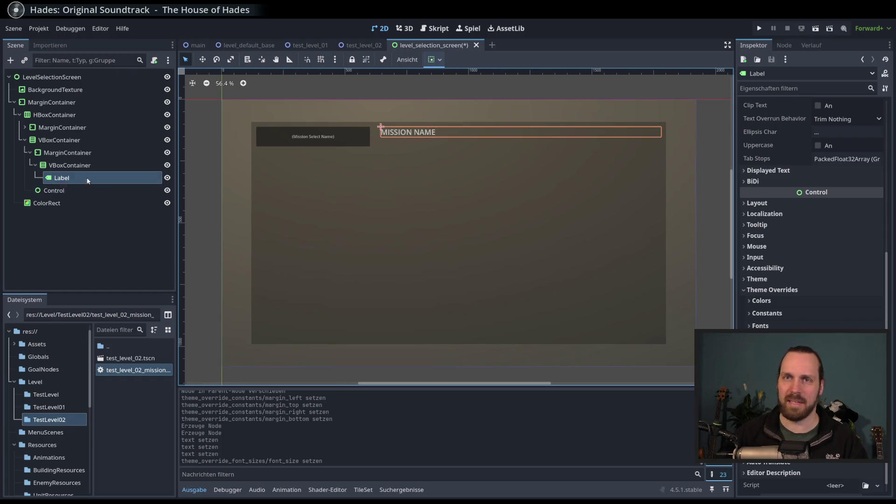
# Rename the label node to MissionNameLabel.
pyautogui.click(70, 167)
pyautogui.click(70, 179)
pyautogui.click(70, 178)
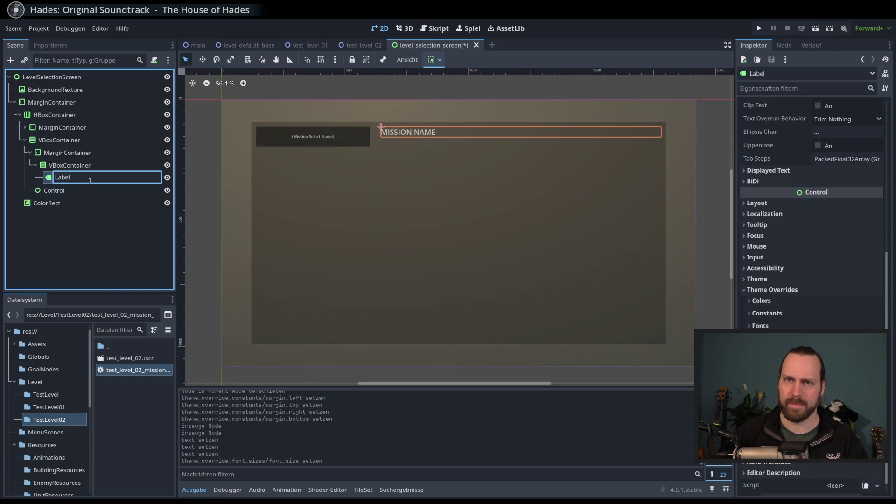
pyautogui.doubleClick(90, 181)
pyautogui.write('MissionName')
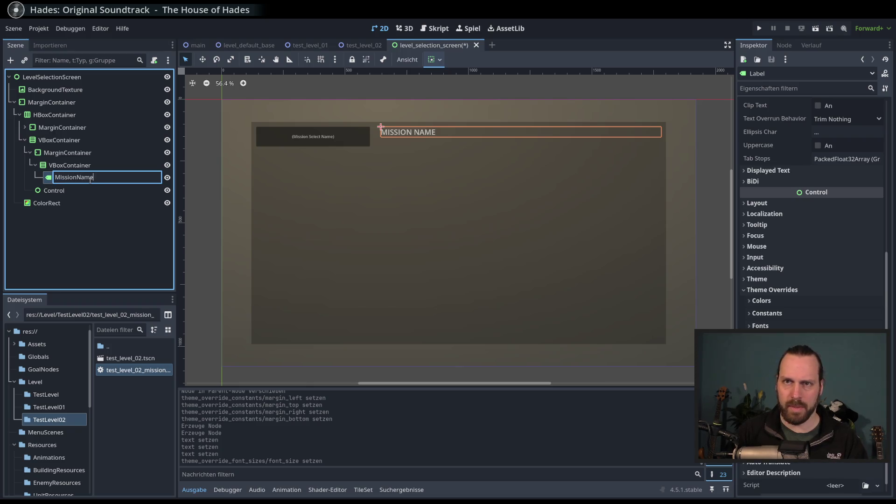
pyautogui.press('Return')
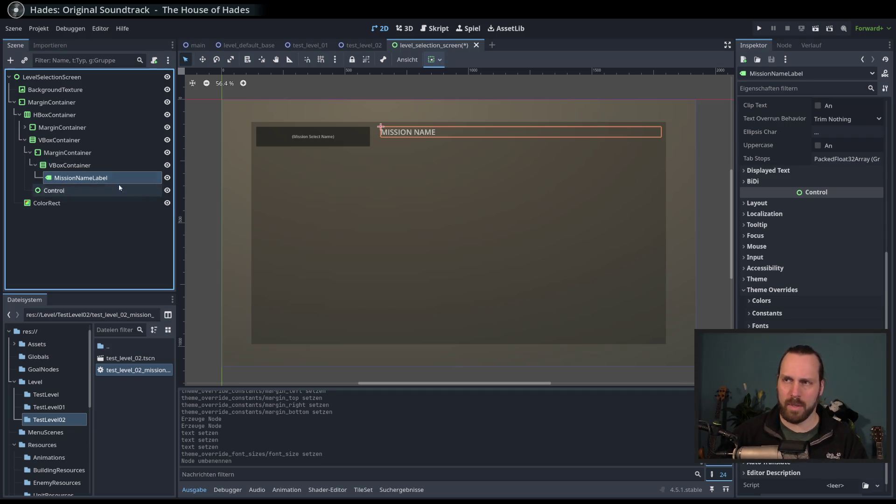
# Duplicate it and give the copy a two-line text starting 'Beschreigung von der Mission.'.
pyautogui.hotkey('ctrl', 'd')
pyautogui.tripleClick(824, 147)
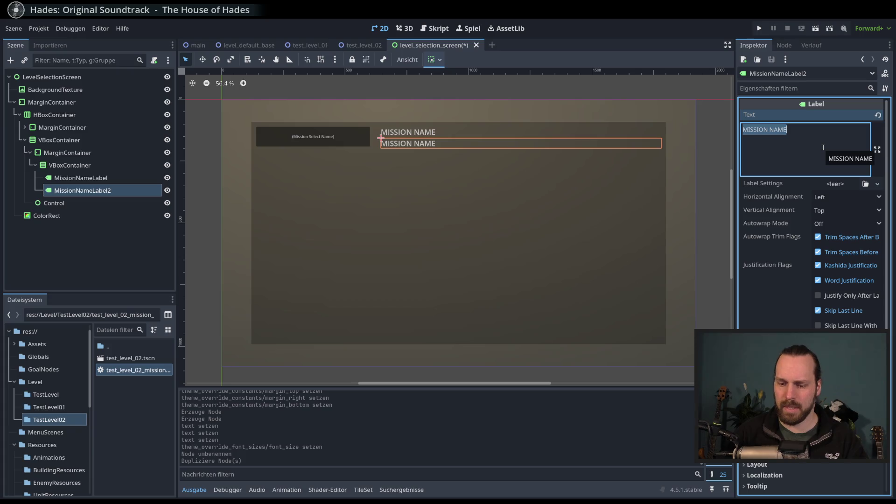
pyautogui.write('Beschreigung')
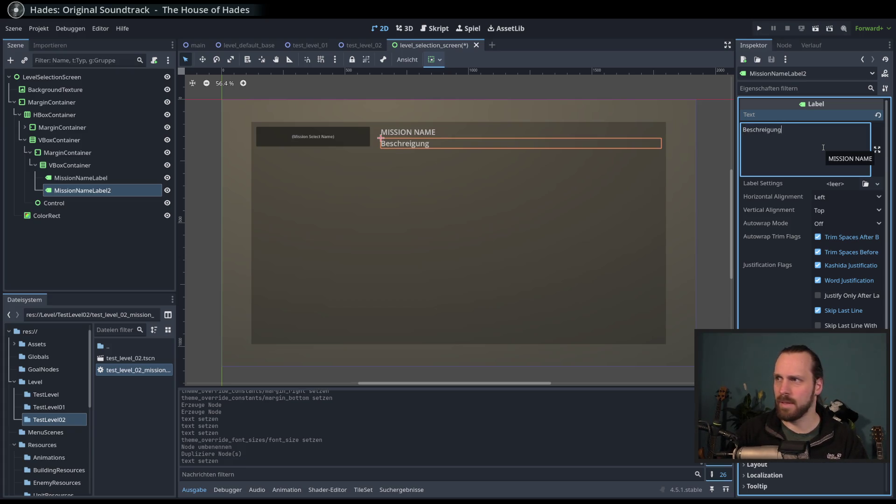
pyautogui.write(' von der Mission.')
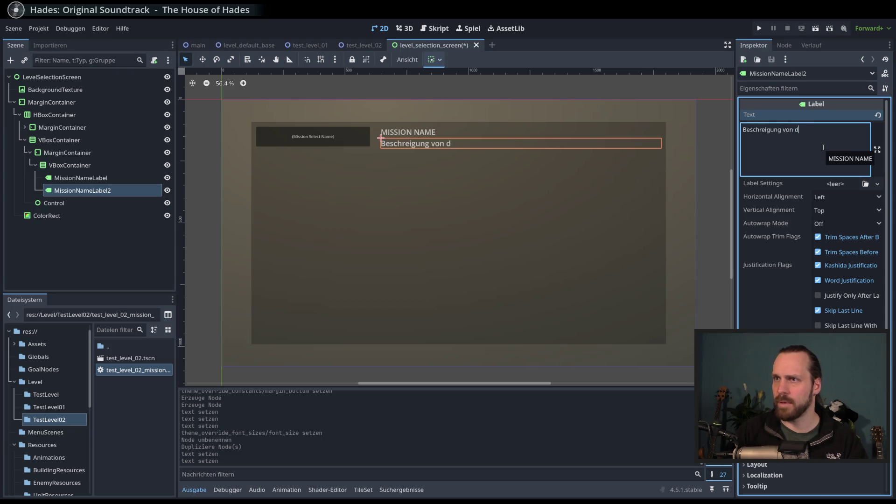
pyautogui.press('Return')
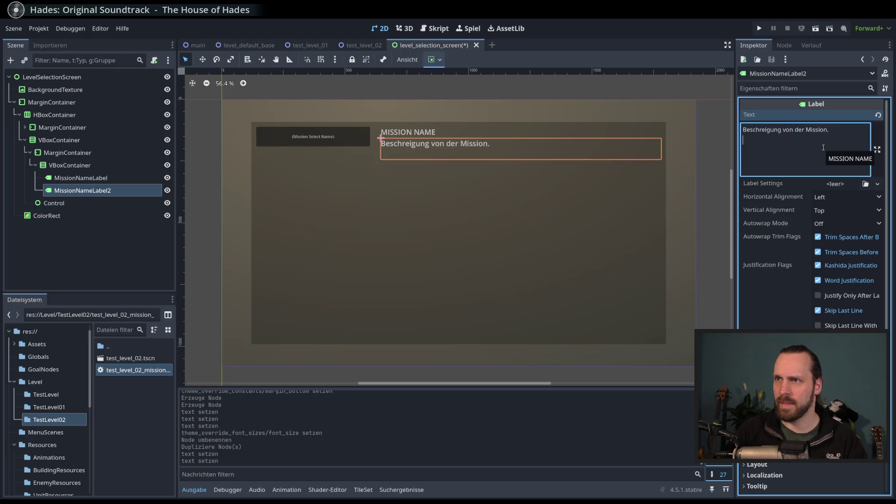
pyautogui.write('Mit Strry und was man tun')
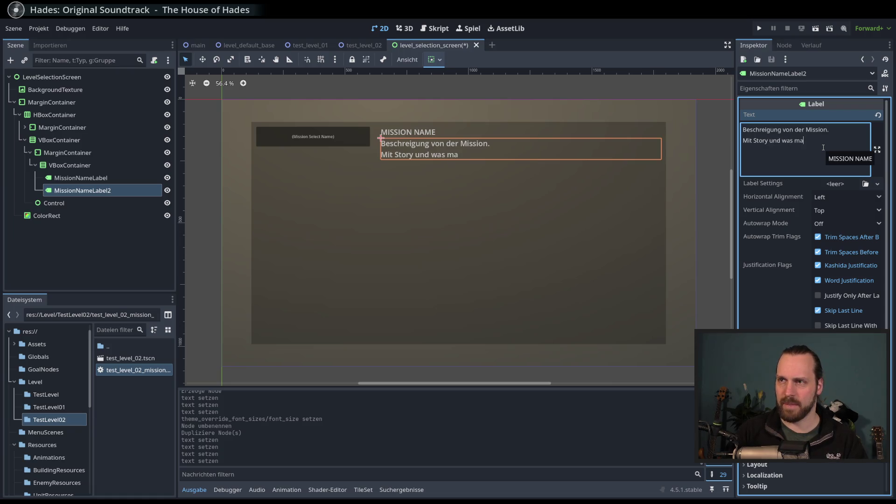
pyautogui.write('sollte')
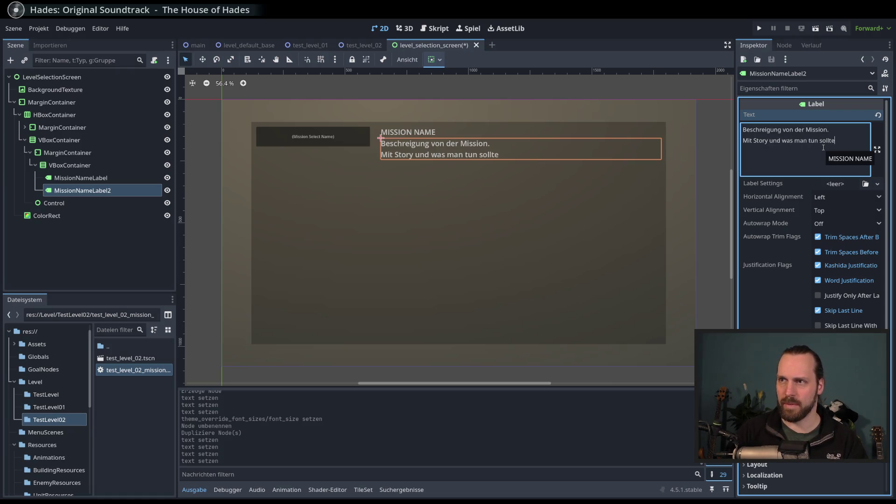
pyautogui.write(', vielleicht.')
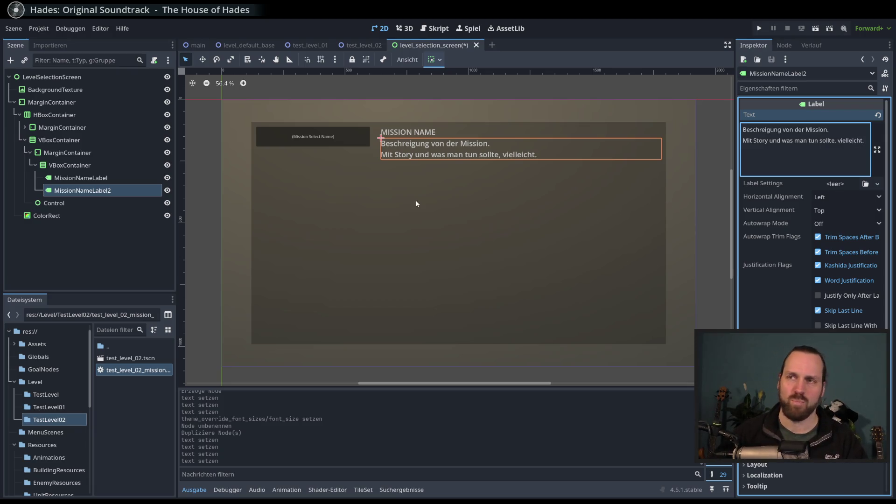
# Change the right MarginContainer's Margin Top and Margin Bottom from 20 to 40.
pyautogui.click(140, 164)
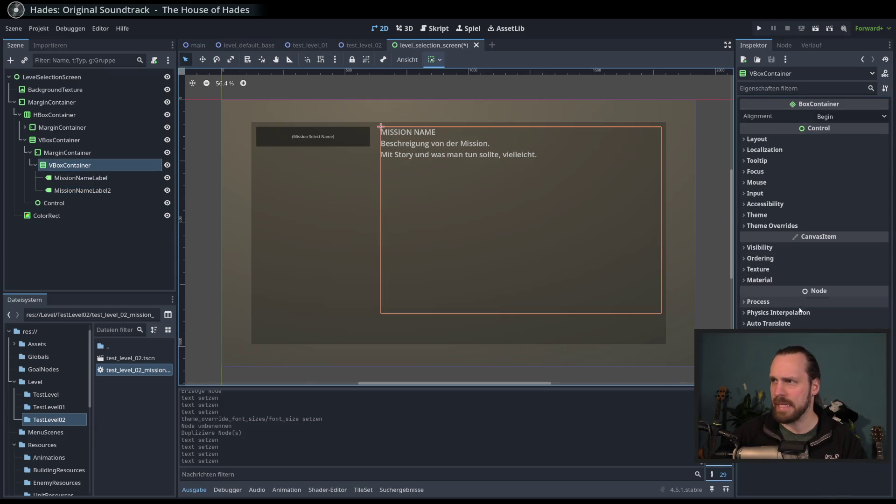
pyautogui.click(116, 152)
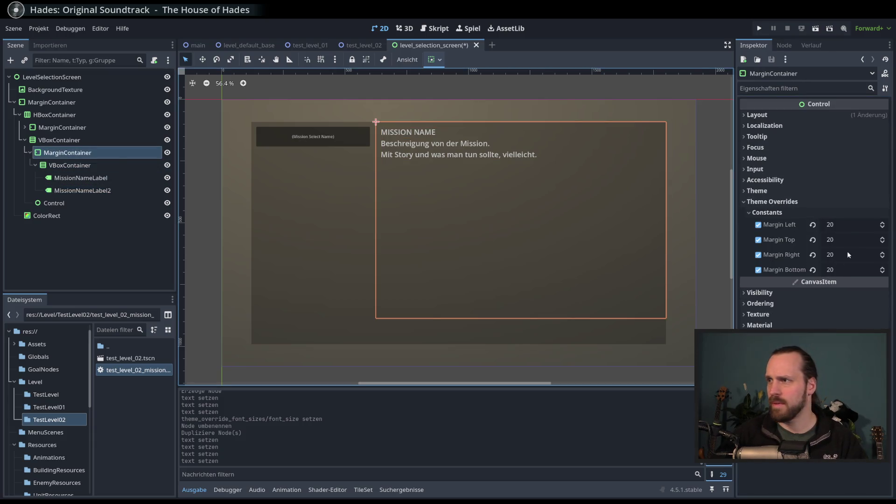
pyautogui.click(845, 224)
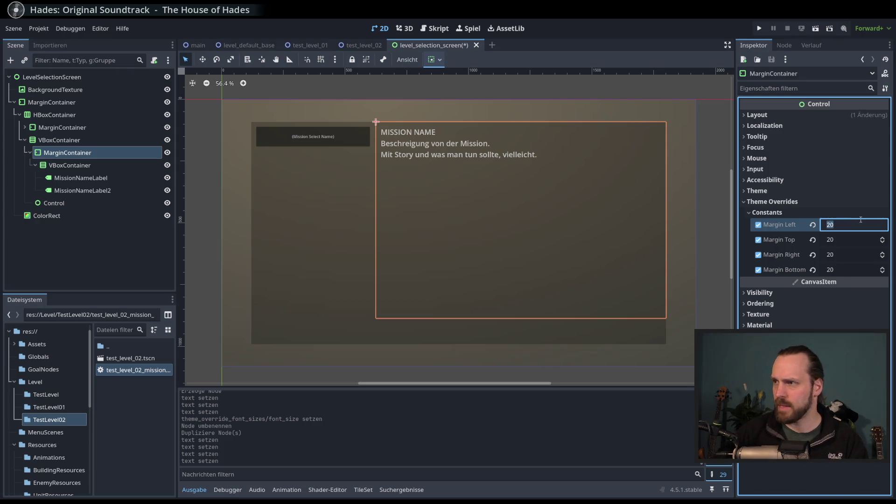
pyautogui.click(846, 241)
pyautogui.write('40')
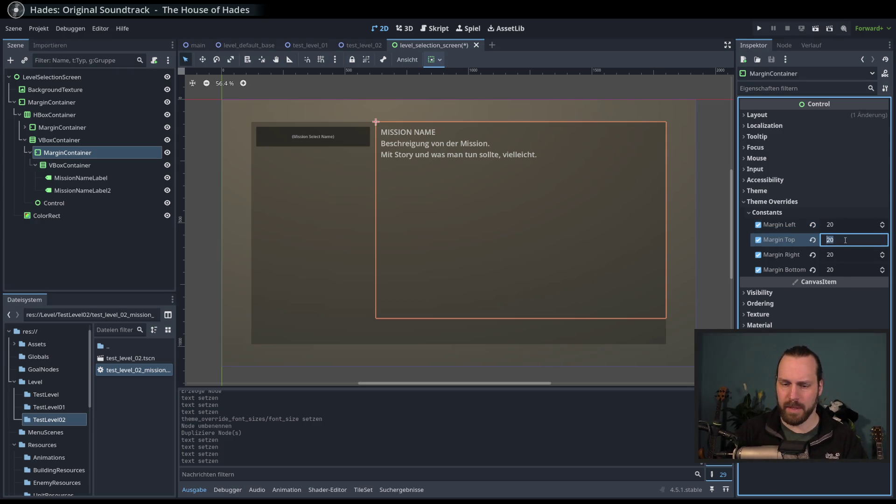
pyautogui.press('Return')
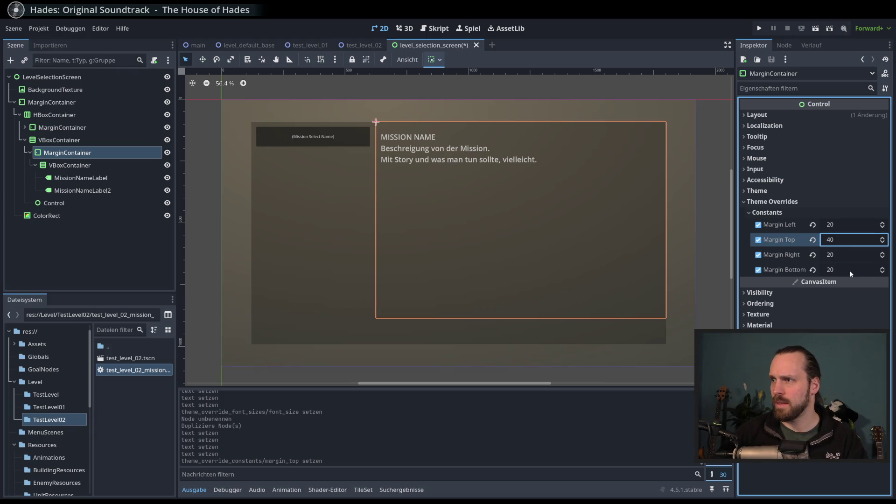
pyautogui.click(850, 270)
pyautogui.write('40')
pyautogui.press('Return')
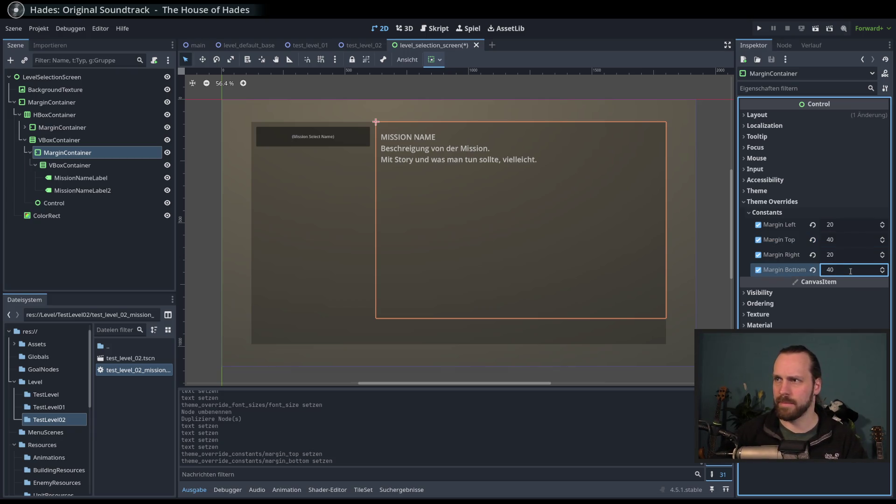
pyautogui.click(847, 228)
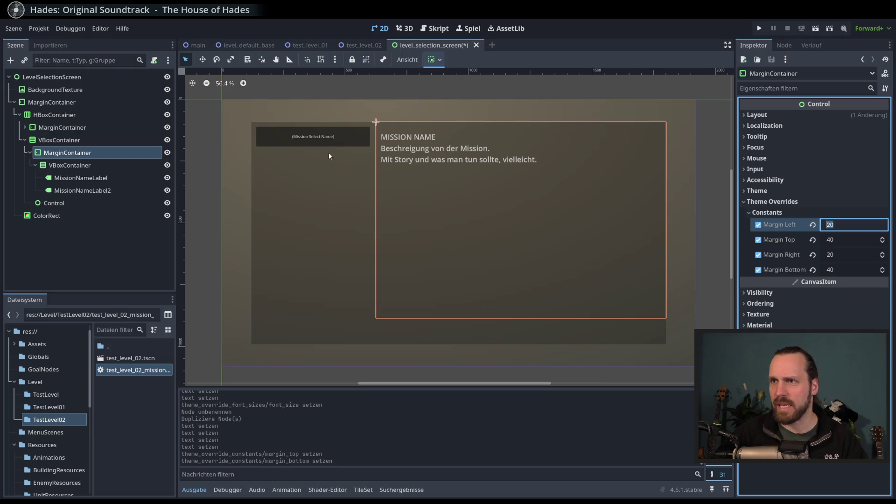
pyautogui.click(82, 191)
# Reword the description's first line to 'Missionsbeschreibung hier einfügen.' and wrap it in parentheses.
pyautogui.moveTo(837, 132); pyautogui.dragTo(739, 132)
pyautogui.write('Missio')
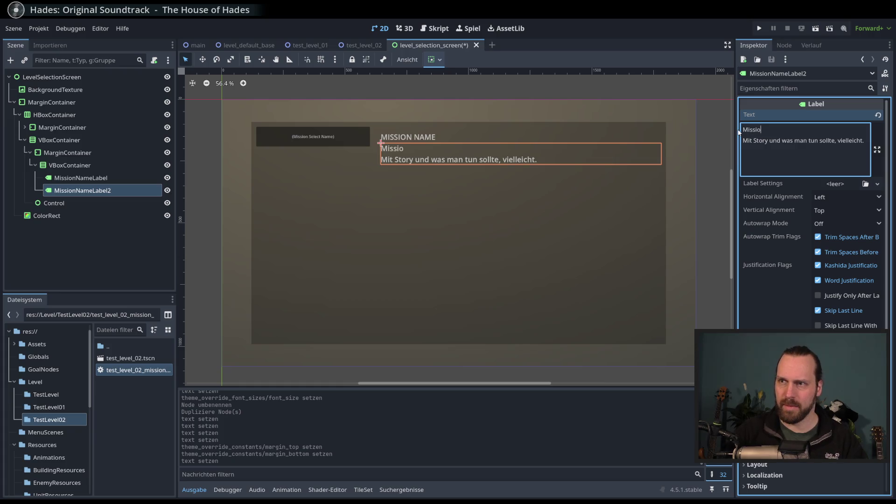
pyautogui.write('nsbeschreibung hier einfügen')
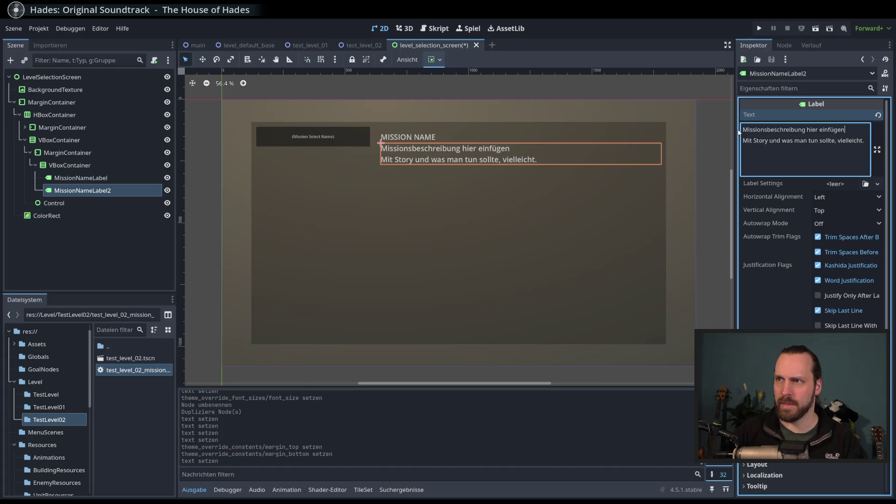
pyautogui.write('.')
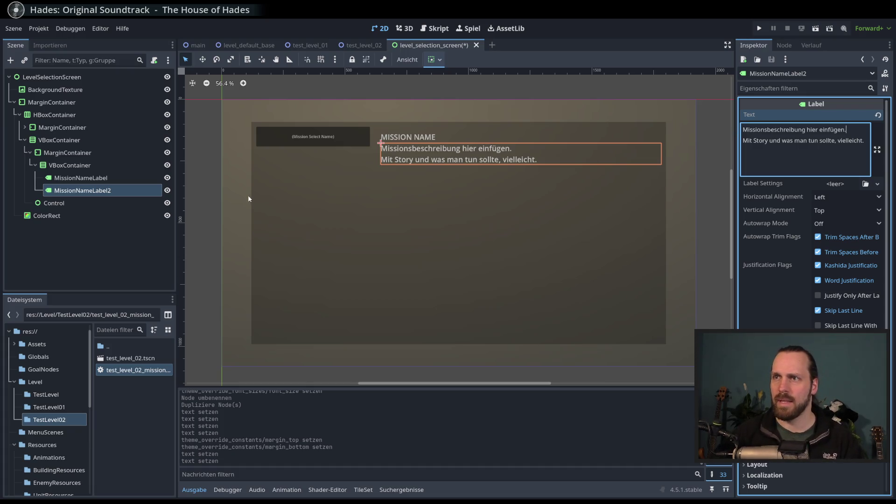
pyautogui.click(92, 251)
pyautogui.click(88, 166)
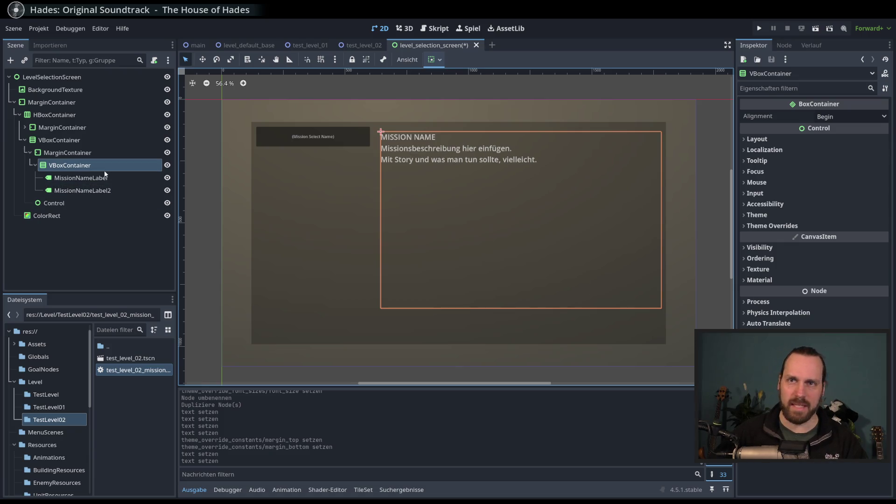
pyautogui.click(92, 189)
pyautogui.click(754, 130)
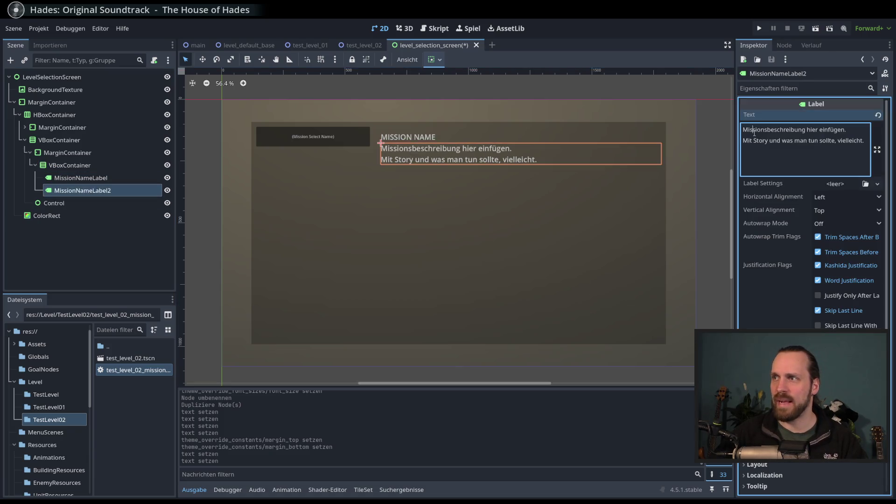
pyautogui.press('Home')
pyautogui.write('(')
pyautogui.write(')')
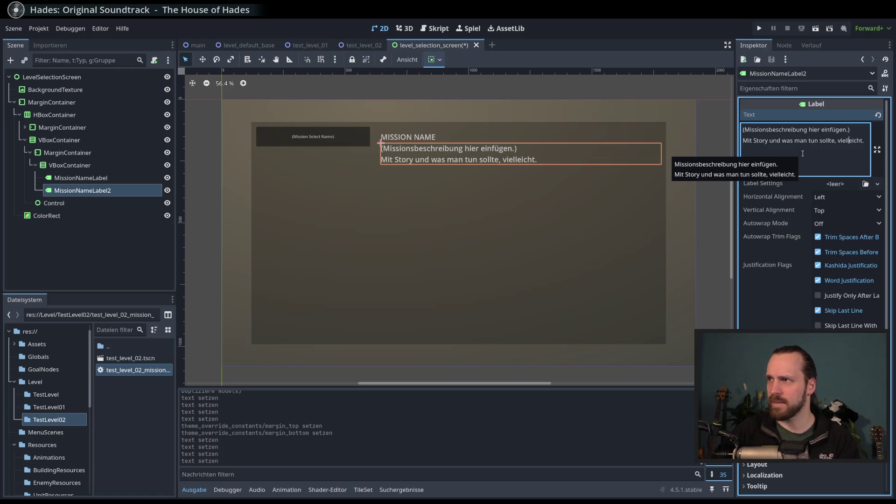
pyautogui.press('BackSpace')
pyautogui.press('End')
pyautogui.write(')')
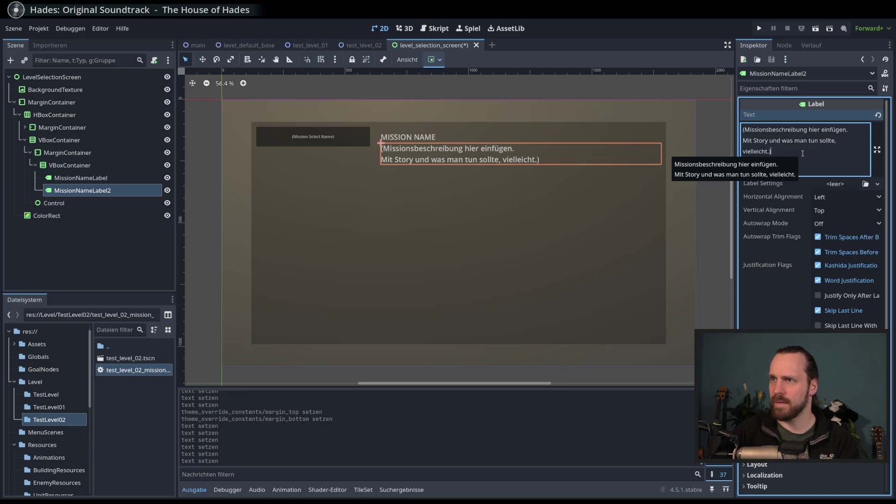
# Add an opening parenthesis before MISSION NAME in the heading label's text.
pyautogui.click(476, 136)
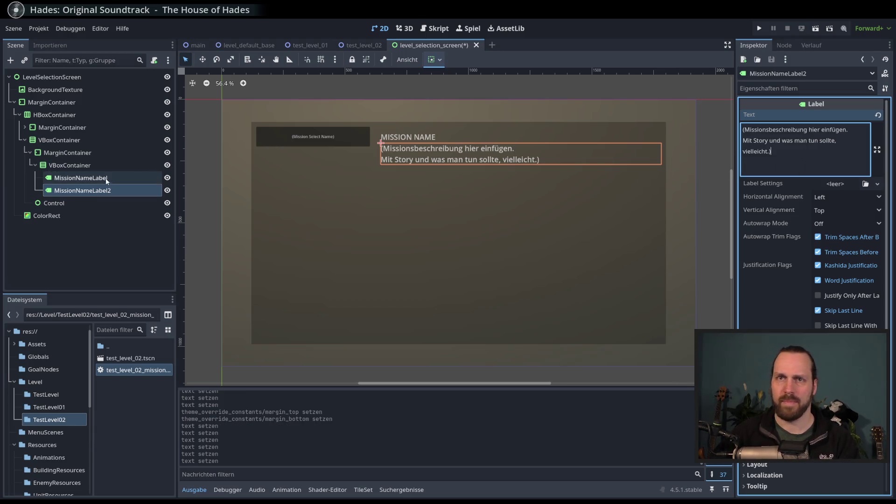
pyautogui.scroll(5, 825, 123)
pyautogui.click(812, 130)
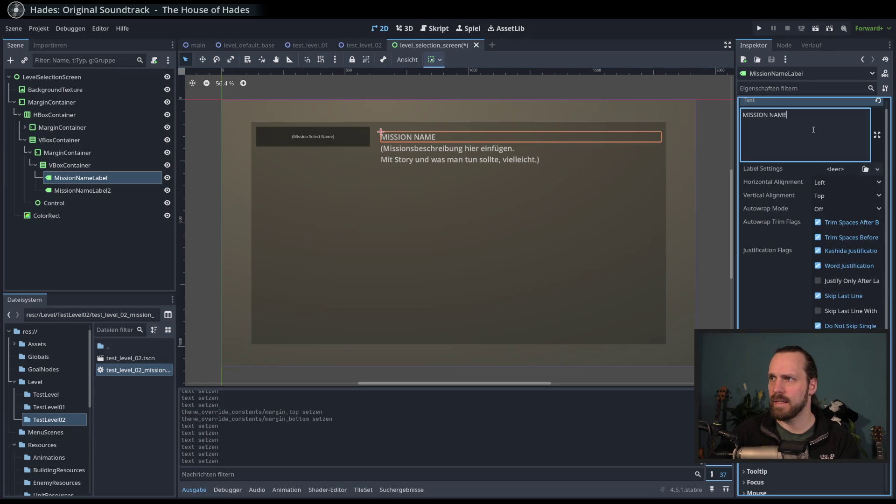
pyautogui.press('Home')
pyautogui.write('(')
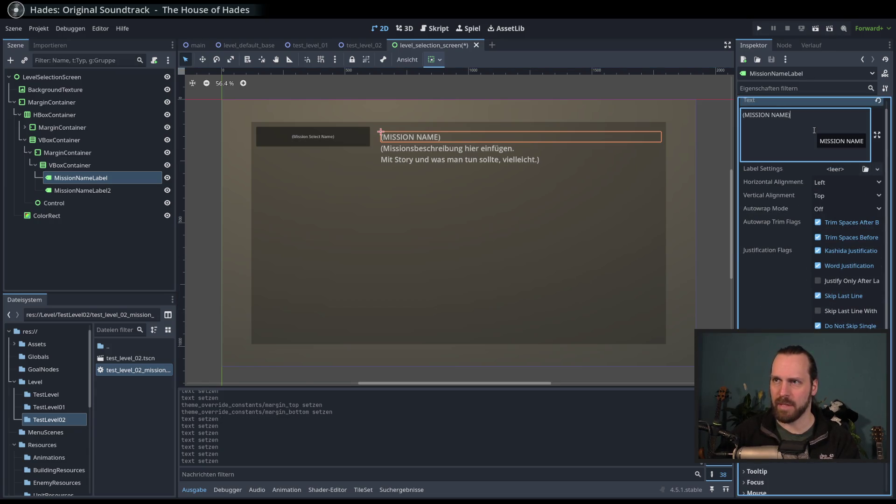
pyautogui.click(120, 236)
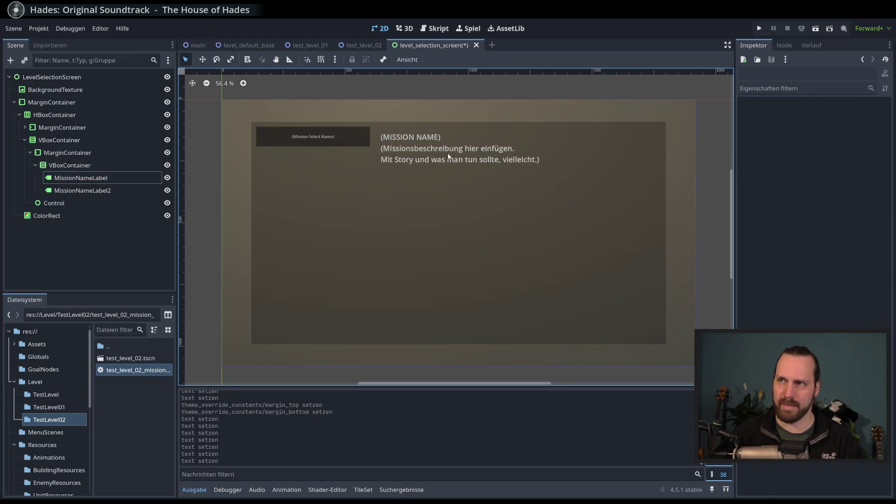
pyautogui.click(82, 190)
# Set the labels' VBoxContainer Separation constant override to 30.
pyautogui.click(70, 166)
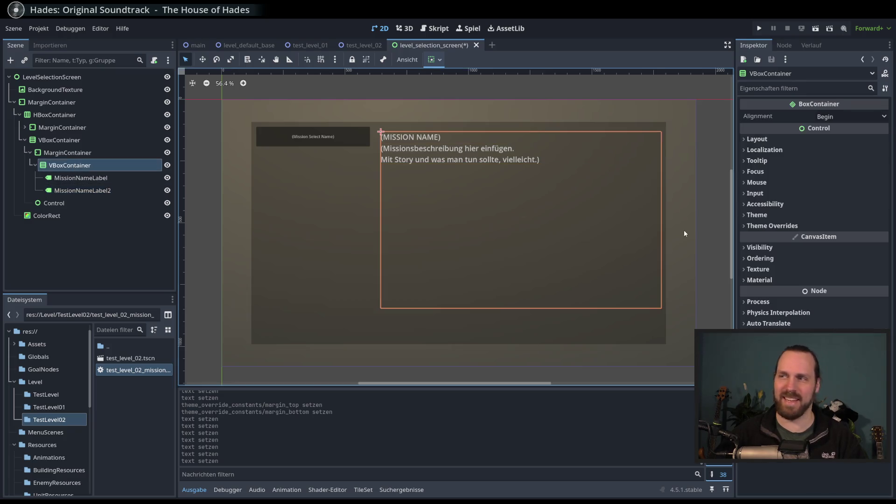
pyautogui.click(772, 225)
pyautogui.click(766, 236)
pyautogui.click(837, 250)
pyautogui.write('20')
pyautogui.press('Return')
pyautogui.doubleClick(838, 252)
pyautogui.write('30')
pyautogui.press('Return')
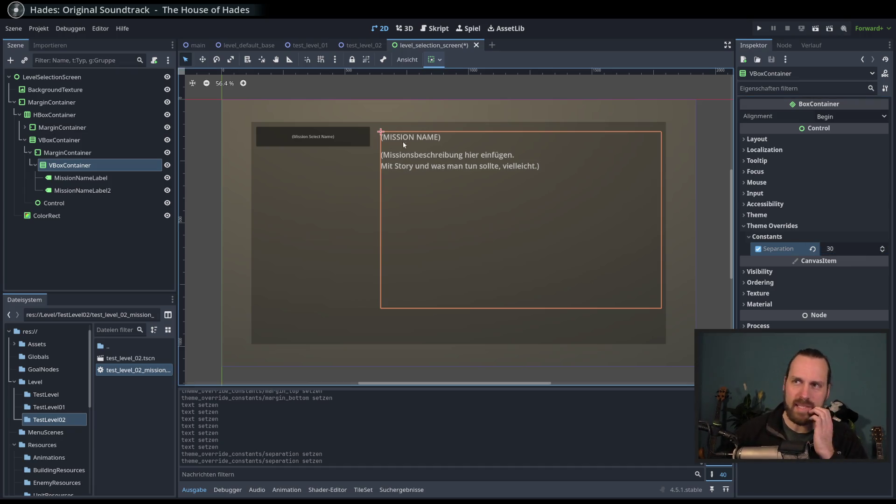
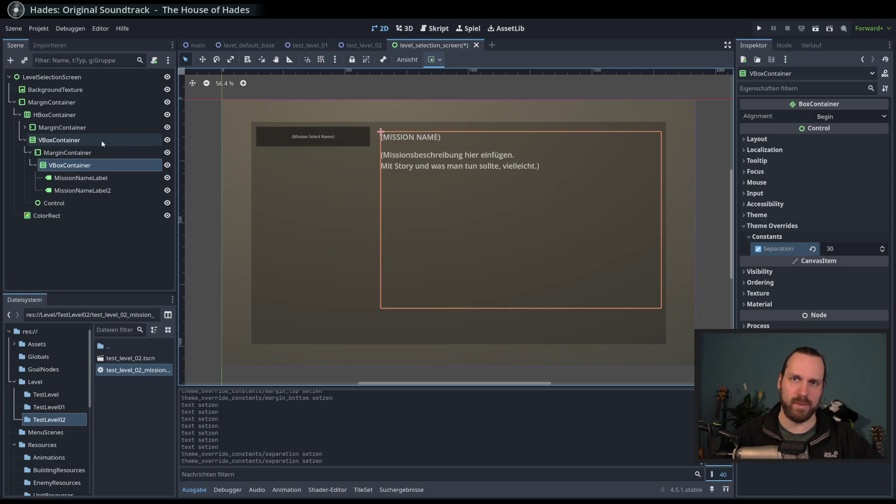
# Change the mission-text MarginContainer's Margin Right constant from 20 to 40, matching top and bottom.
pyautogui.click(68, 152)
pyautogui.click(90, 166)
pyautogui.click(88, 154)
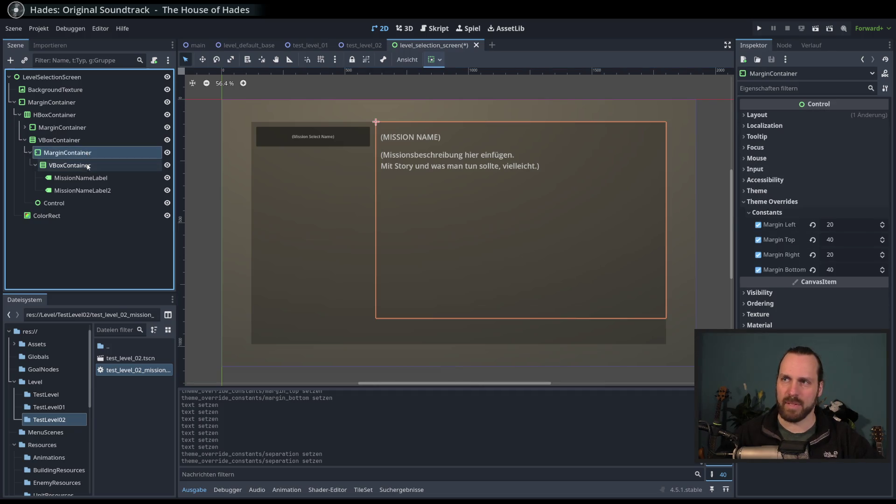
pyautogui.click(88, 169)
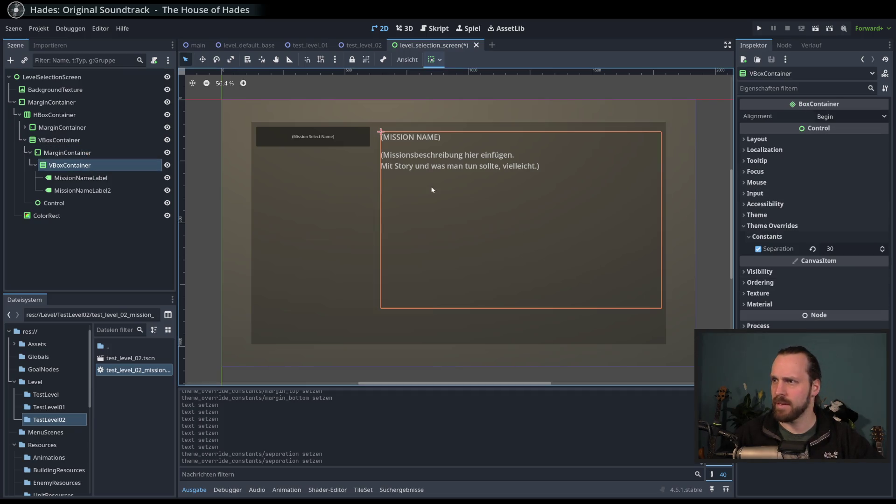
pyautogui.click(117, 157)
pyautogui.click(842, 239)
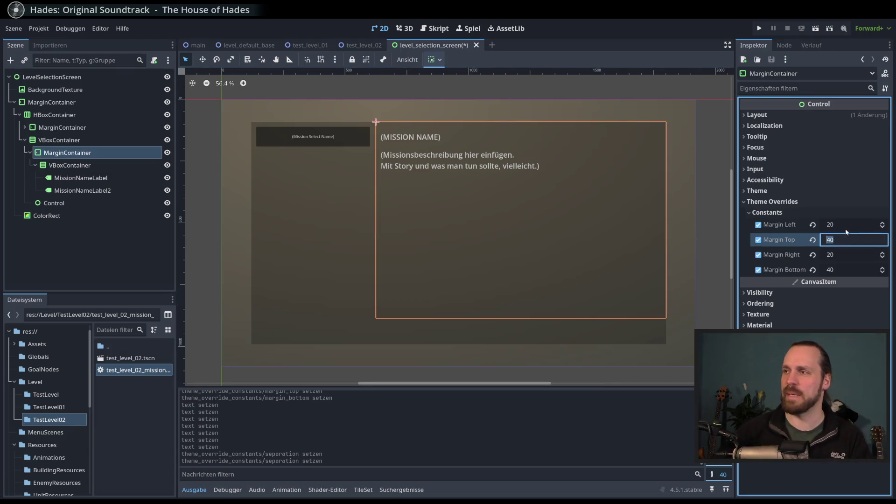
pyautogui.click(842, 226)
pyautogui.click(843, 256)
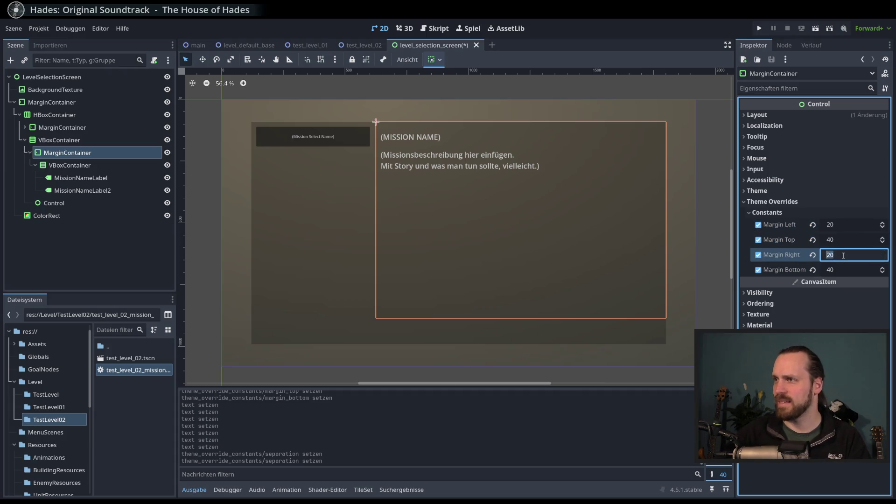
pyautogui.write('40')
pyautogui.press('Return')
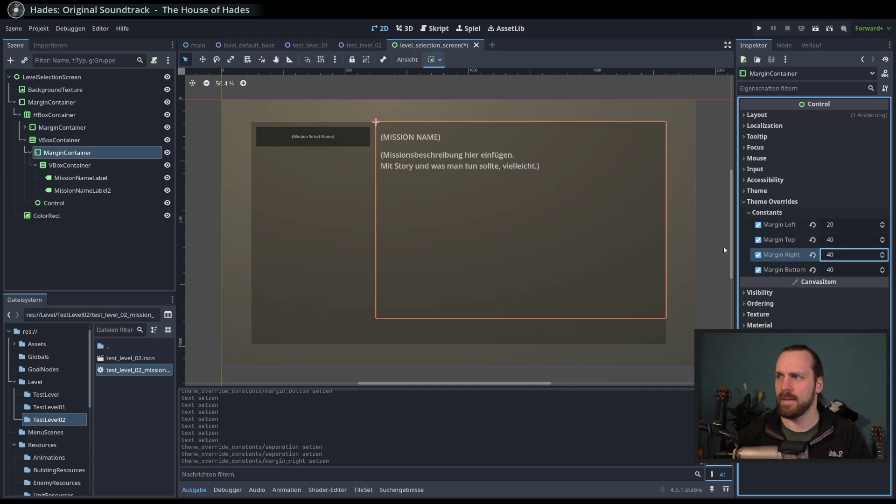
pyautogui.click(81, 178)
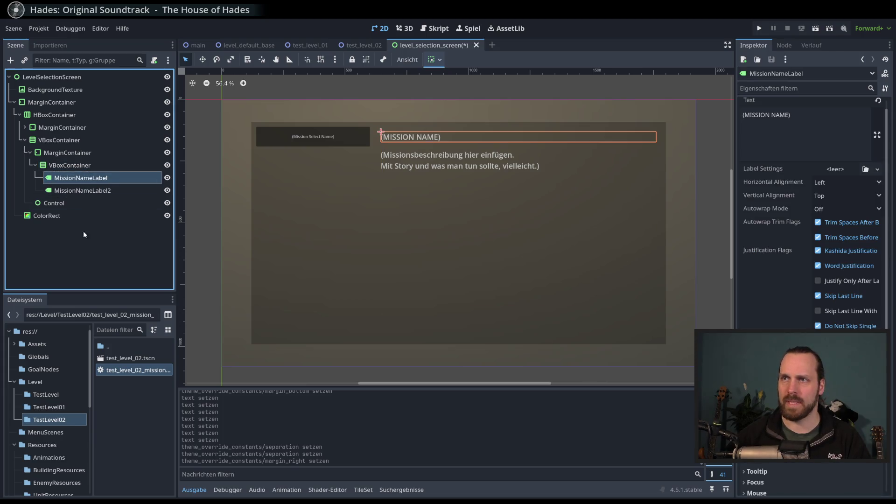
# Append blank lines plus '- Ziel 1' and '- Ziel 2' to MissionNameLabel2's text, then save the scene.
pyautogui.click(75, 204)
pyautogui.click(78, 190)
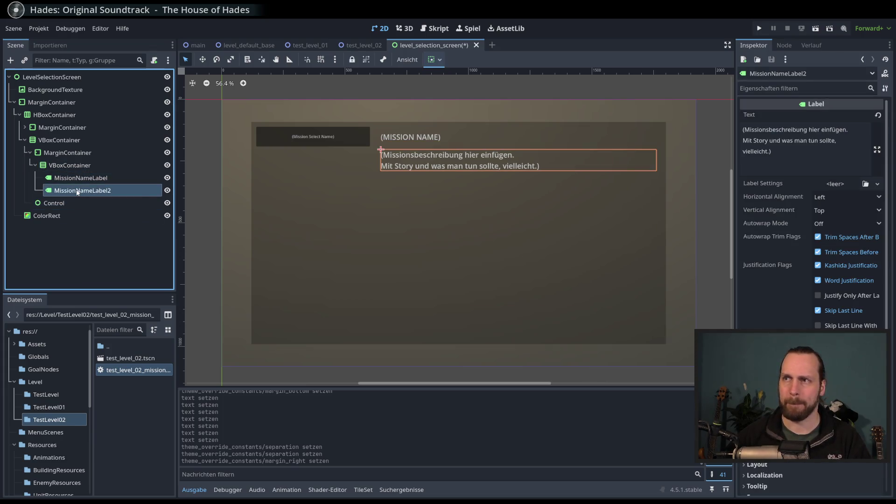
pyautogui.click(836, 159)
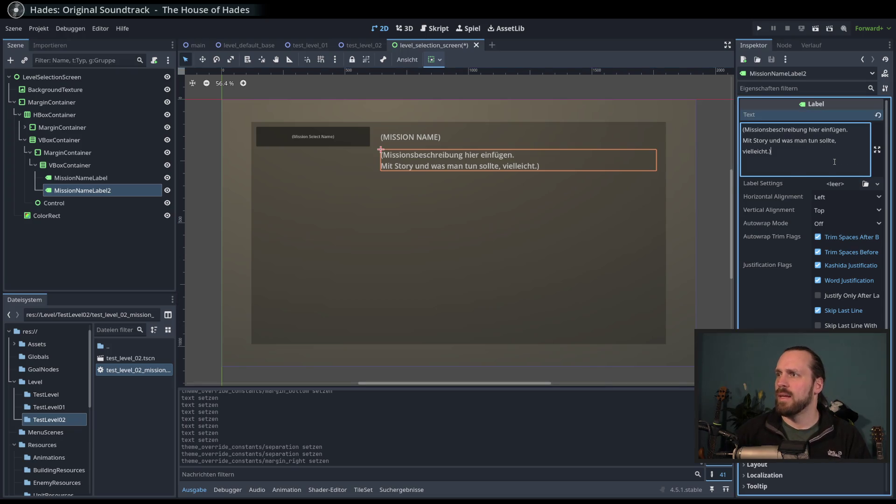
pyautogui.press('Return')
pyautogui.press('Return')
pyautogui.write('-')
pyautogui.press('Return')
pyautogui.write('-')
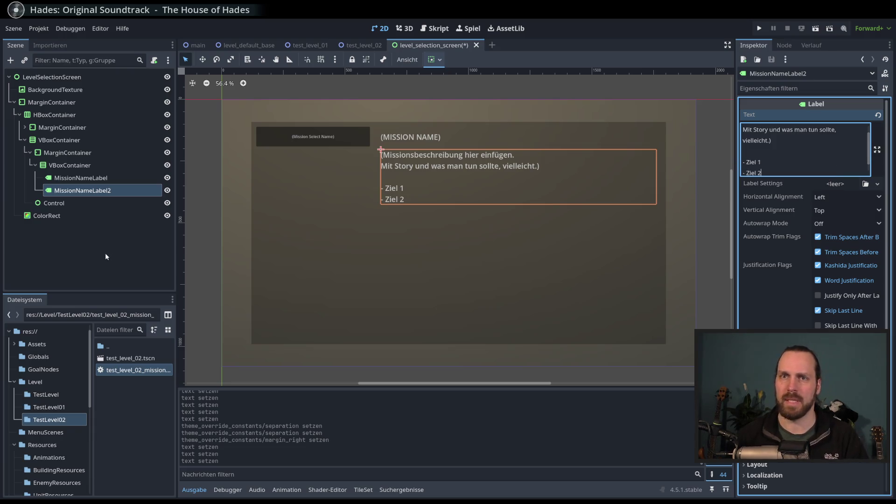
pyautogui.click(139, 261)
pyautogui.hotkey('ctrl', 's')
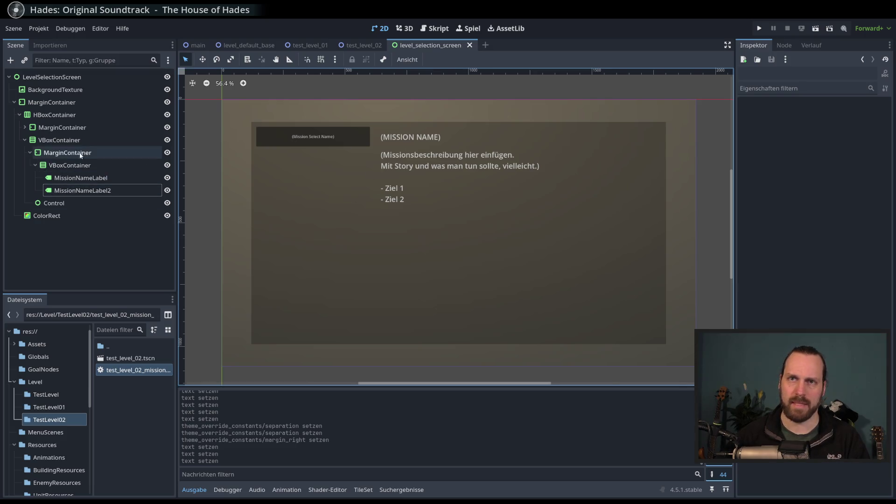
# Apply Margin Top and Margin Bottom overrides to the left MarginContainer holding the mission list.
pyautogui.click(60, 129)
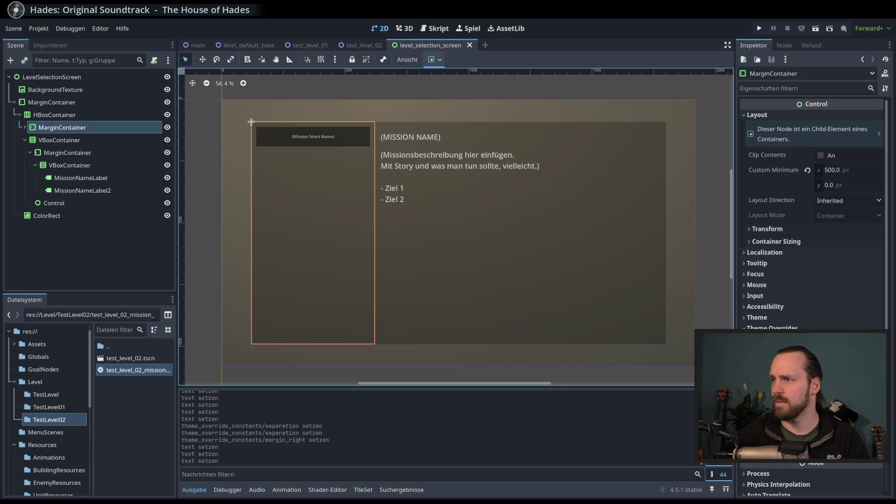
pyautogui.press('Return')
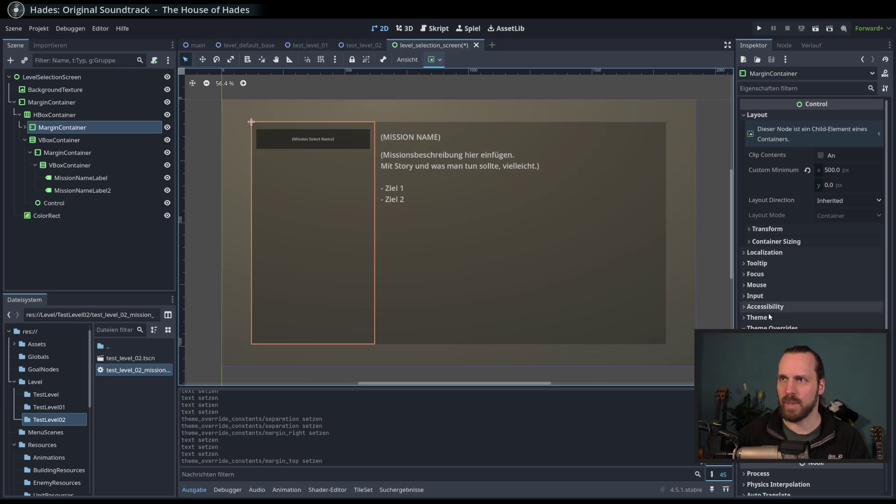
pyautogui.press('Return')
pyautogui.click(87, 262)
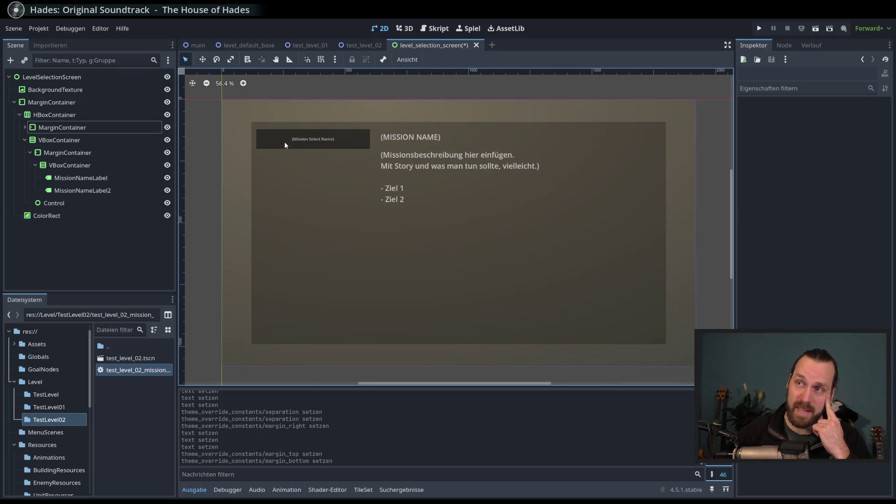
pyautogui.scroll(-1, 326, 154)
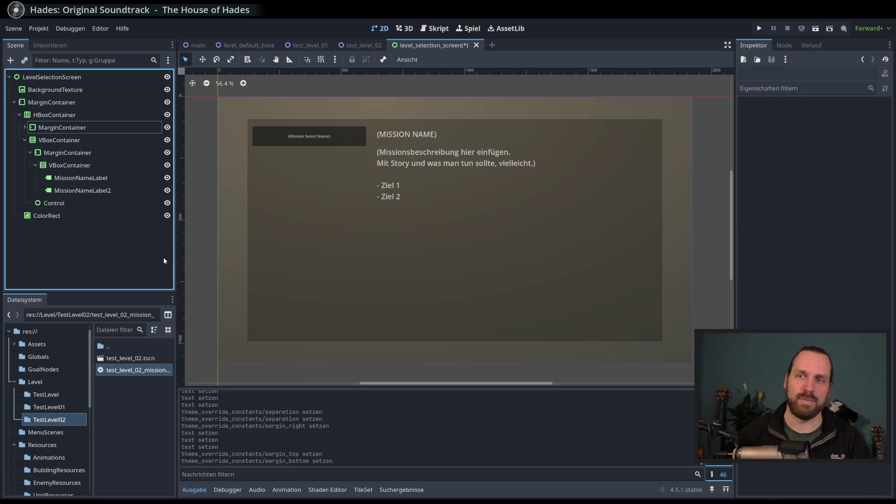
pyautogui.moveTo(282, 241); pyautogui.dragTo(277, 240)
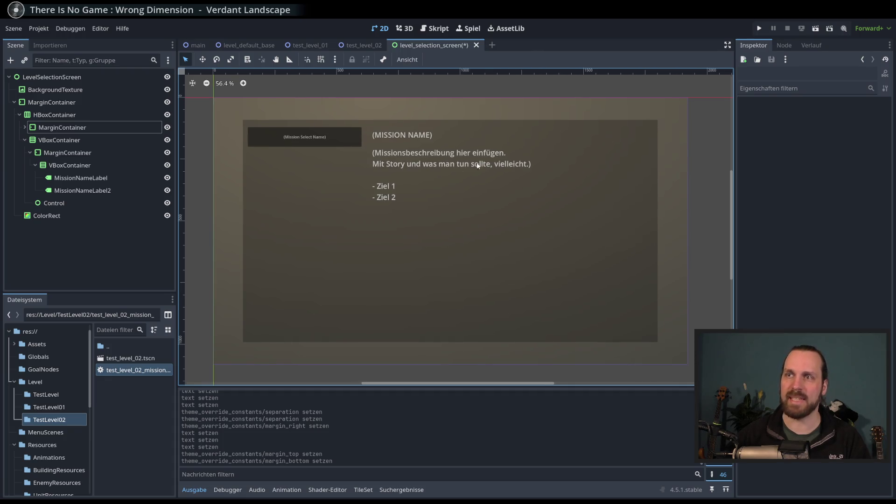
pyautogui.click(84, 177)
# Create a Button child under the Control node and rename it MissionStartButton.
pyautogui.click(54, 203)
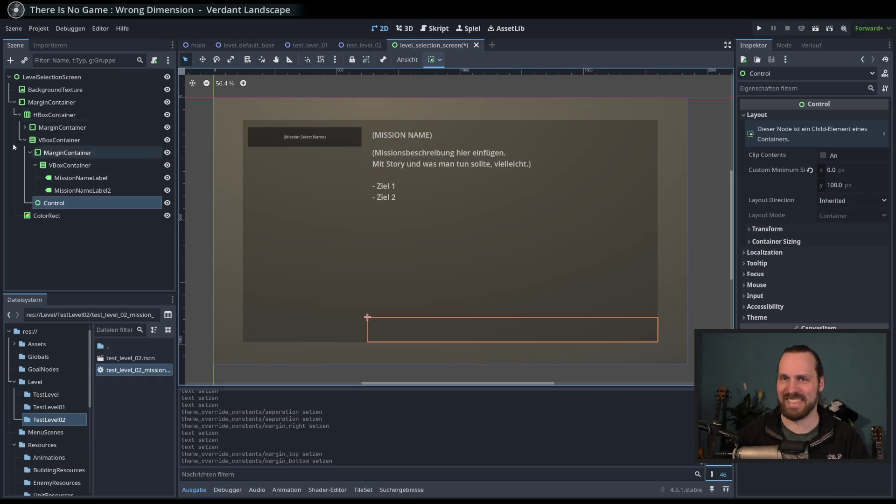
pyautogui.click(11, 60)
pyautogui.write('Butto')
pyautogui.press('Return')
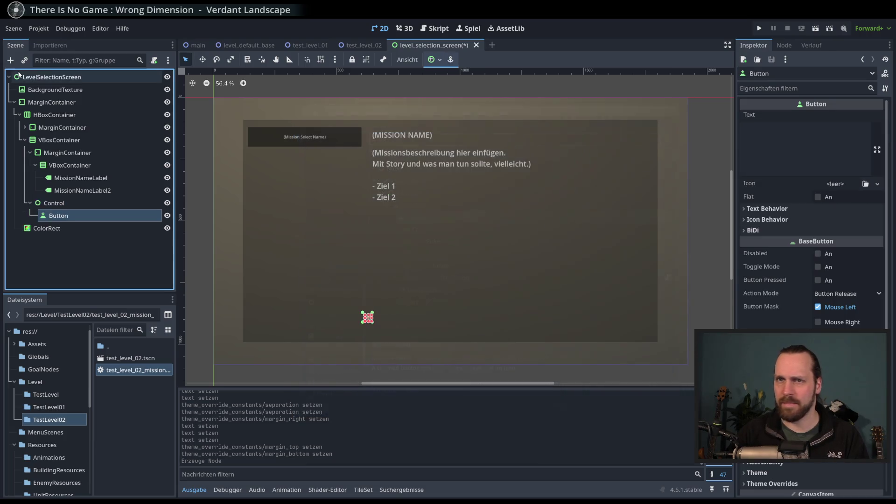
pyautogui.doubleClick(61, 215)
pyautogui.write('MissionStartButton')
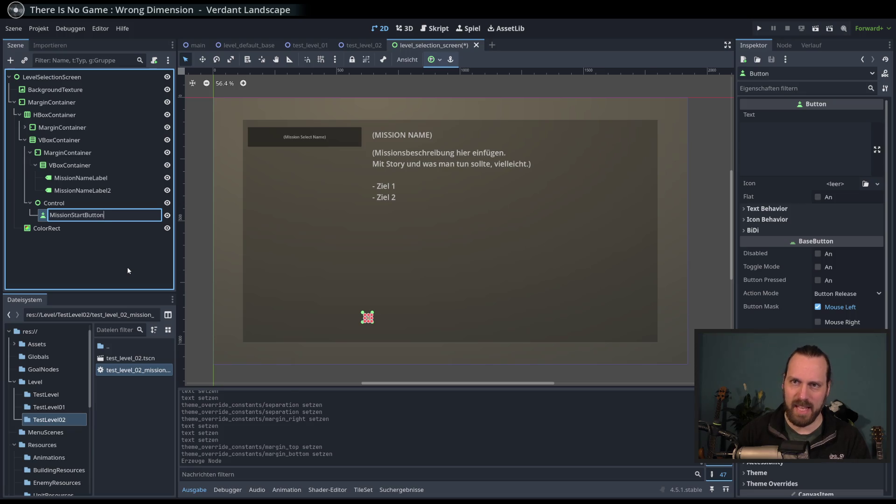
pyautogui.press('Return')
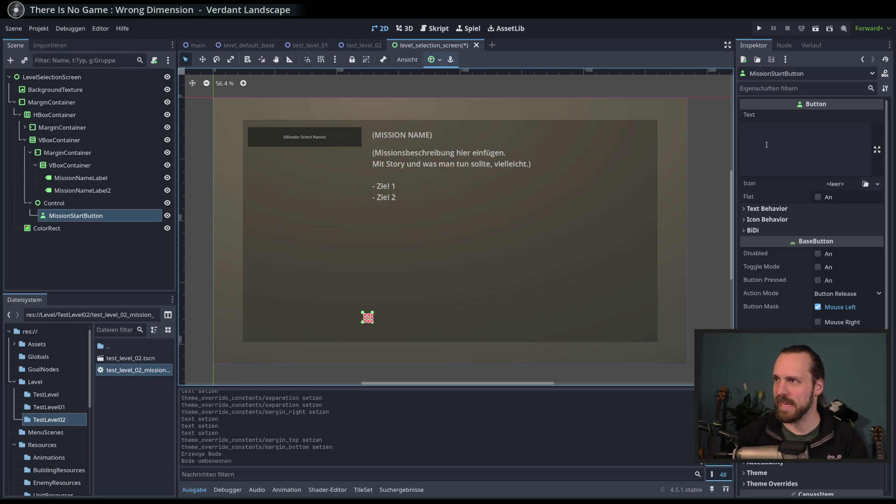
pyautogui.click(80, 204)
pyautogui.click(115, 217)
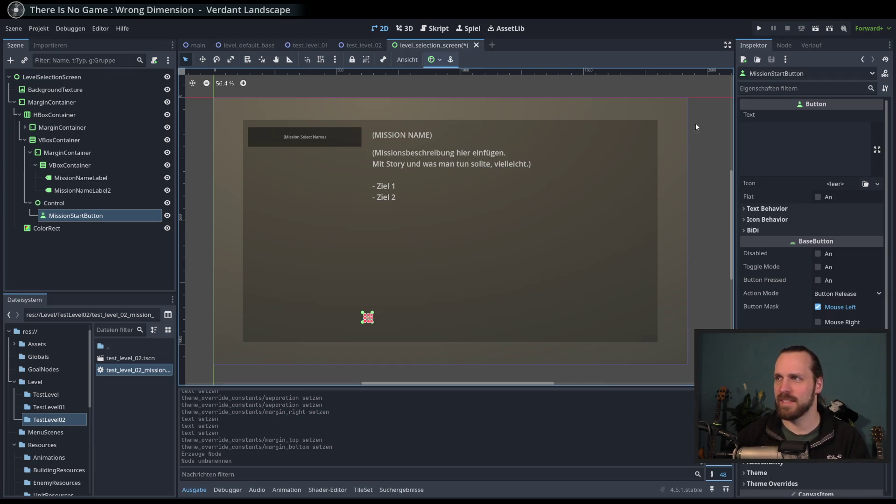
# Anchor MissionStartButton with the Full Rect preset so it fills the Control spacer.
pyautogui.scroll(-2, 807, 308)
pyautogui.scroll(-2, 812, 397)
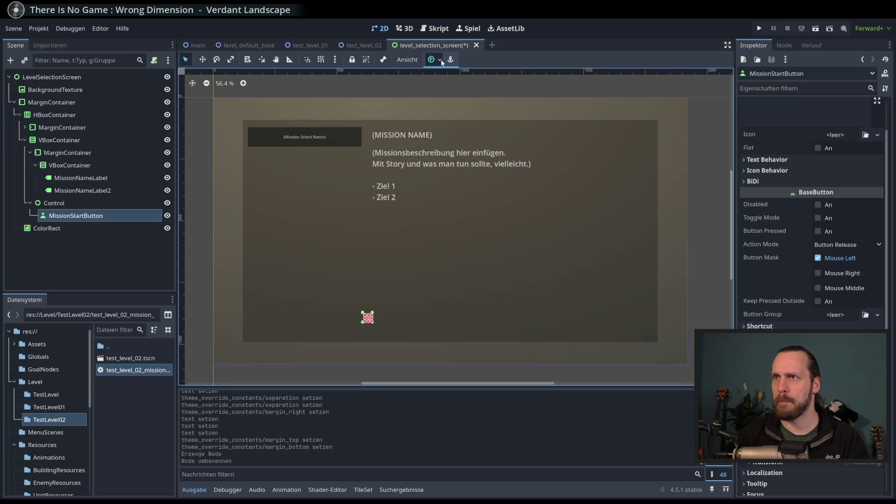
pyautogui.click(434, 59)
pyautogui.click(460, 129)
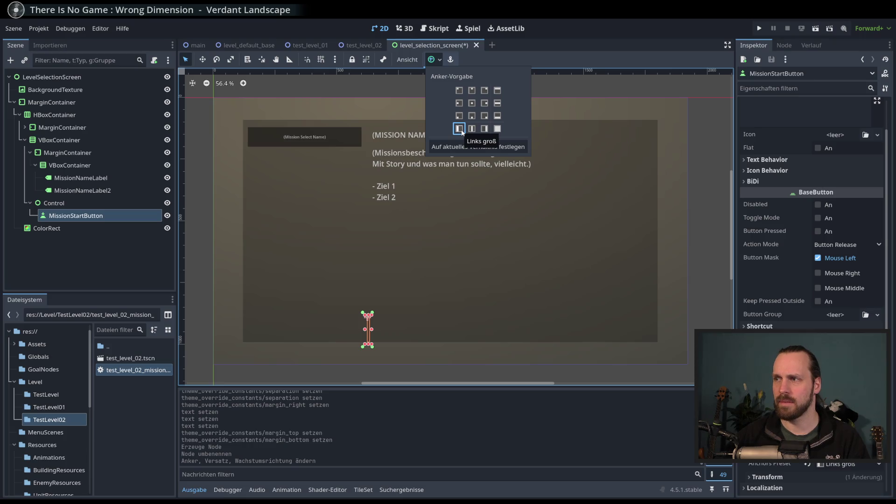
pyautogui.click(459, 130)
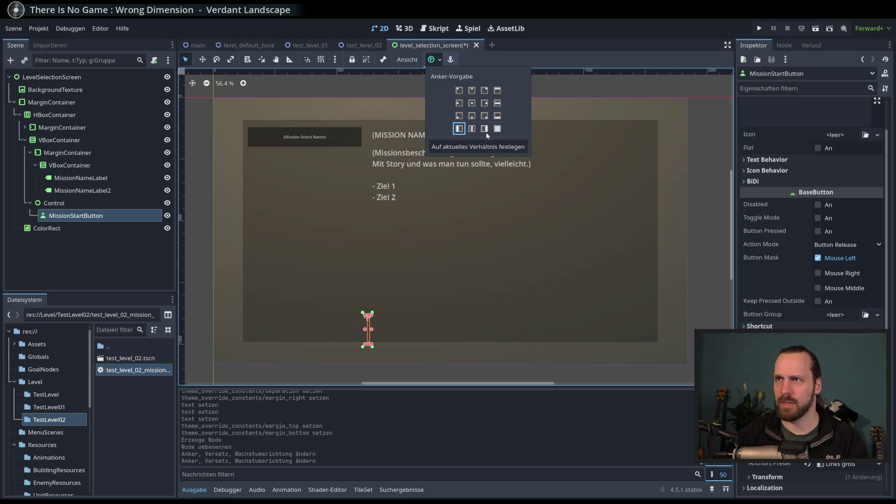
pyautogui.click(500, 131)
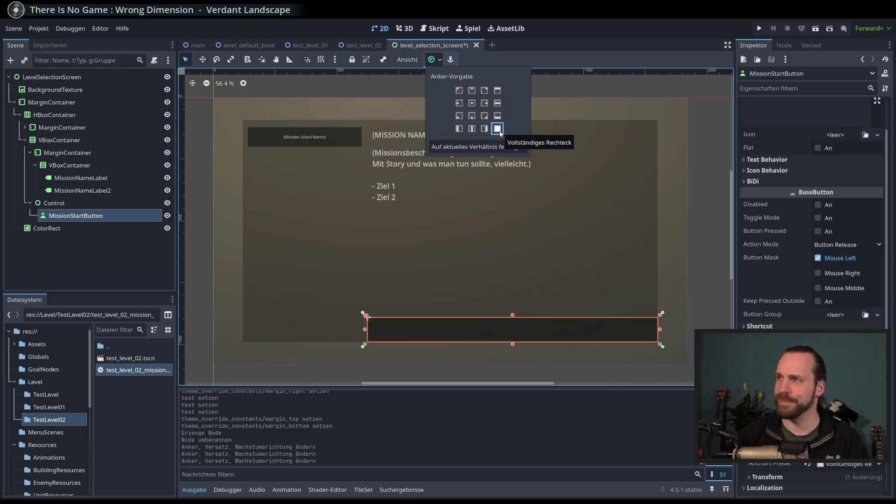
# Type 'Starte Mission' into the button's Text field, then clear it again.
pyautogui.scroll(2, 778, 155)
pyautogui.click(779, 156)
pyautogui.write('Starte Mission')
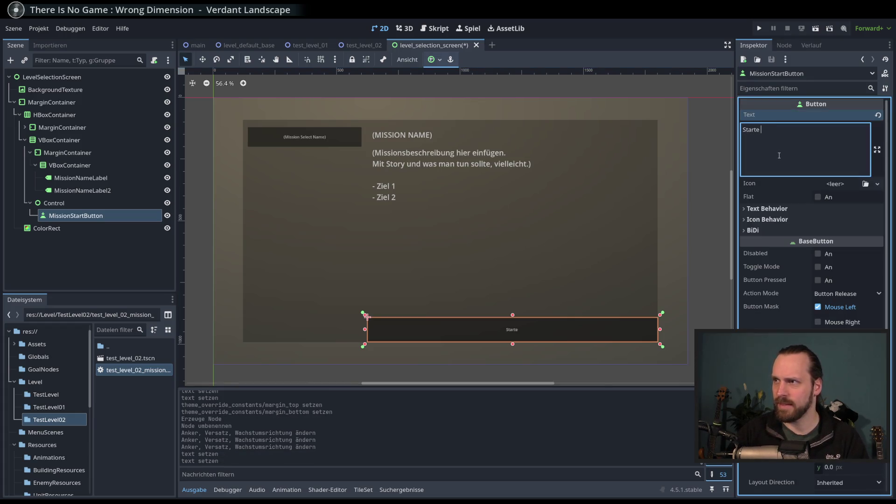
pyautogui.hotkey('ctrl', 'a')
pyautogui.press('BackSpace')
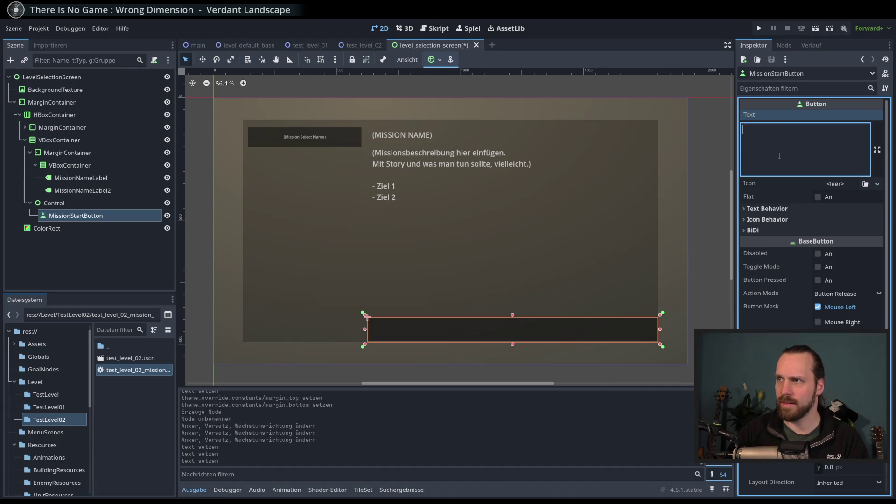
pyautogui.write('Starte Mission')
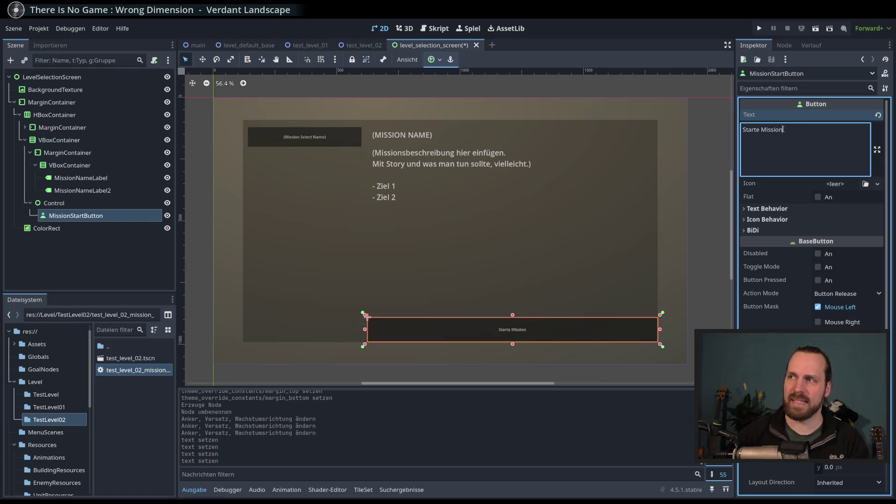
pyautogui.hscroll(1, 590, 225)
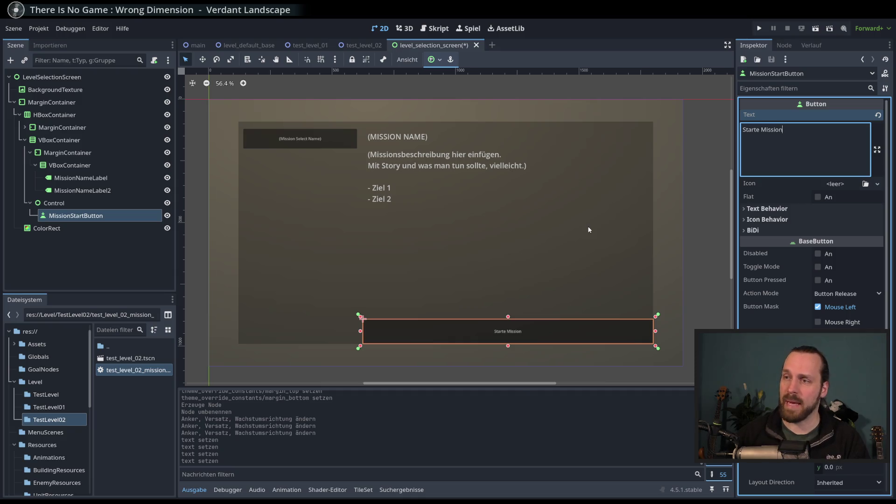
pyautogui.hscroll(-1, 521, 238)
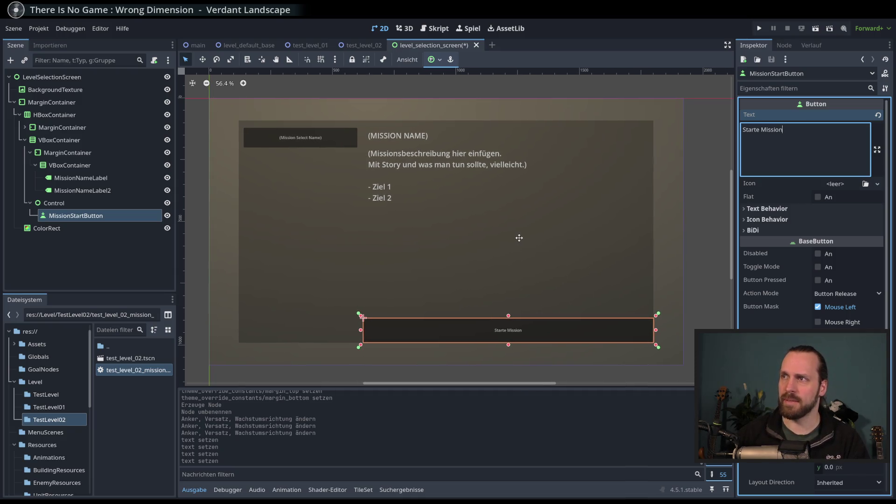
pyautogui.hscroll(-1, 520, 238)
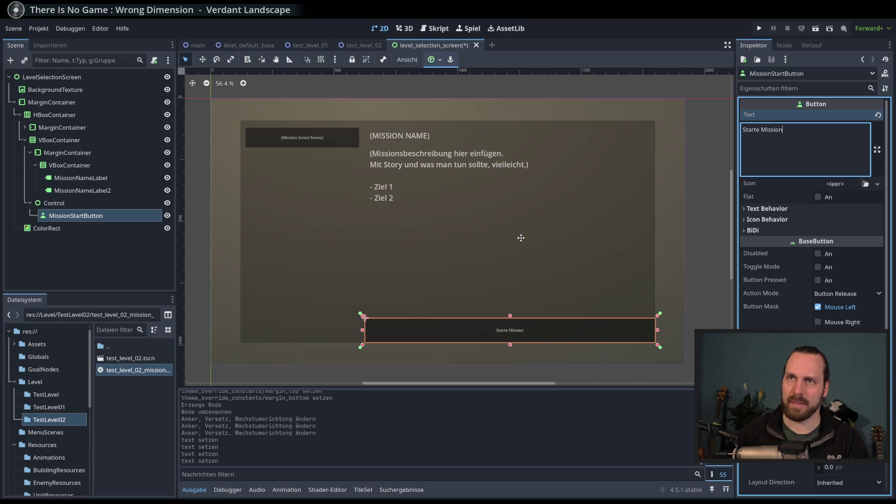
pyautogui.click(744, 230)
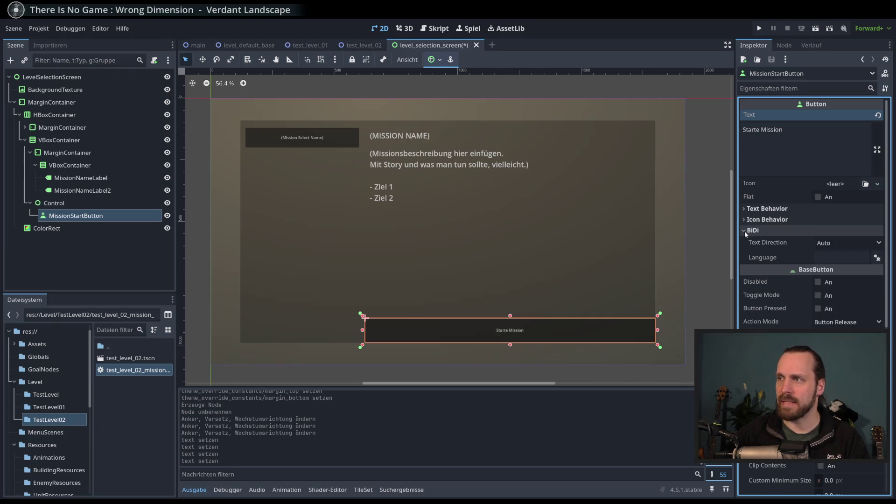
pyautogui.click(827, 259)
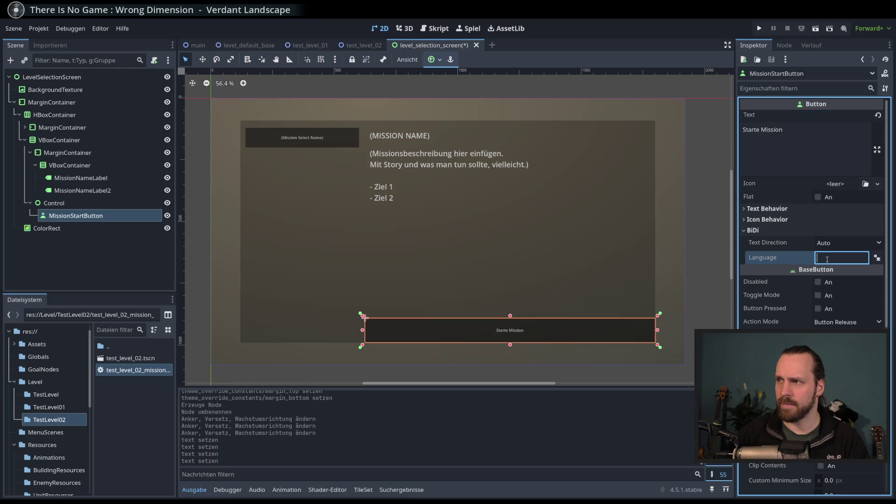
pyautogui.press('Return')
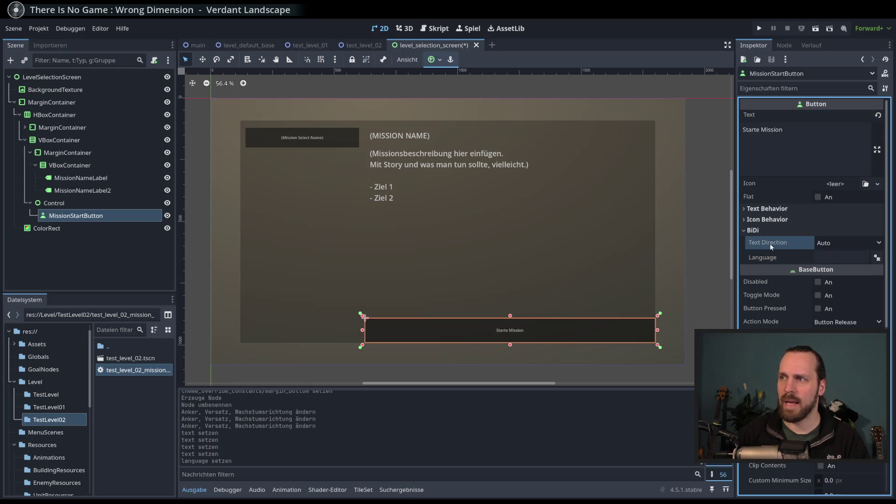
pyautogui.click(844, 246)
pyautogui.click(850, 247)
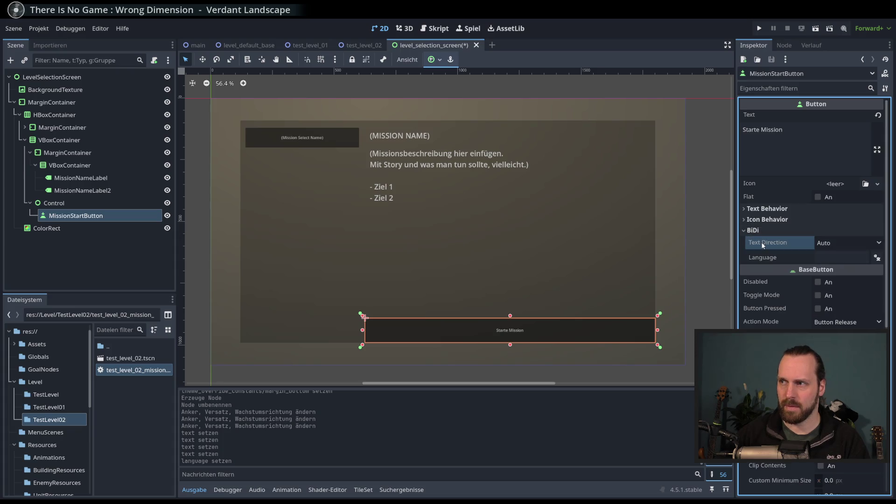
pyautogui.moveTo(763, 246)
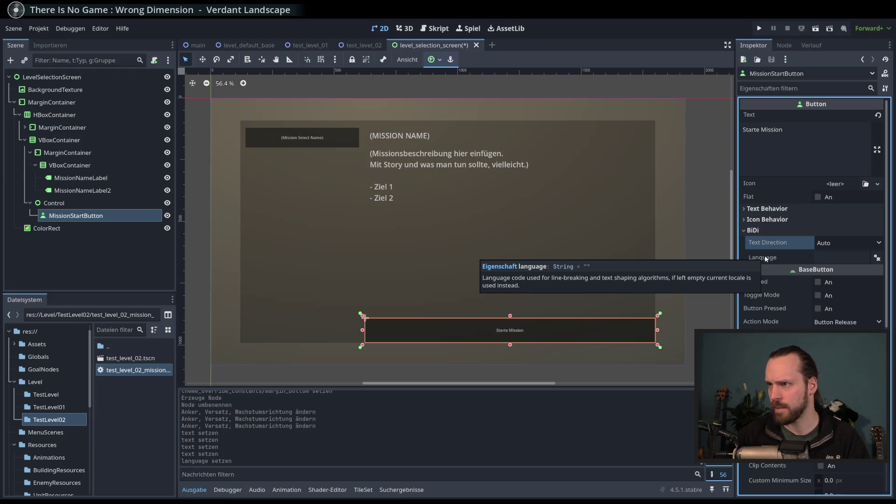
pyautogui.click(752, 230)
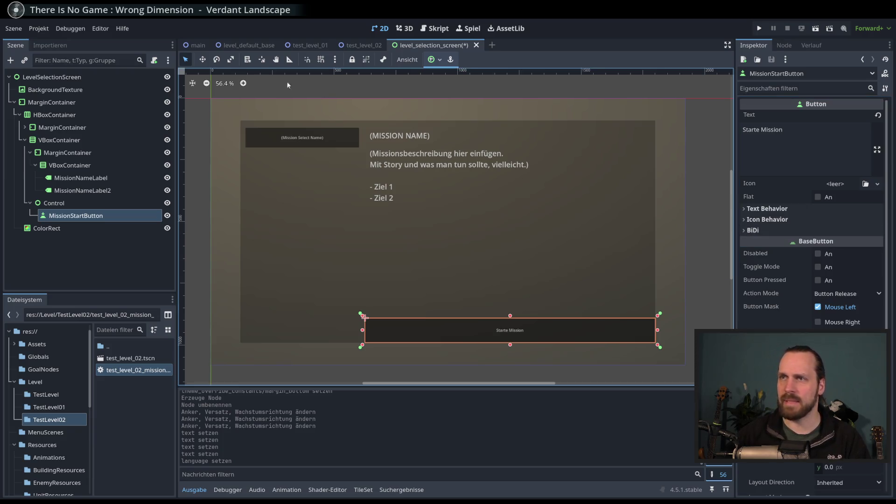
pyautogui.click(38, 29)
pyautogui.click(51, 41)
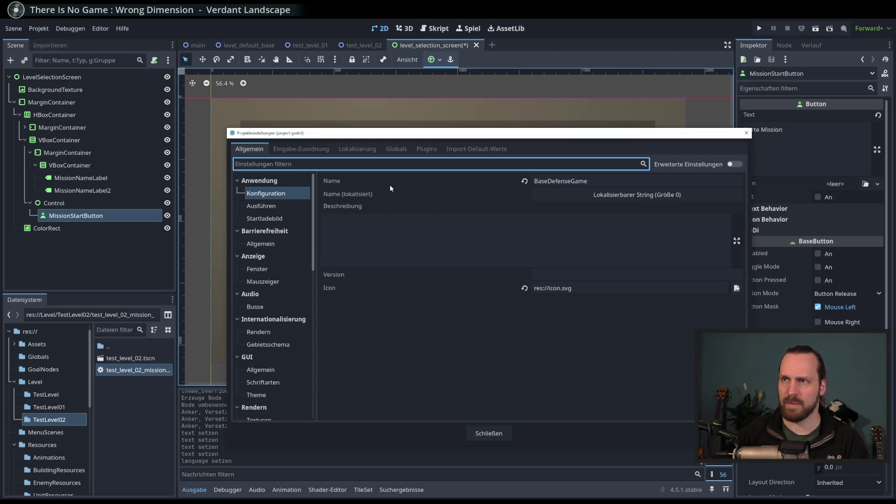
pyautogui.click(357, 149)
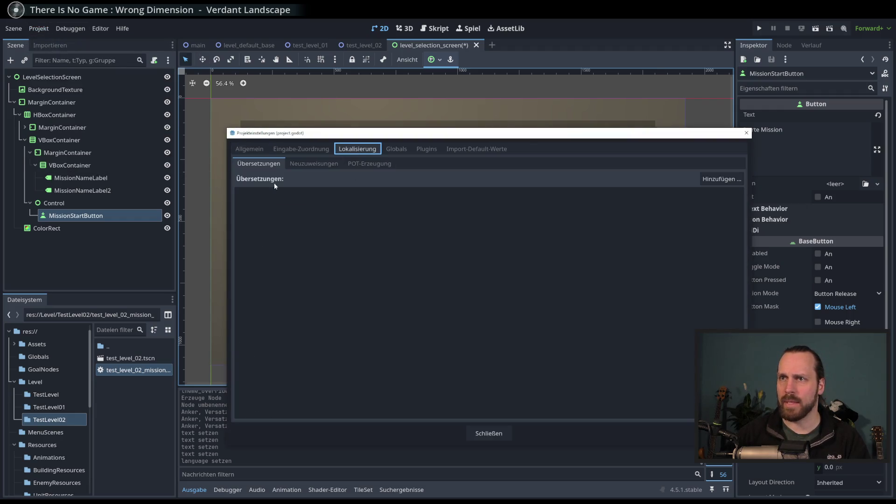
pyautogui.click(314, 164)
pyautogui.click(370, 164)
pyautogui.click(259, 164)
pyautogui.click(723, 179)
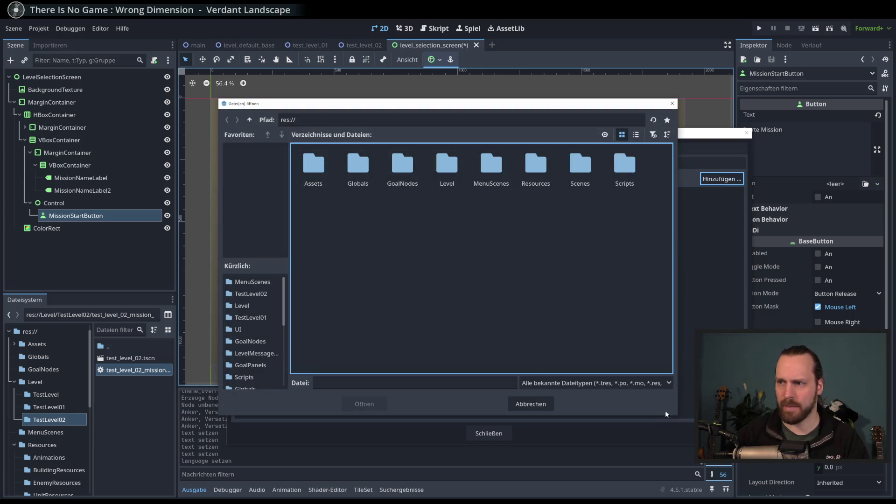
pyautogui.click(524, 404)
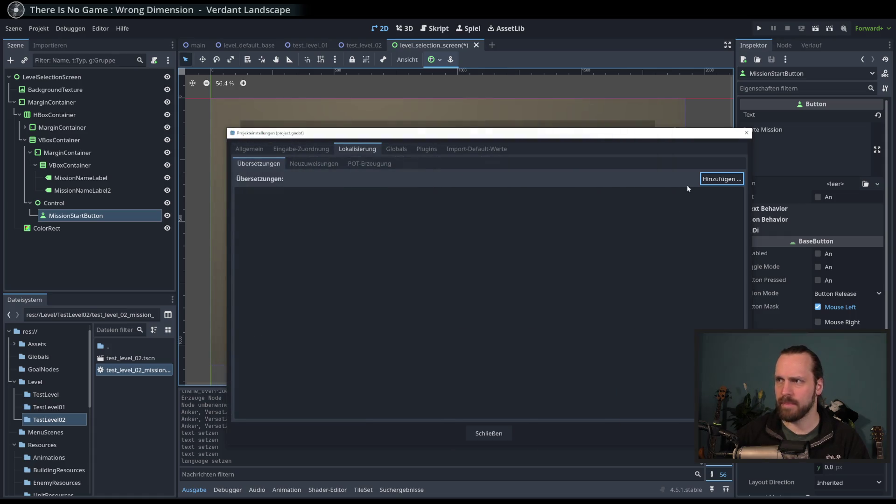
pyautogui.click(746, 134)
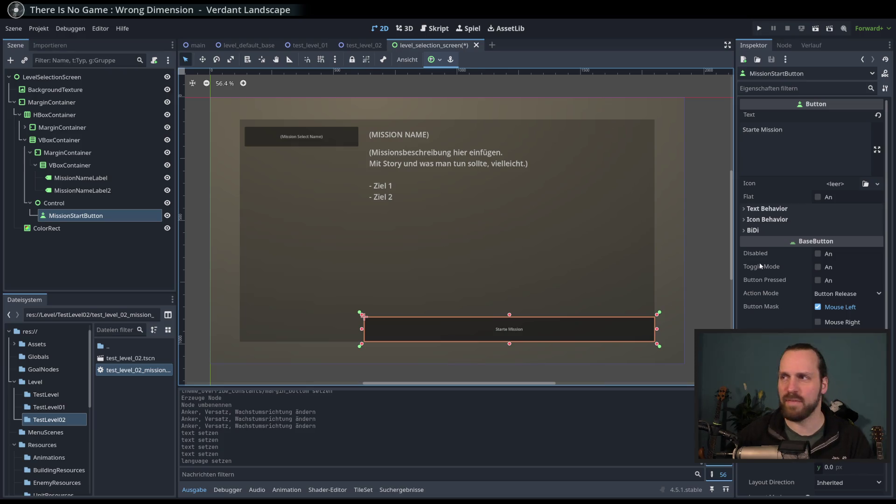
# Apply the Center, then Center Right anchor preset to MissionStartButton so it shrinks to its text.
pyautogui.scroll(-1, 580, 274)
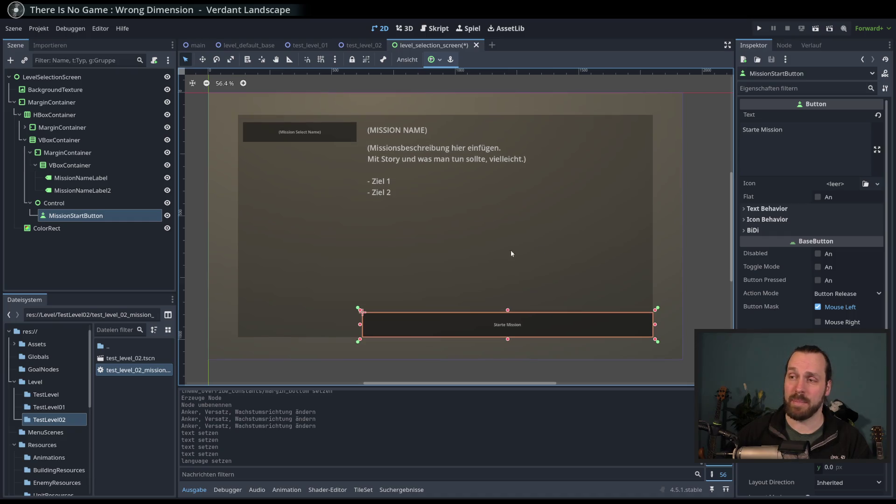
pyautogui.click(53, 203)
pyautogui.click(76, 216)
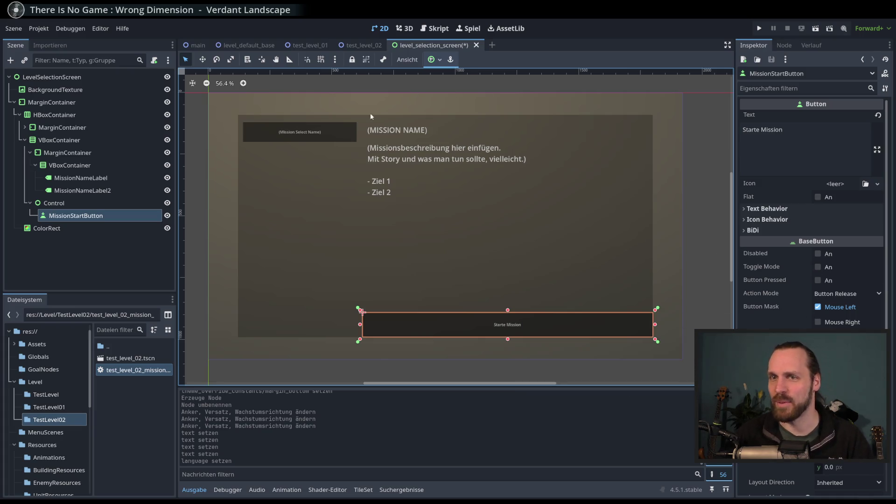
pyautogui.click(53, 203)
pyautogui.click(76, 216)
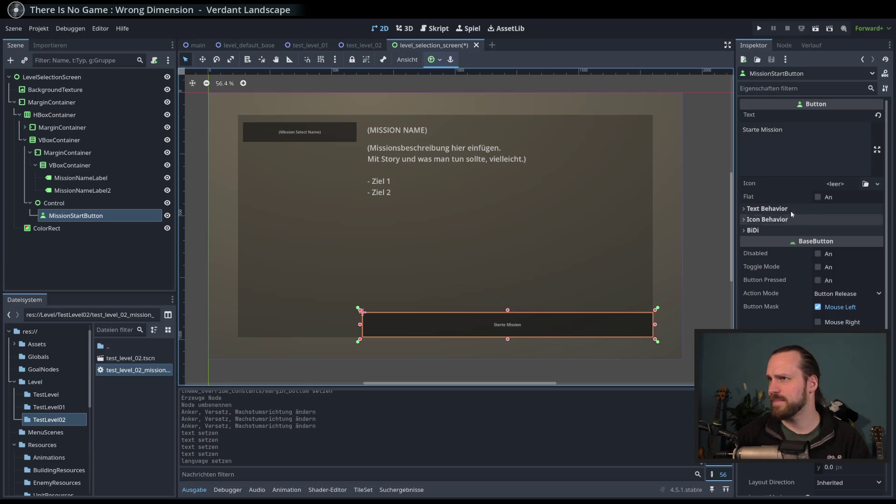
pyautogui.click(433, 60)
pyautogui.click(472, 102)
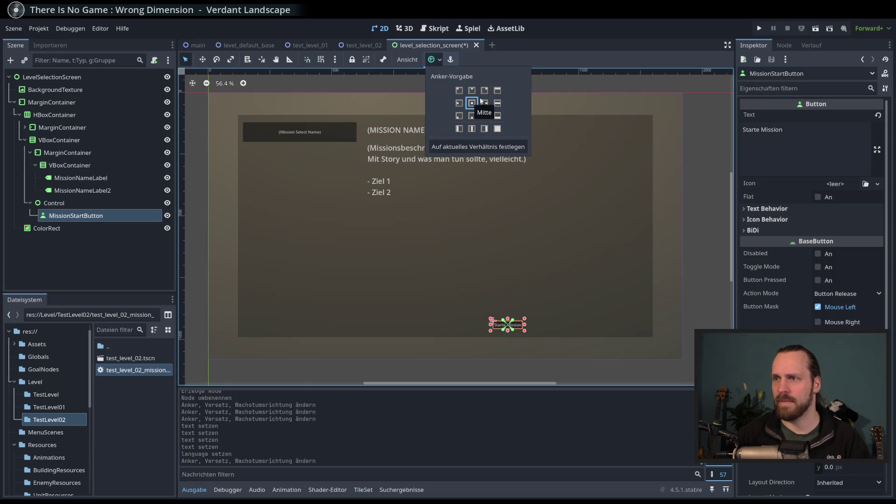
pyautogui.click(485, 104)
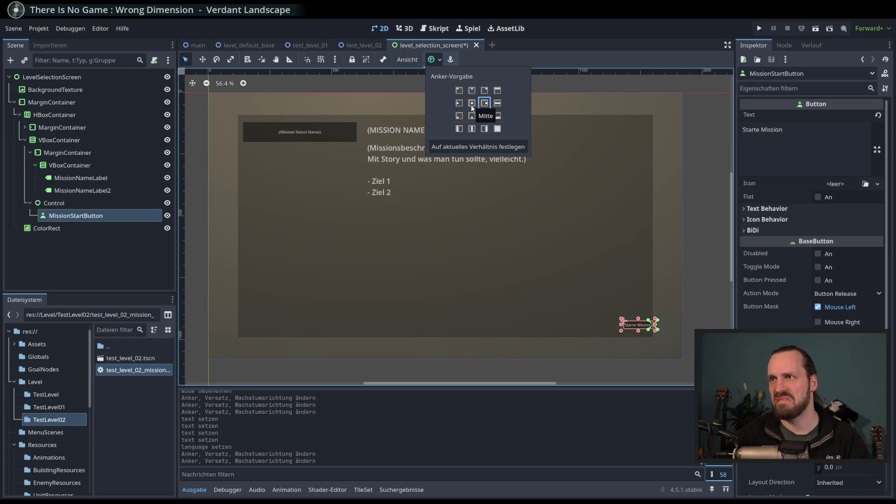
pyautogui.click(589, 68)
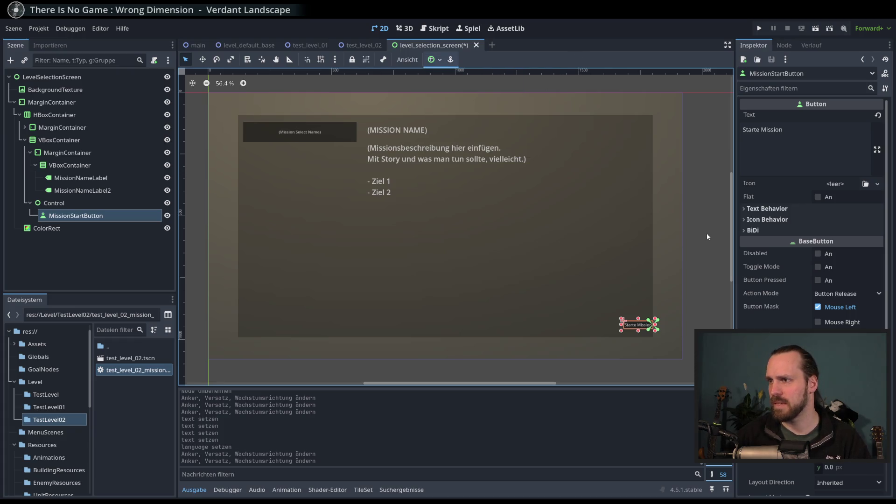
pyautogui.click(86, 205)
pyautogui.click(81, 216)
pyautogui.click(60, 203)
# Add a MarginContainer under Control, then delete it again.
pyautogui.click(10, 61)
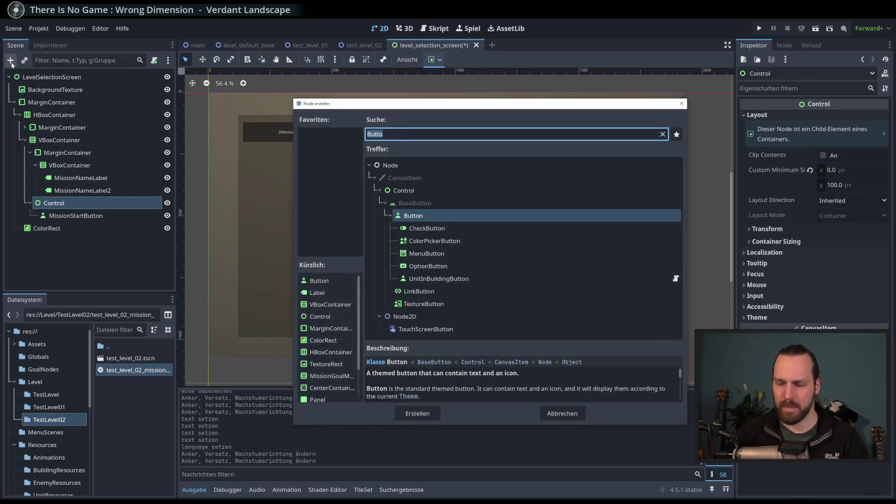
pyautogui.write('margin')
pyautogui.press('Return')
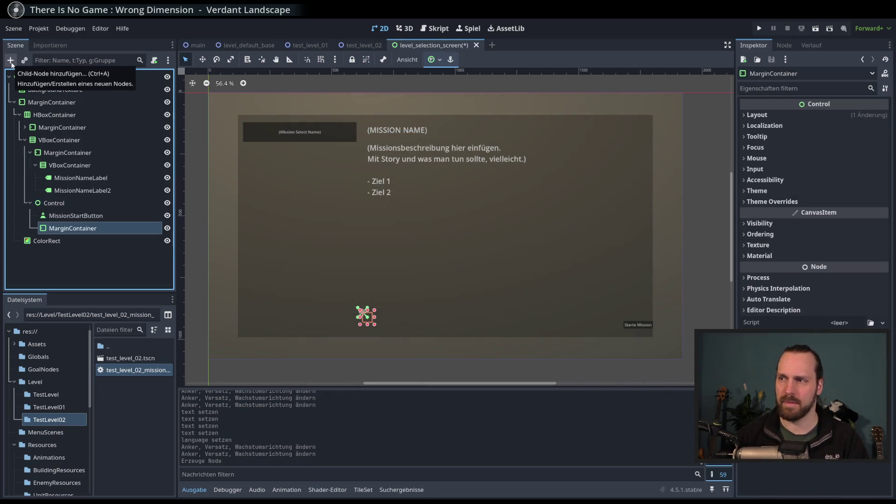
pyautogui.click(77, 227)
pyautogui.press('Delete')
pyautogui.press('Return')
pyautogui.click(62, 216)
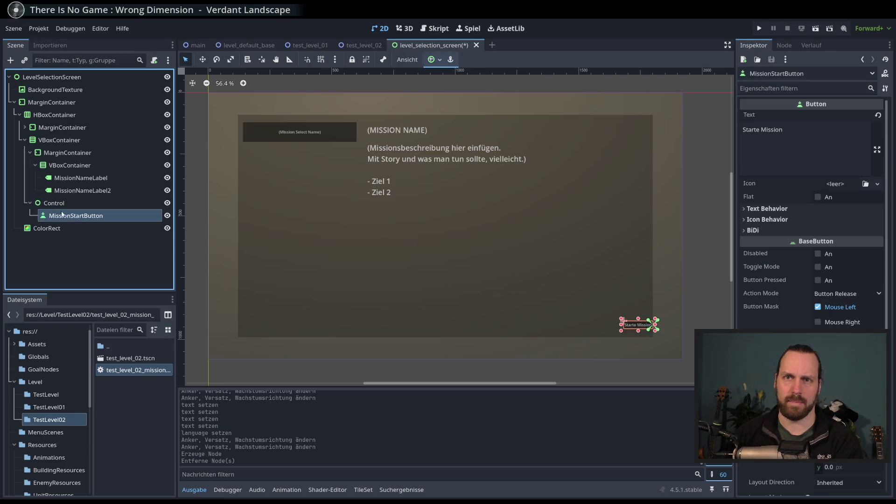
pyautogui.click(53, 203)
# Add an HBoxContainer under Control, move MissionStartButton into it, and anchor it Full Rect.
pyautogui.click(10, 60)
pyautogui.write('hbov')
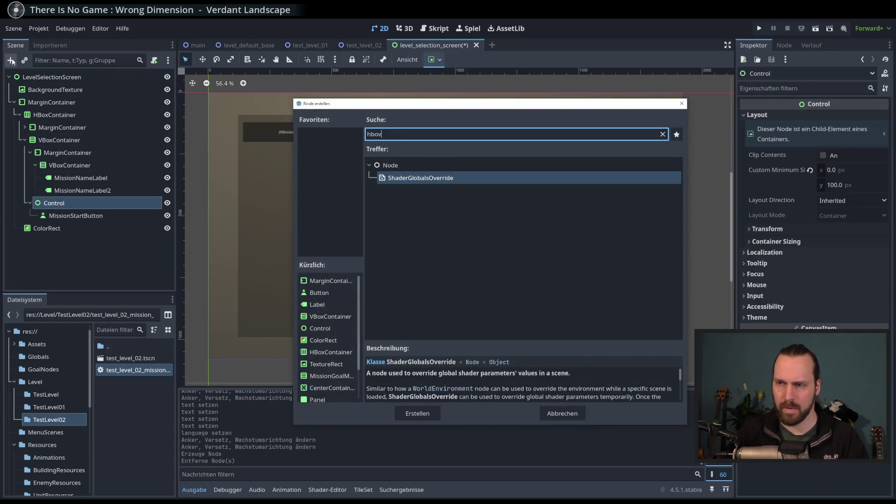
pyautogui.press('BackSpace')
pyautogui.press('Return')
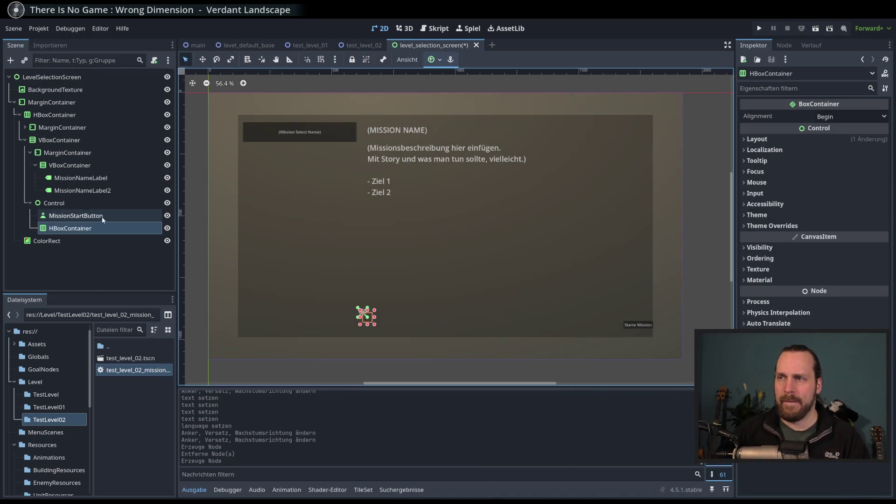
pyautogui.moveTo(101, 219); pyautogui.dragTo(70, 230)
pyautogui.click(65, 217)
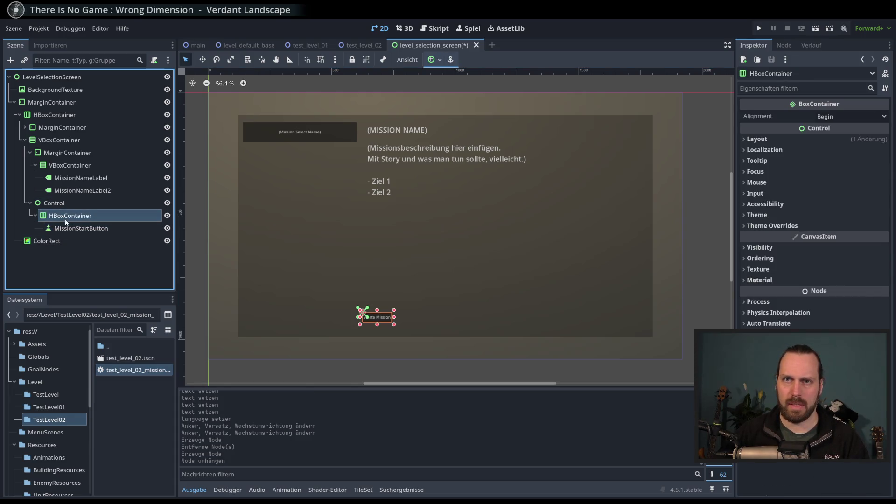
pyautogui.click(434, 59)
pyautogui.click(498, 131)
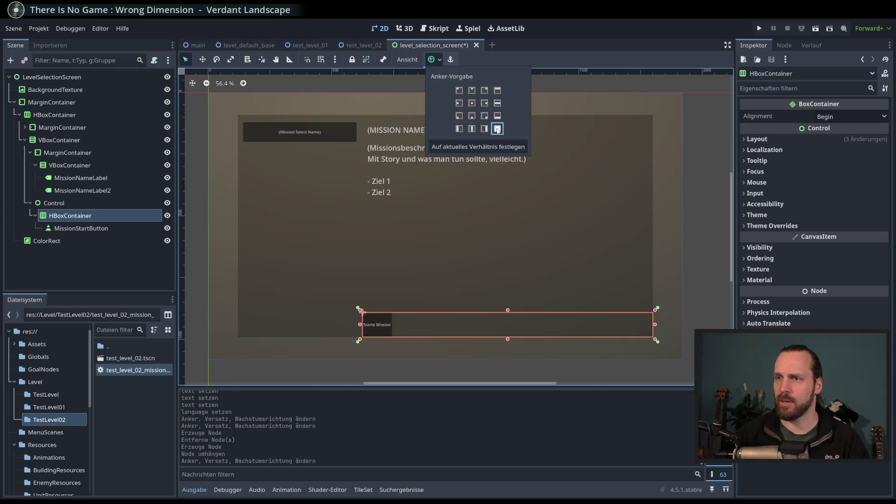
pyautogui.click(69, 204)
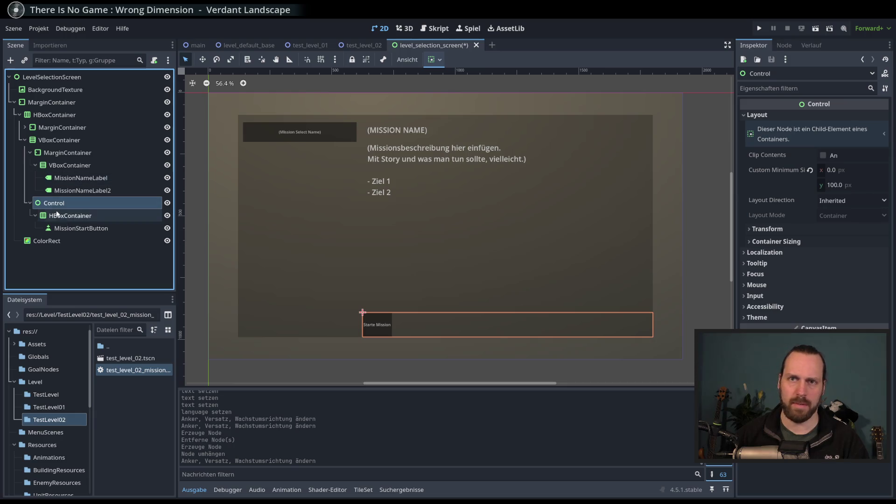
pyautogui.press('Down')
# Add a Control node inside the HBoxContainer, placed before MissionStartButton.
pyautogui.click(12, 62)
pyautogui.write('control')
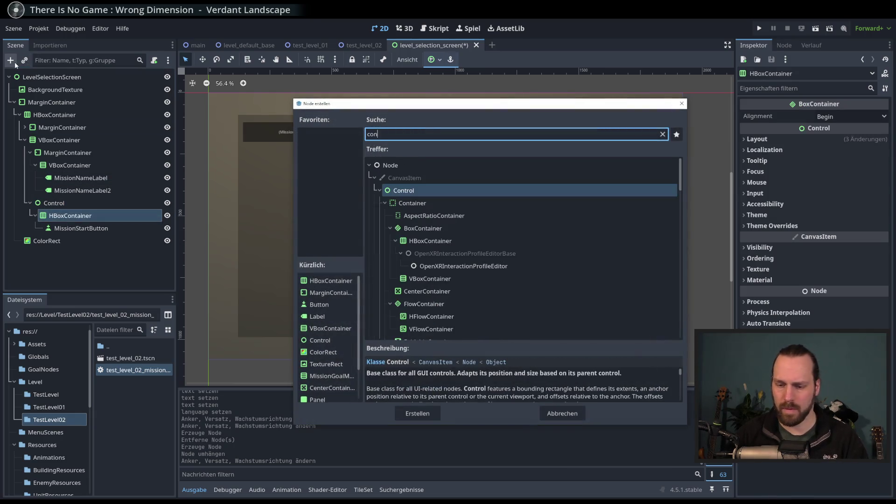
pyautogui.press('Return')
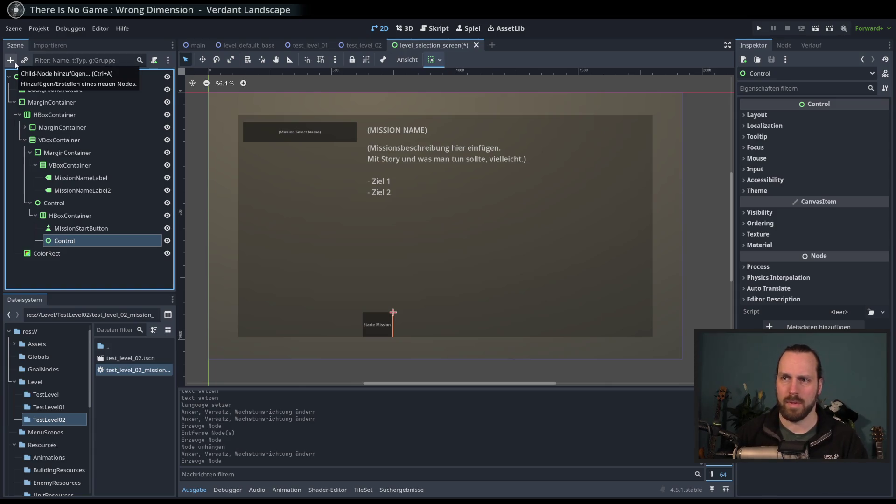
pyautogui.click(112, 228)
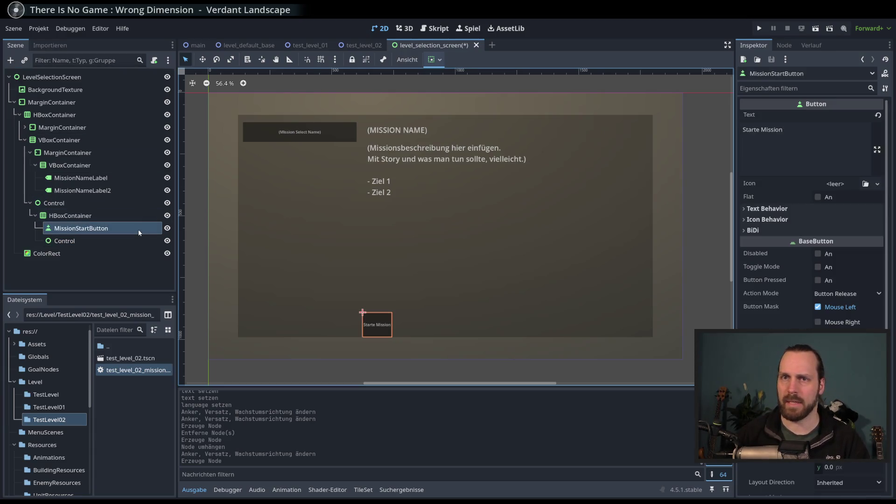
pyautogui.moveTo(64, 241); pyautogui.dragTo(63, 225)
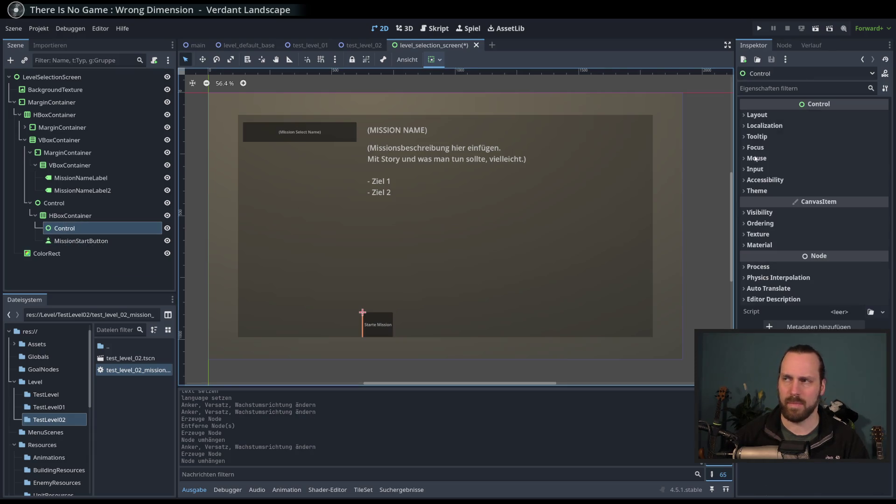
# Set the Control's custom minimum width to 800 and move it after MissionStartButton.
pyautogui.click(755, 115)
pyautogui.click(859, 171)
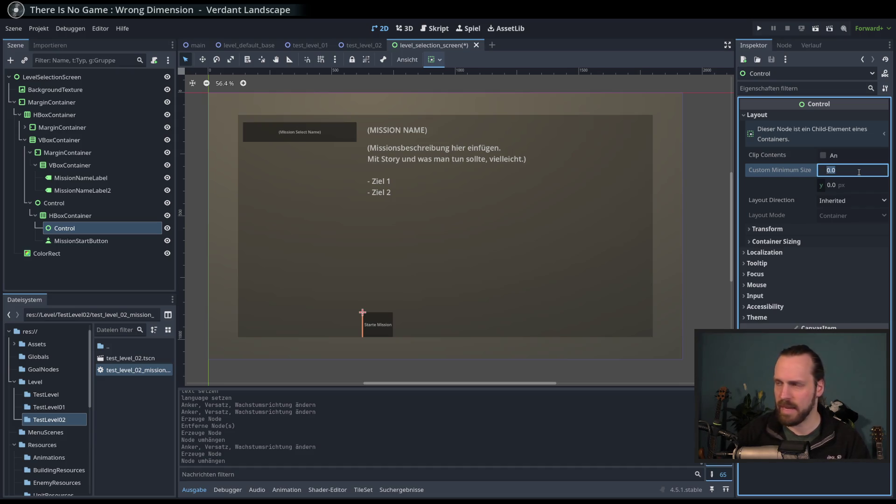
pyautogui.click(854, 171)
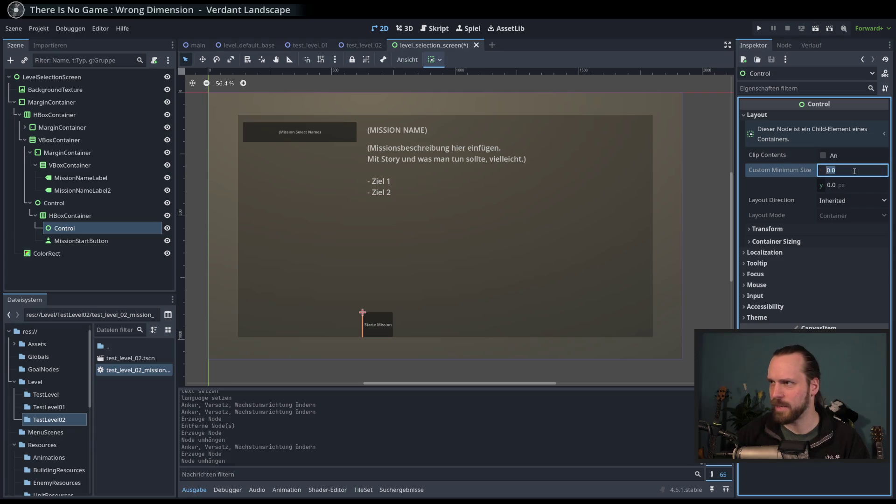
pyautogui.write('500')
pyautogui.press('Return')
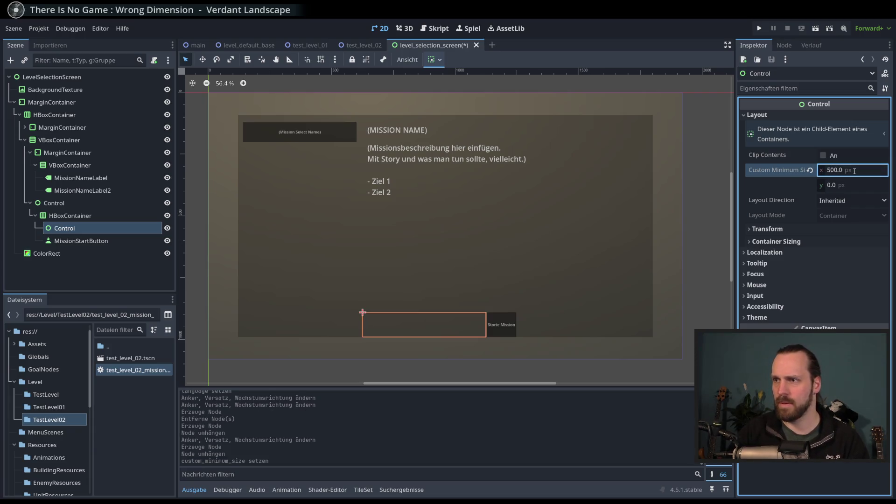
pyautogui.click(855, 171)
pyautogui.write('0')
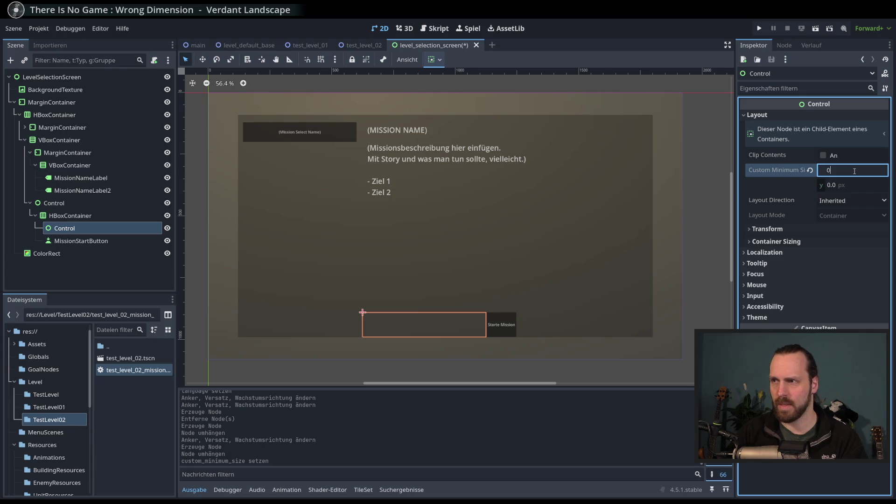
pyautogui.write('0')
pyautogui.press('Return')
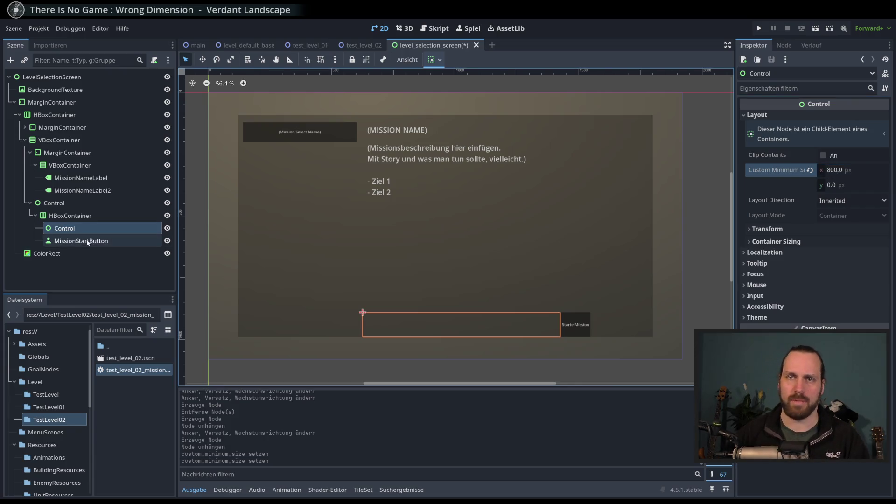
pyautogui.moveTo(99, 229); pyautogui.dragTo(89, 243)
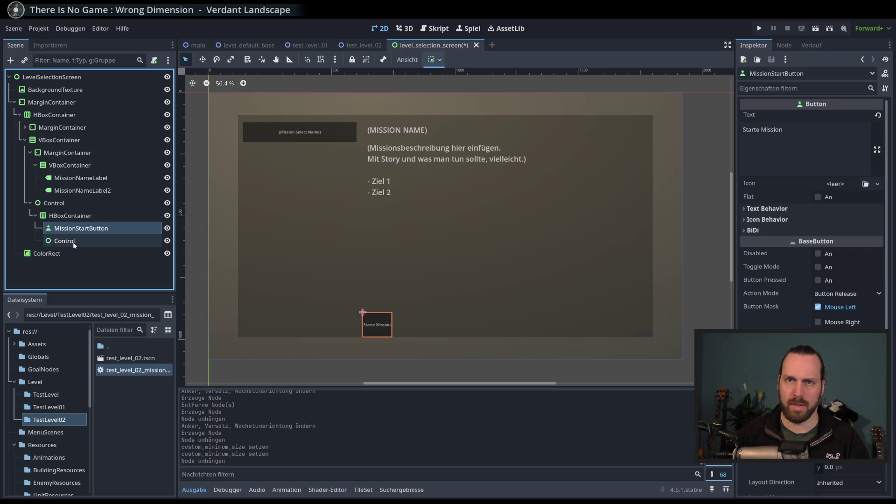
# Set end alignment and horizontal expand on the spacer Control and MissionStartButton.
pyautogui.click(434, 59)
pyautogui.click(472, 91)
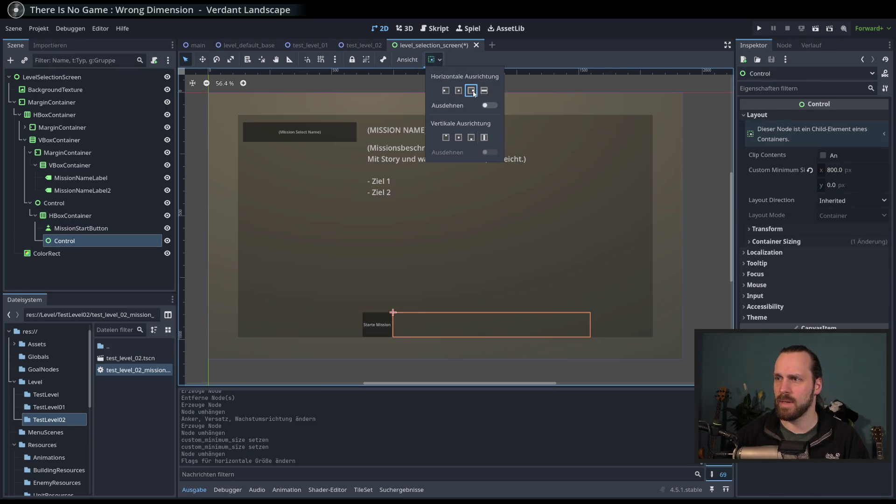
pyautogui.click(490, 106)
pyautogui.click(490, 106)
pyautogui.click(490, 106)
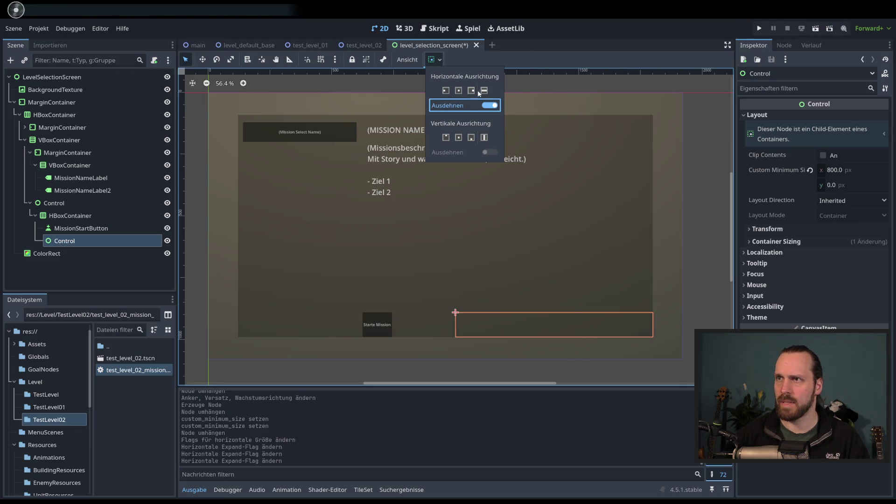
pyautogui.click(80, 229)
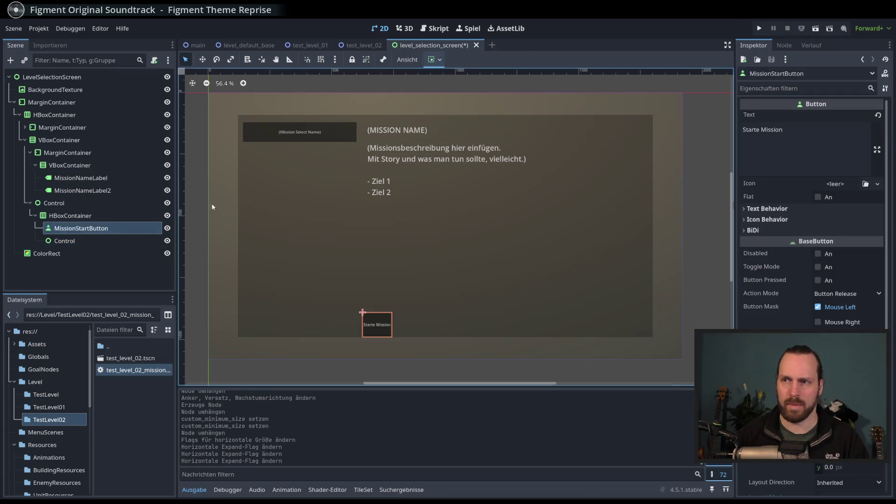
pyautogui.click(440, 60)
pyautogui.click(471, 91)
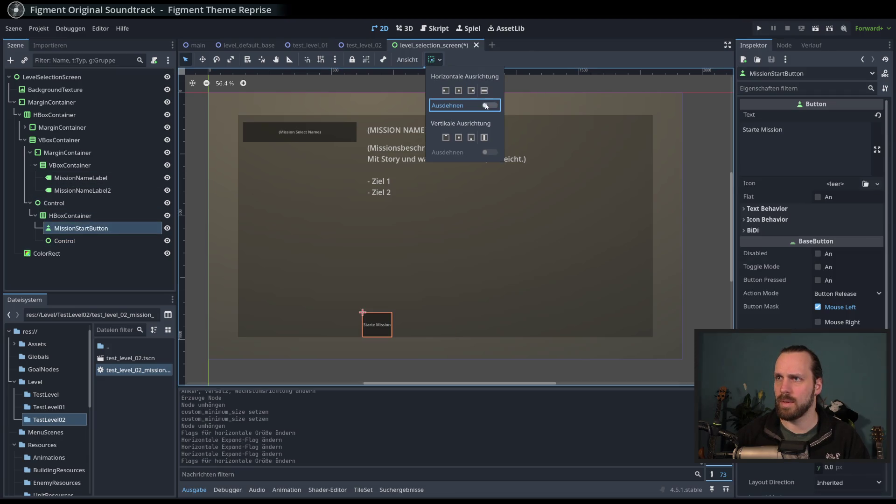
pyautogui.click(486, 106)
# Shrink the spacer Control's custom minimum width to 100.
pyautogui.click(89, 240)
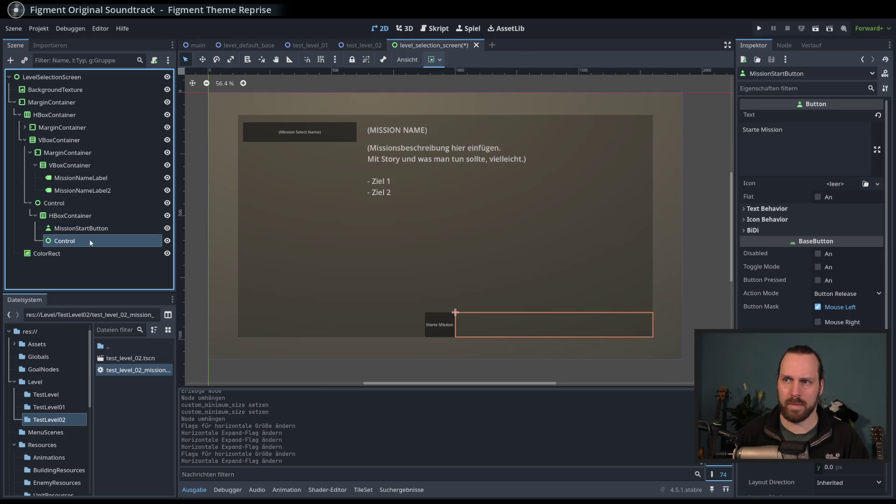
pyautogui.click(850, 169)
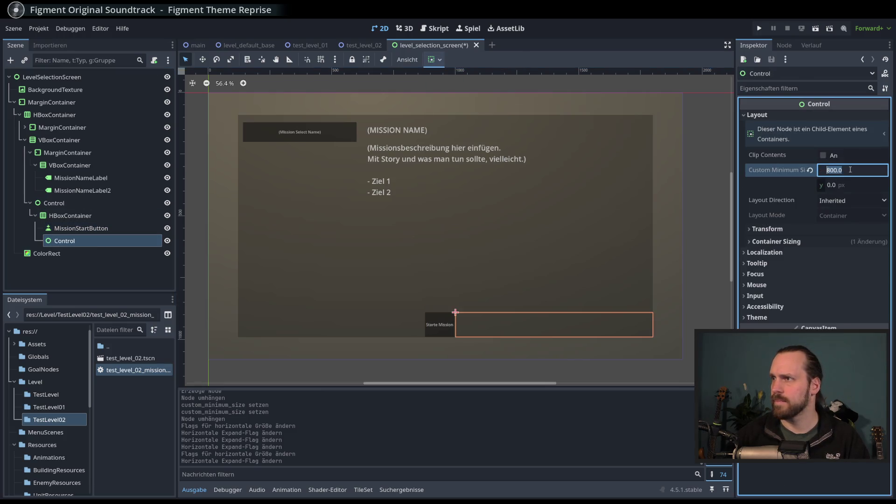
pyautogui.write('100')
pyautogui.press('Return')
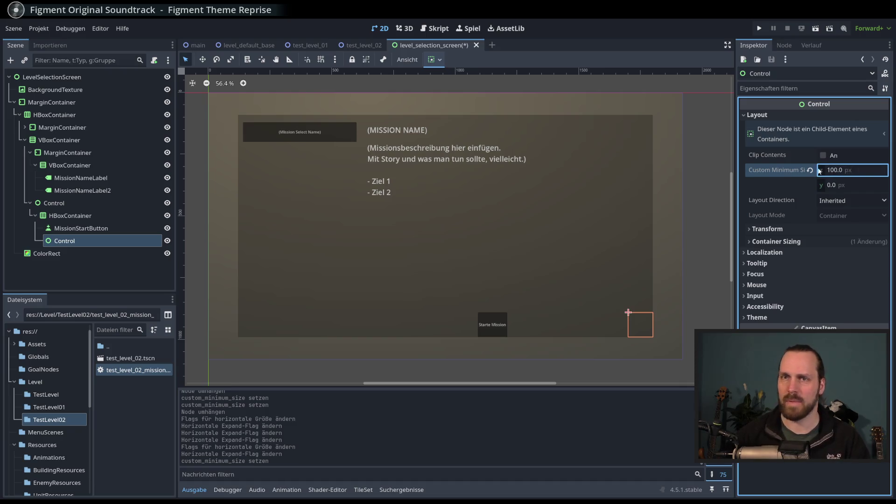
# Give MissionStartButton end alignment with horizontal expand turned off.
pyautogui.click(82, 230)
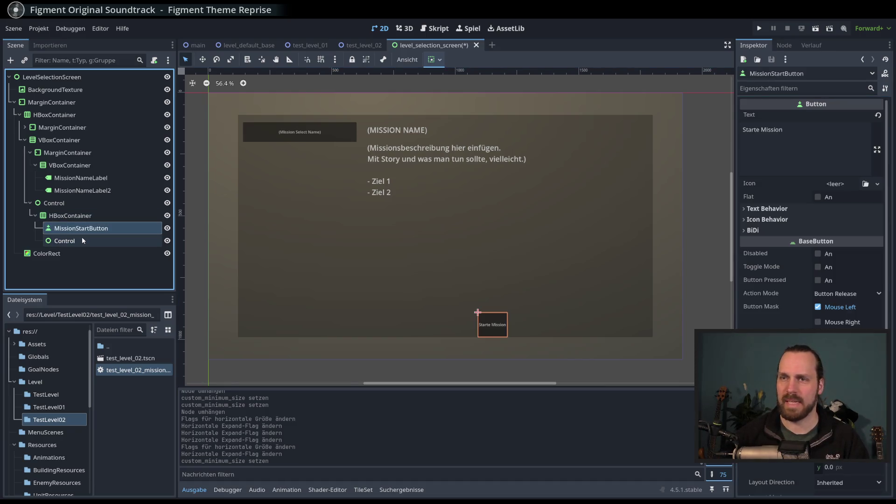
pyautogui.click(441, 59)
pyautogui.click(489, 105)
pyautogui.click(489, 105)
pyautogui.click(472, 92)
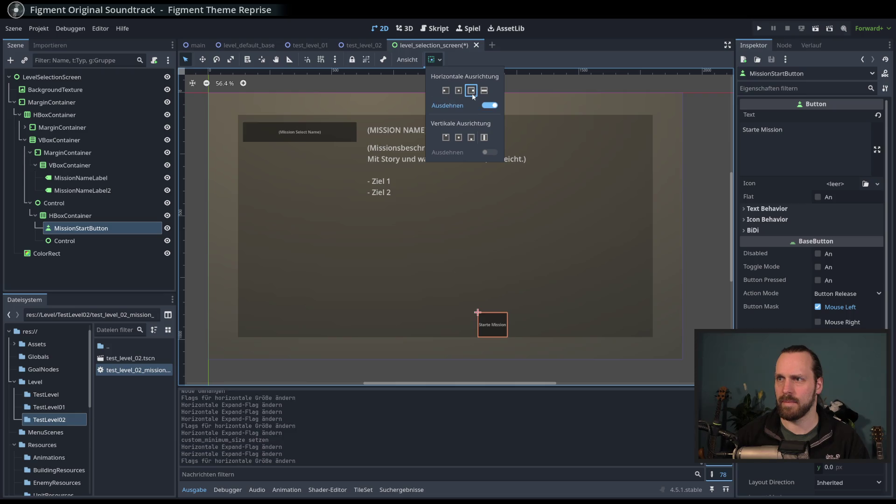
pyautogui.click(493, 106)
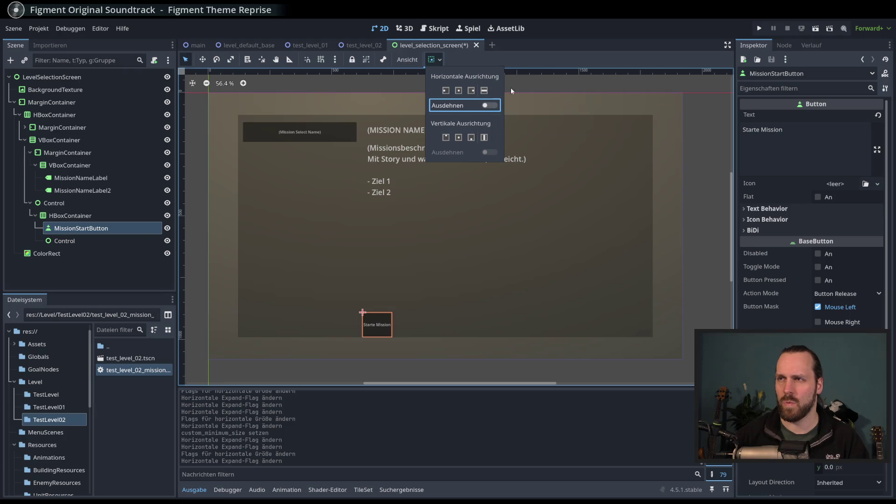
pyautogui.click(276, 170)
pyautogui.click(91, 242)
pyautogui.click(95, 228)
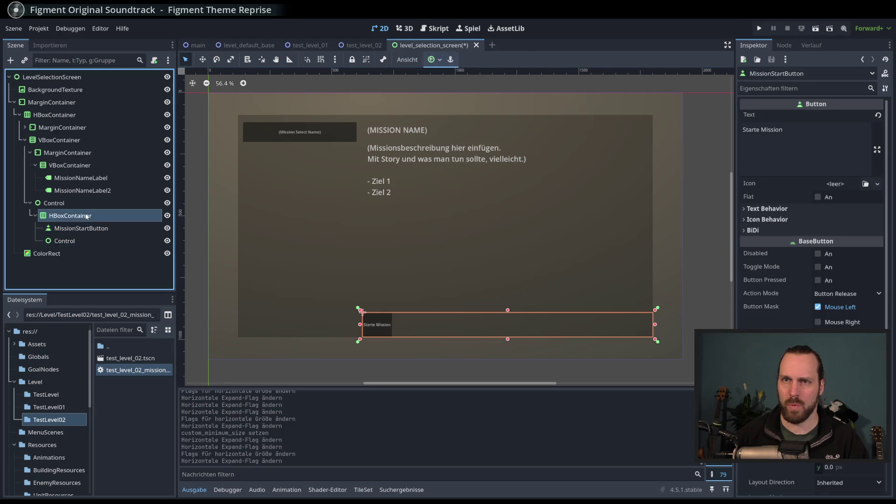
pyautogui.click(89, 240)
pyautogui.click(86, 229)
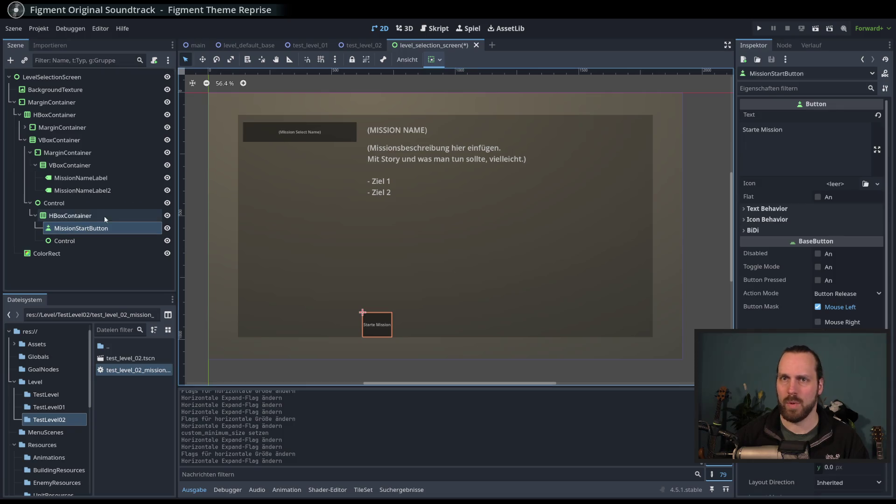
# Anchor the HBoxContainer at Center Right, then Bottom Right.
pyautogui.click(105, 215)
pyautogui.click(447, 64)
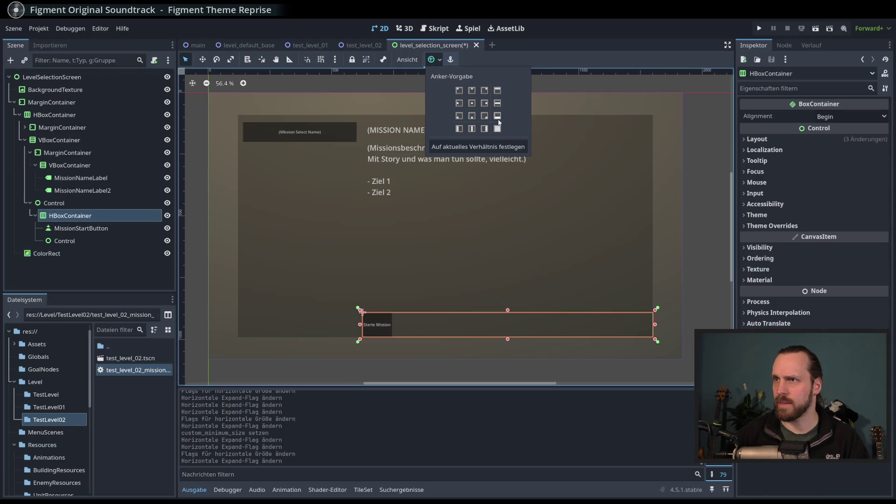
pyautogui.click(484, 103)
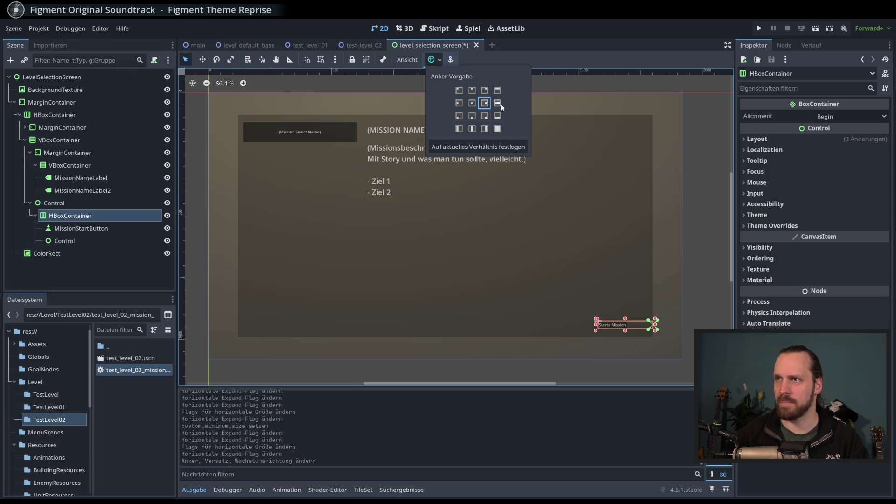
pyautogui.click(495, 116)
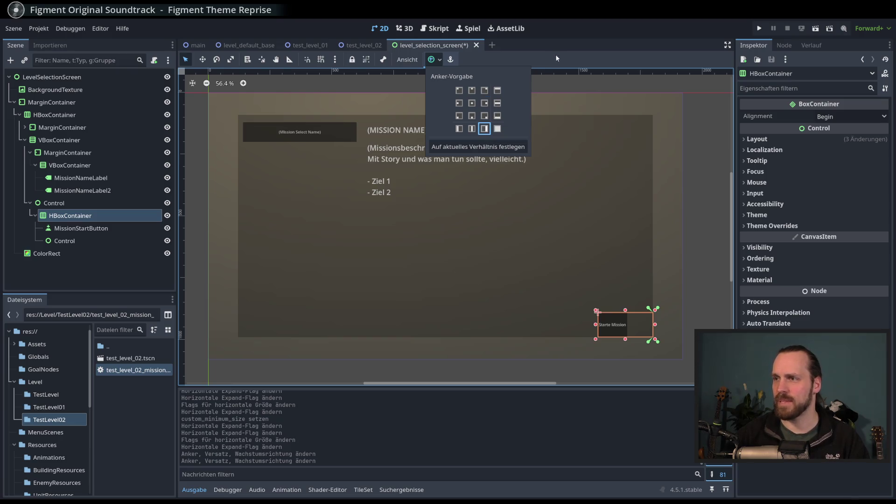
# Change MissionStartButton's horizontal alignment in its container sizing options.
pyautogui.click(141, 229)
pyautogui.click(81, 242)
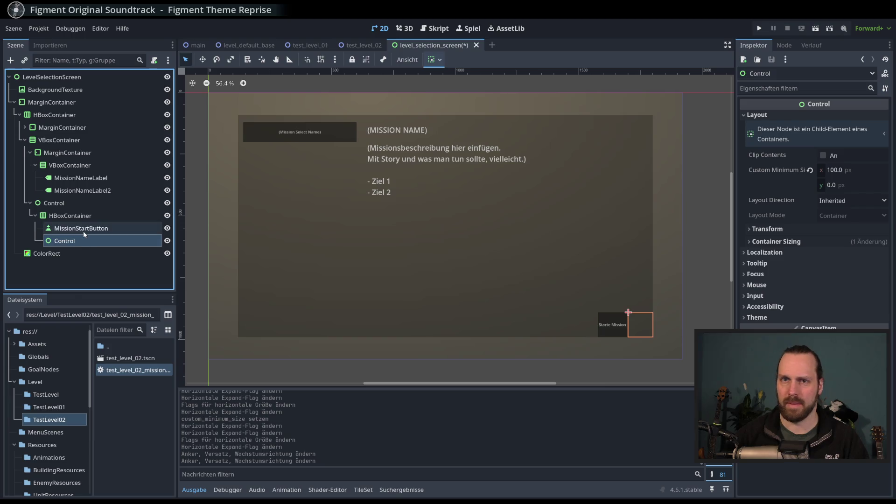
pyautogui.click(84, 230)
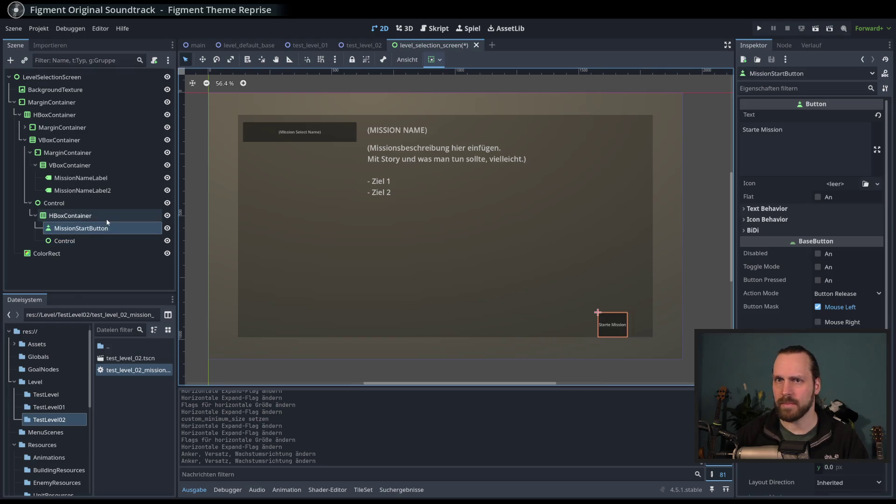
pyautogui.click(434, 59)
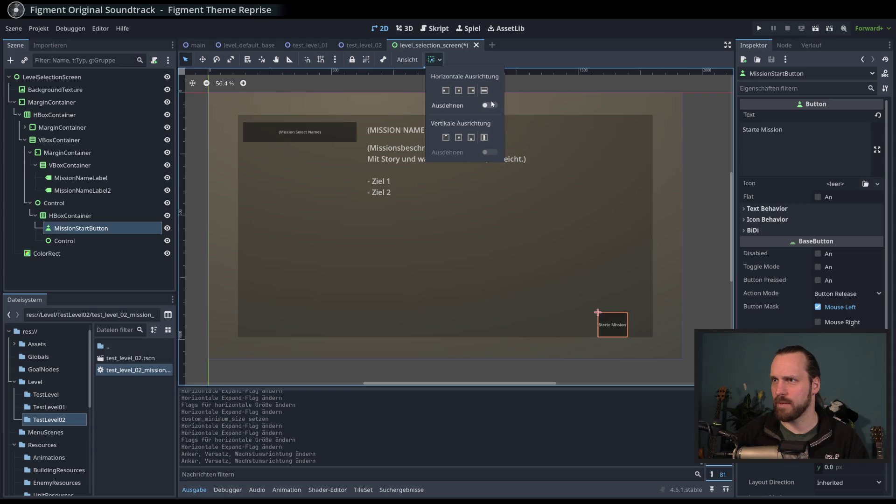
pyautogui.click(460, 92)
pyautogui.click(472, 92)
pyautogui.click(124, 238)
# Reapply the Center Right anchor preset to the HBoxContainer.
pyautogui.click(122, 228)
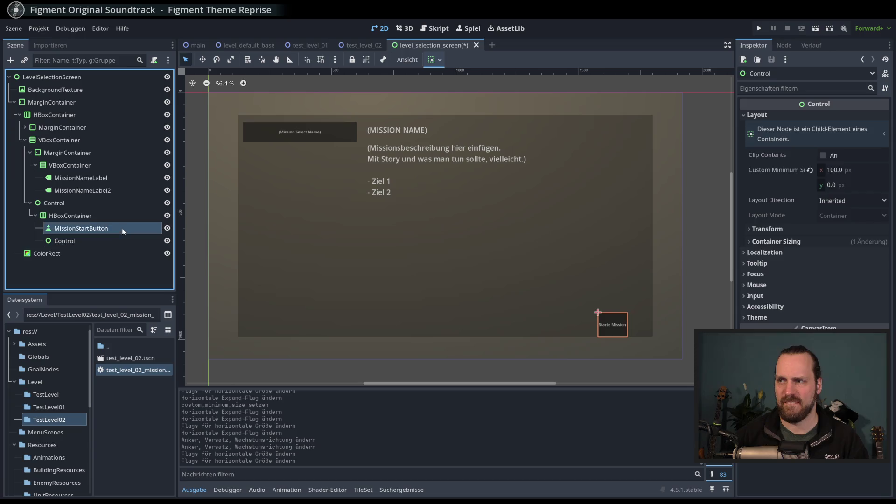
pyautogui.click(108, 213)
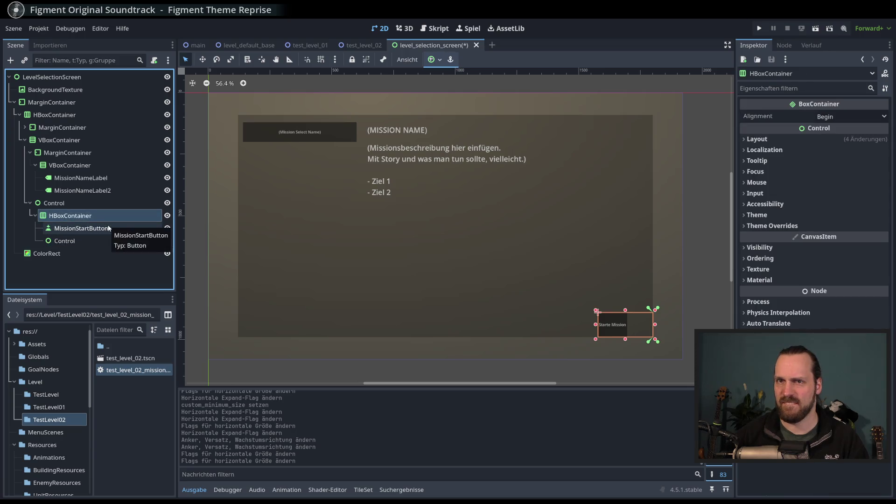
pyautogui.click(109, 228)
pyautogui.click(105, 214)
pyautogui.click(441, 59)
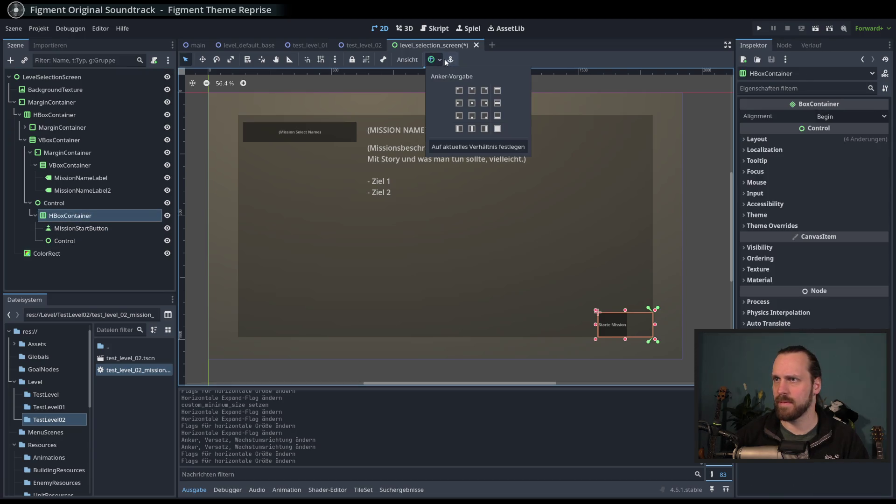
pyautogui.click(485, 106)
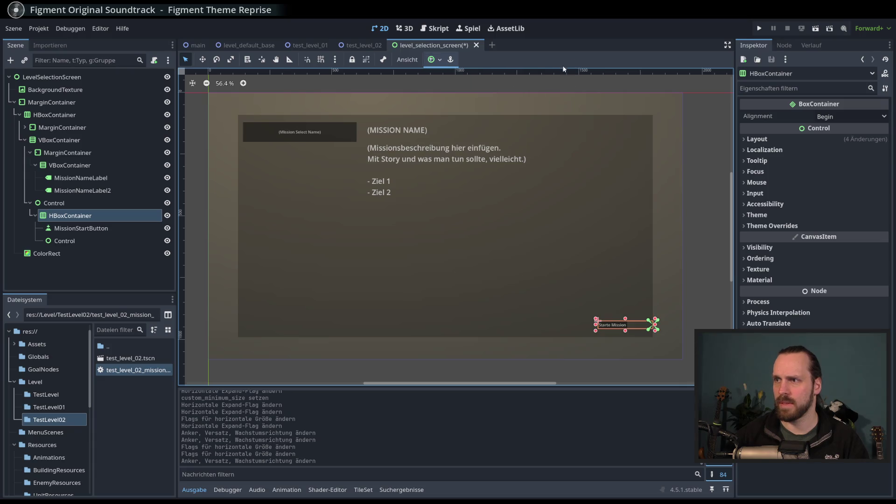
pyautogui.click(93, 228)
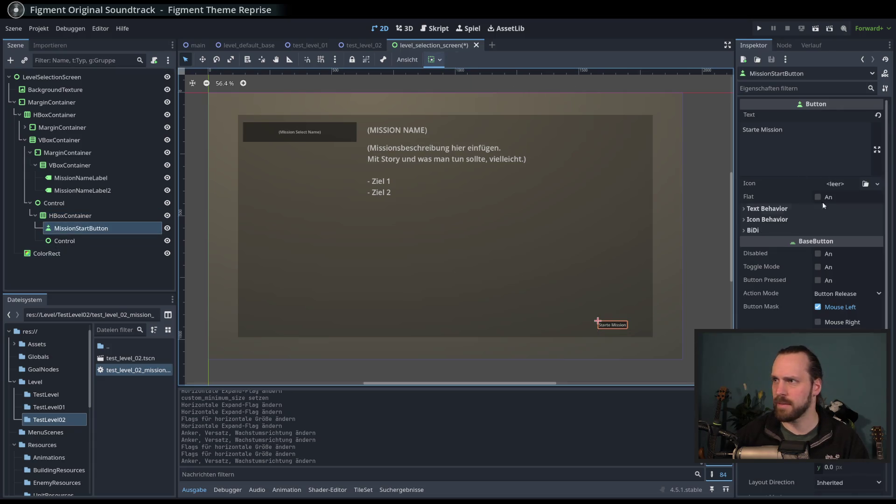
# Give the button an 80 px minimum height and the outer Control a minimum height of 1.
pyautogui.scroll(-5, 833, 250)
pyautogui.click(840, 270)
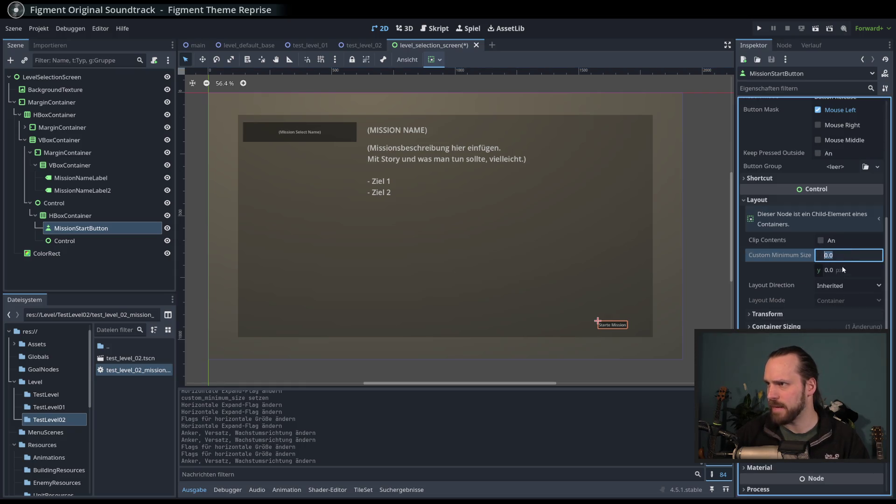
pyautogui.write('80')
pyautogui.press('Return')
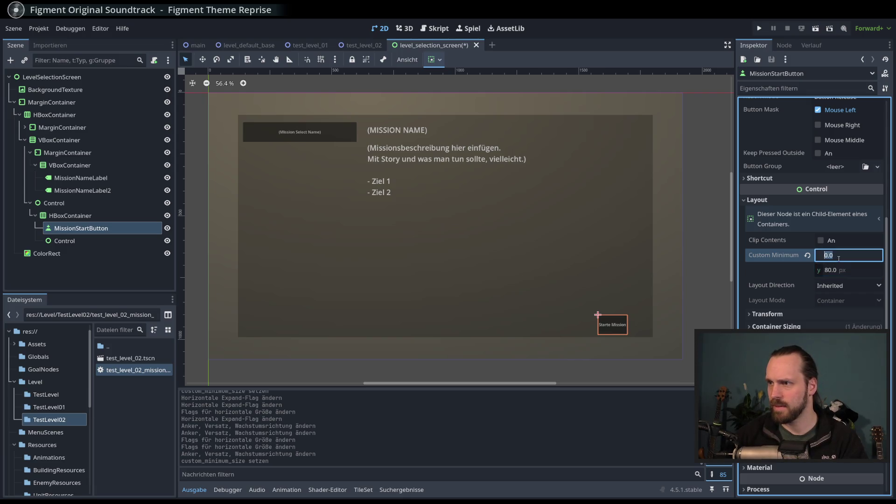
pyautogui.click(68, 216)
pyautogui.click(61, 203)
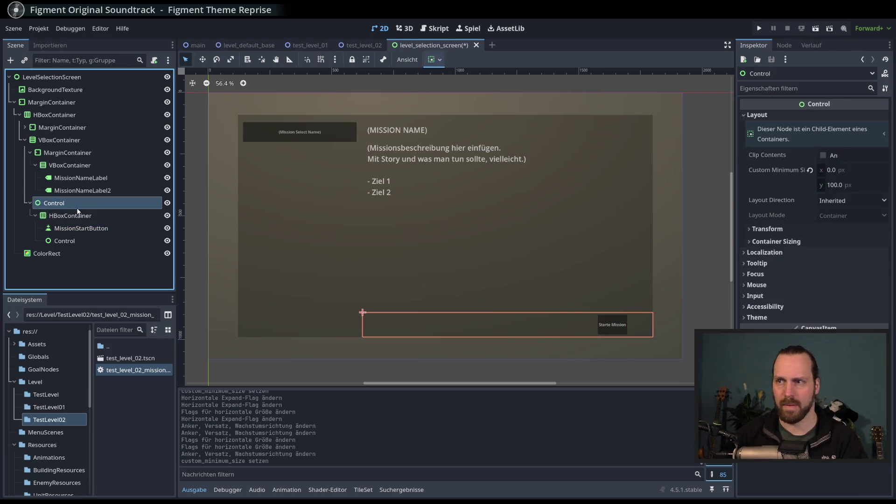
pyautogui.click(864, 184)
pyautogui.write('1')
pyautogui.press('Return')
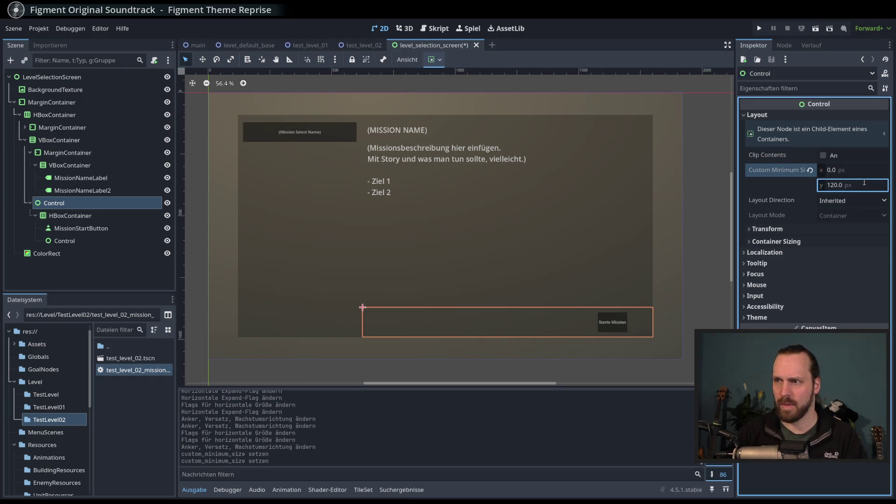
# Set MissionStartButton's custom minimum size to 200 × 70 px.
pyautogui.click(80, 228)
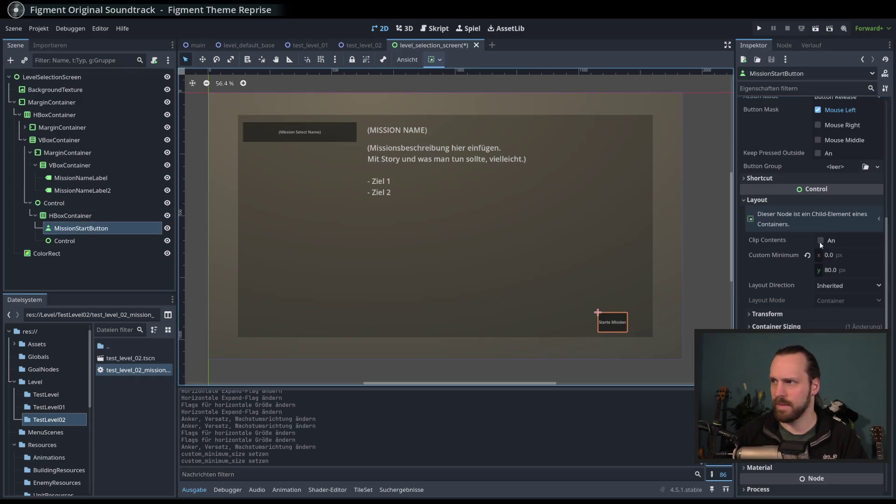
pyautogui.click(843, 267)
pyautogui.write('70')
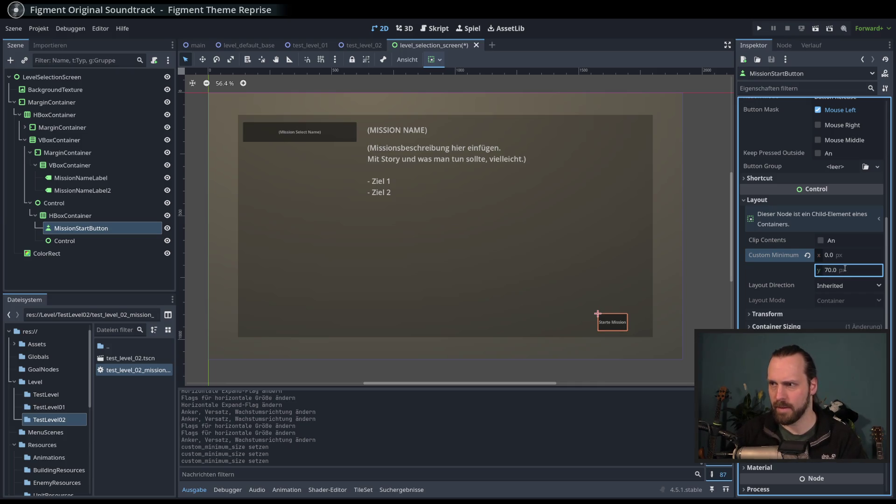
pyautogui.click(847, 254)
pyautogui.write('200')
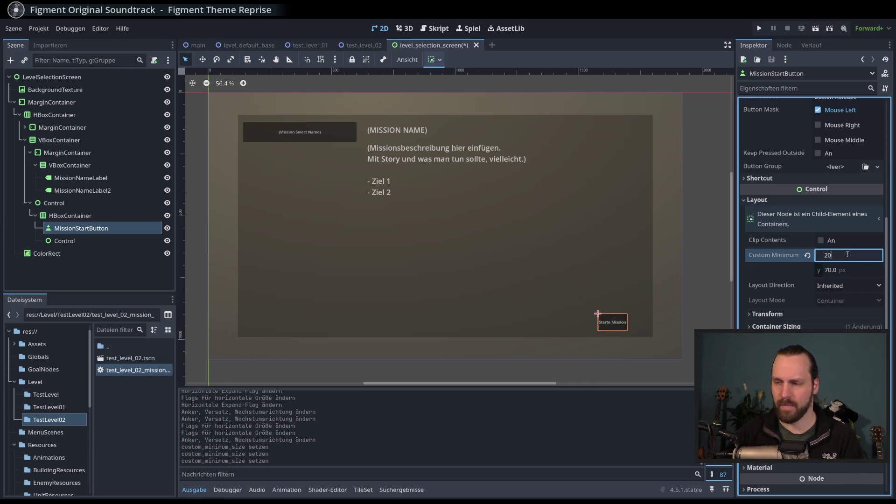
pyautogui.press('Return')
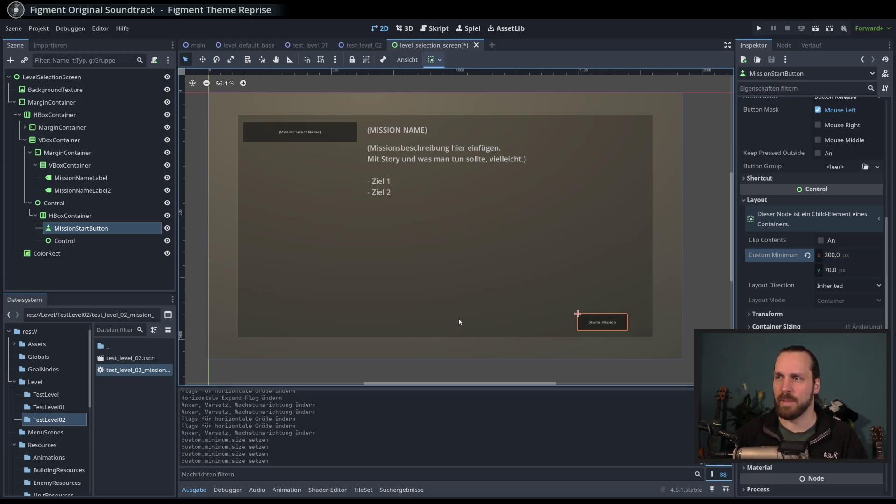
# Delete the empty Control node beside MissionStartButton.
pyautogui.click(86, 238)
pyautogui.click(89, 228)
pyautogui.click(75, 240)
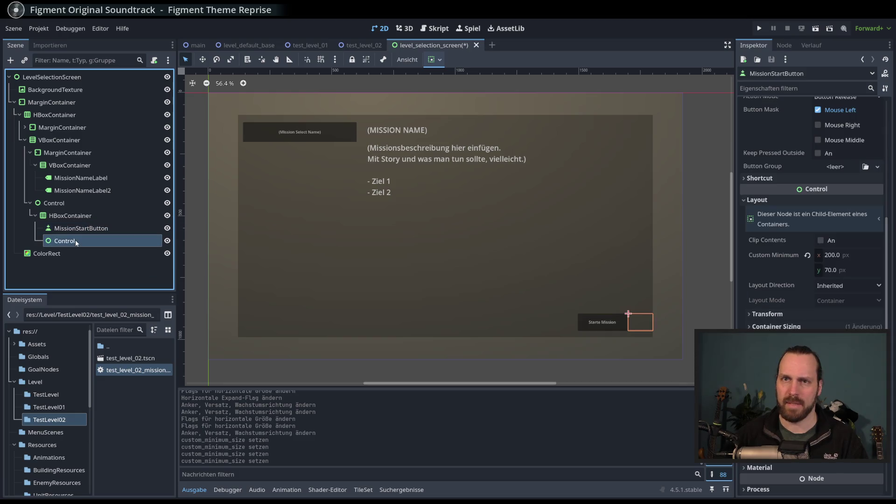
pyautogui.press('Delete')
pyautogui.press('Return')
pyautogui.click(71, 215)
pyautogui.click(79, 228)
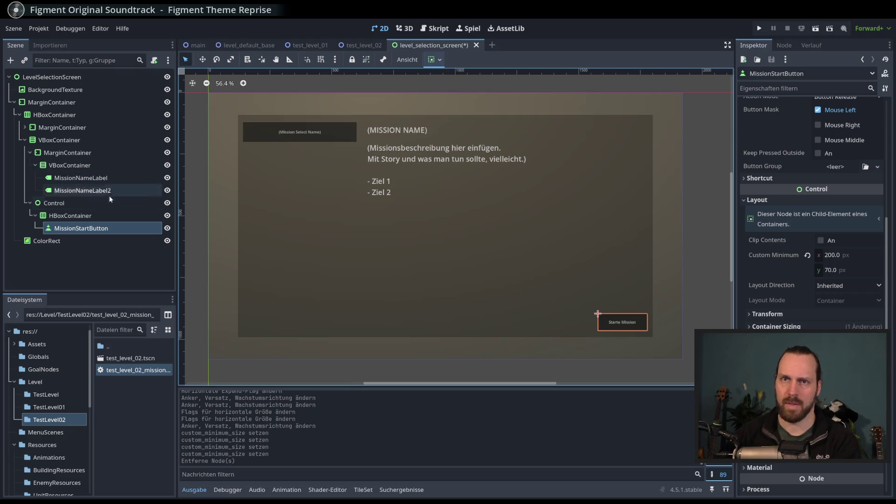
# Apply the Full Rect anchor preset to the HBoxContainer.
pyautogui.click(70, 215)
pyautogui.click(434, 60)
pyautogui.click(497, 128)
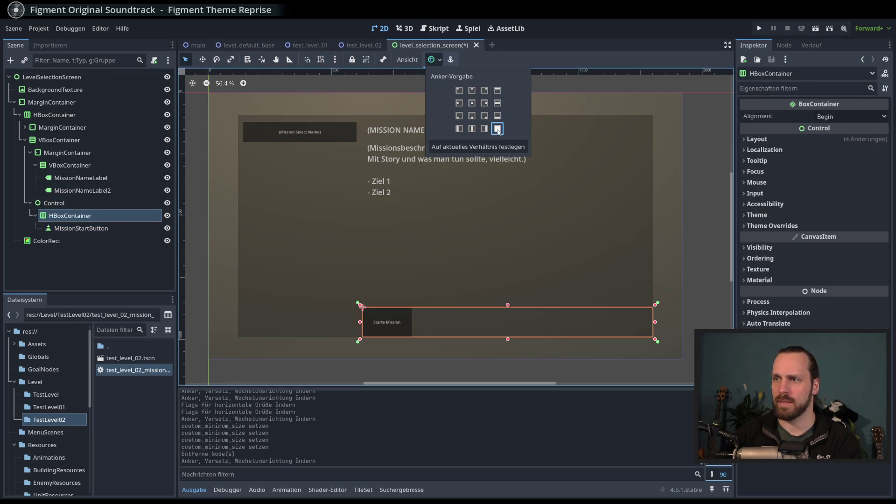
pyautogui.click(547, 59)
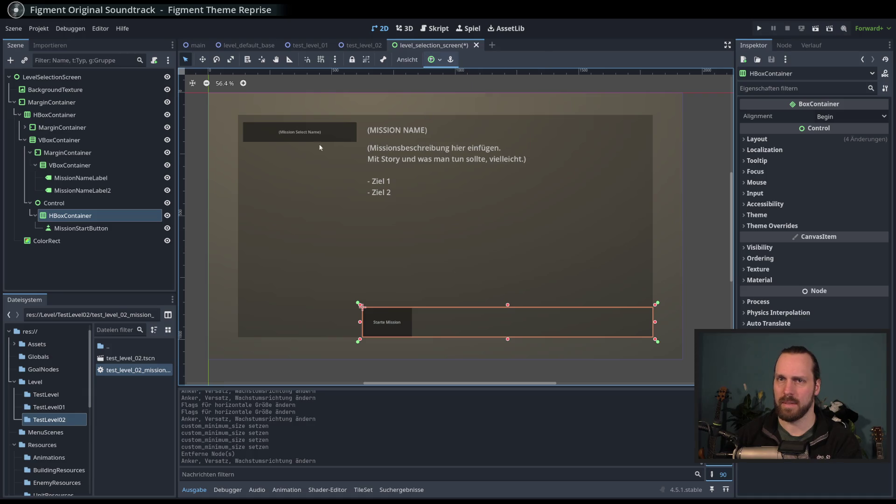
# Set MissionStartButton's container sizing to Shrink Center with horizontal Expand.
pyautogui.click(82, 228)
pyautogui.scroll(5, 822, 166)
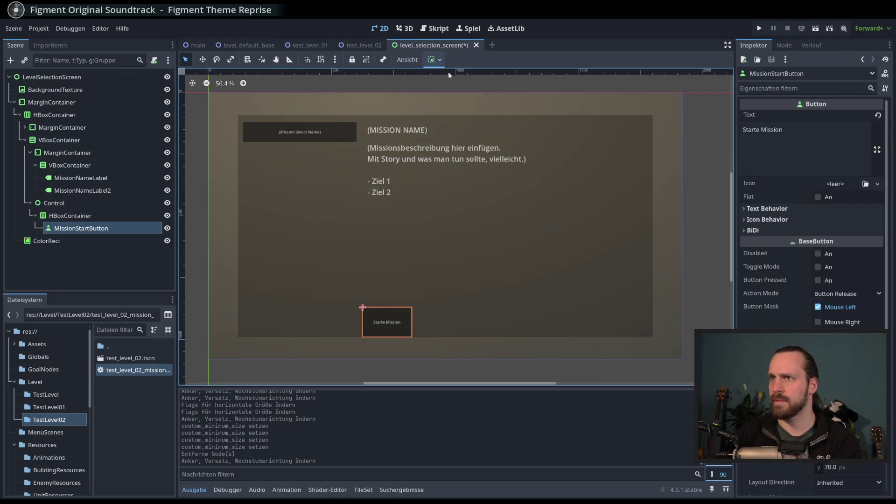
pyautogui.click(434, 59)
pyautogui.click(460, 94)
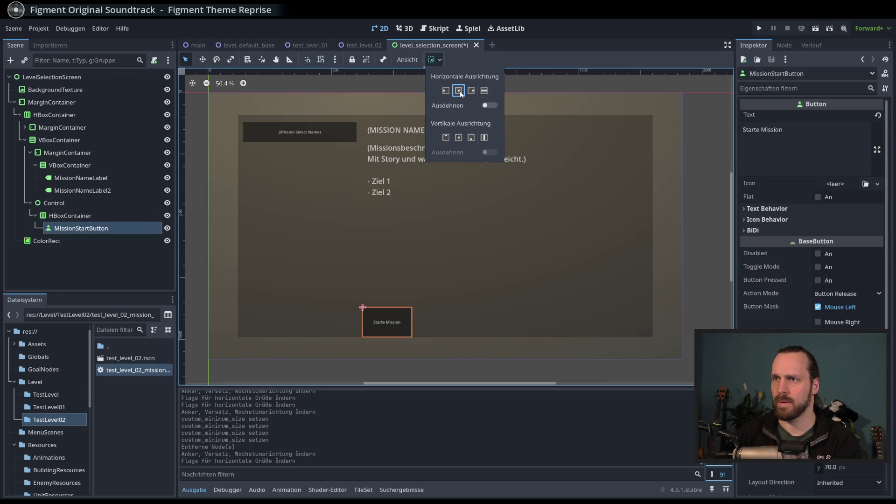
pyautogui.click(458, 138)
pyautogui.click(458, 138)
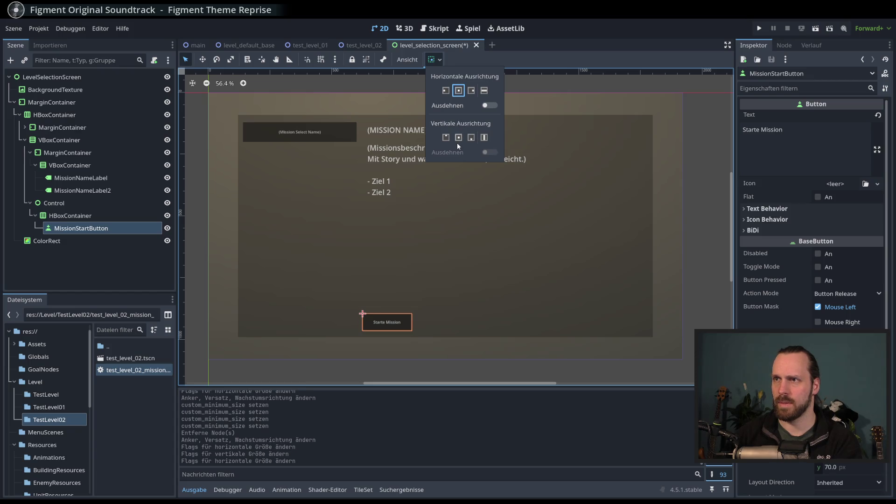
pyautogui.click(491, 106)
pyautogui.click(112, 216)
pyautogui.click(111, 228)
pyautogui.click(141, 266)
# Save and run the level selection scene with F6, check the centred button, then stop with F8.
pyautogui.press('F6')
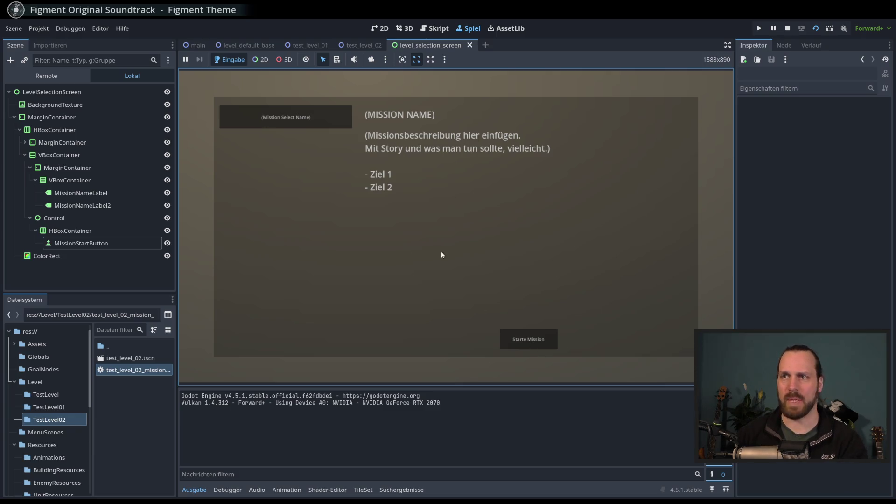
pyautogui.press('F8')
pyautogui.click(70, 215)
pyautogui.click(84, 229)
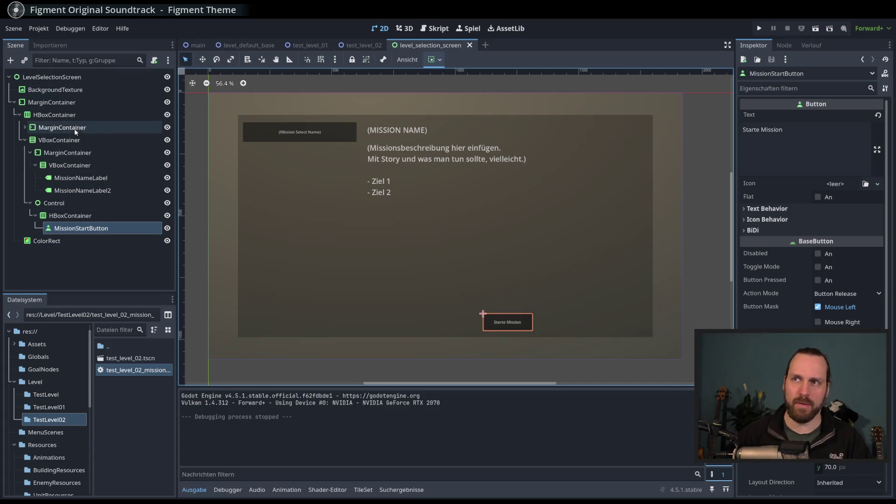
# Inspect the MarginContainers' margins, undoing a trial resize of the outer MarginContainer.
pyautogui.click(55, 115)
pyautogui.click(103, 239)
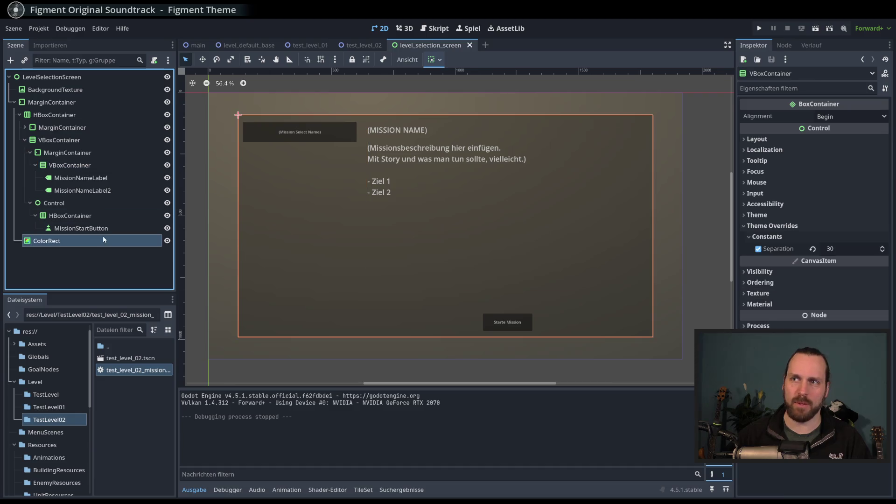
pyautogui.click(53, 90)
pyautogui.click(52, 102)
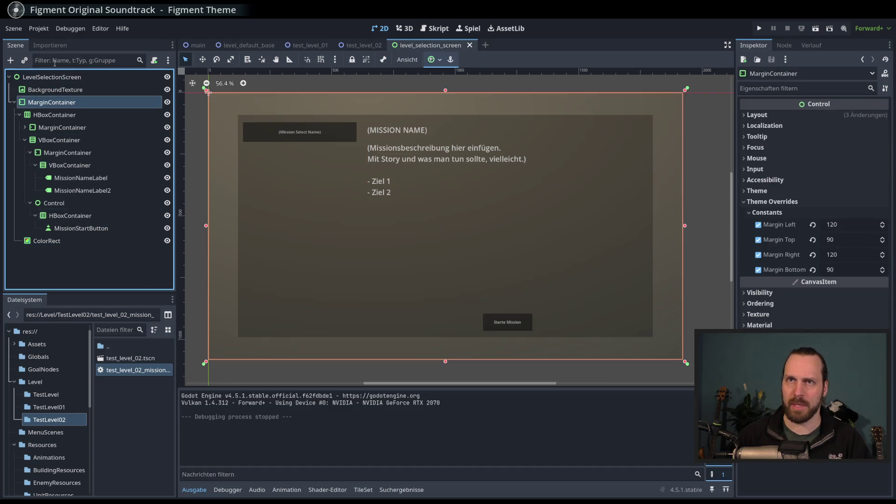
pyautogui.moveTo(687, 365)
pyautogui.mouseDown()
pyautogui.moveTo(625, 355)
pyautogui.moveTo(572, 275)
pyautogui.moveTo(691, 388)
pyautogui.moveTo(611, 253)
pyautogui.moveTo(647, 335)
pyautogui.moveTo(655, 404)
pyautogui.moveTo(625, 275)
pyautogui.moveTo(596, 339)
pyautogui.moveTo(679, 369)
pyautogui.moveTo(607, 261)
pyautogui.moveTo(686, 373)
pyautogui.moveTo(670, 390)
pyautogui.moveTo(618, 296)
pyautogui.moveTo(568, 342)
pyautogui.moveTo(678, 359)
pyautogui.moveTo(660, 381)
pyautogui.mouseUp()
pyautogui.hotkey('ctrl', 'z')
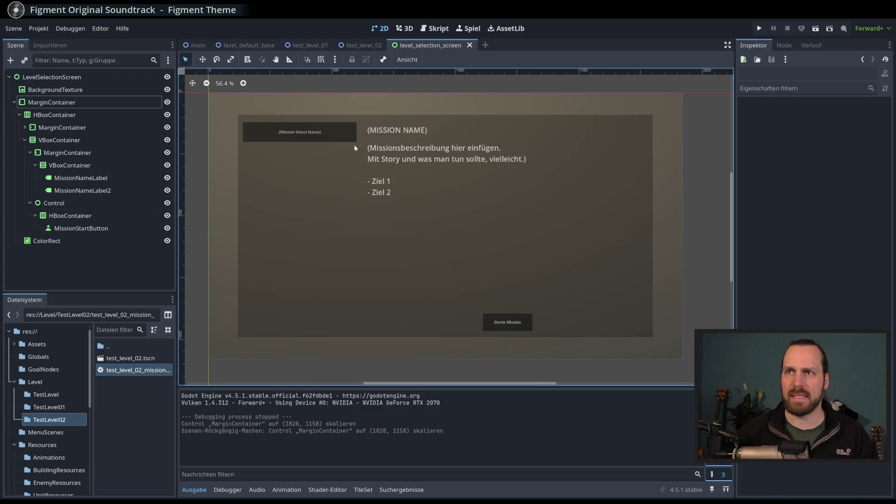
pyautogui.click(67, 102)
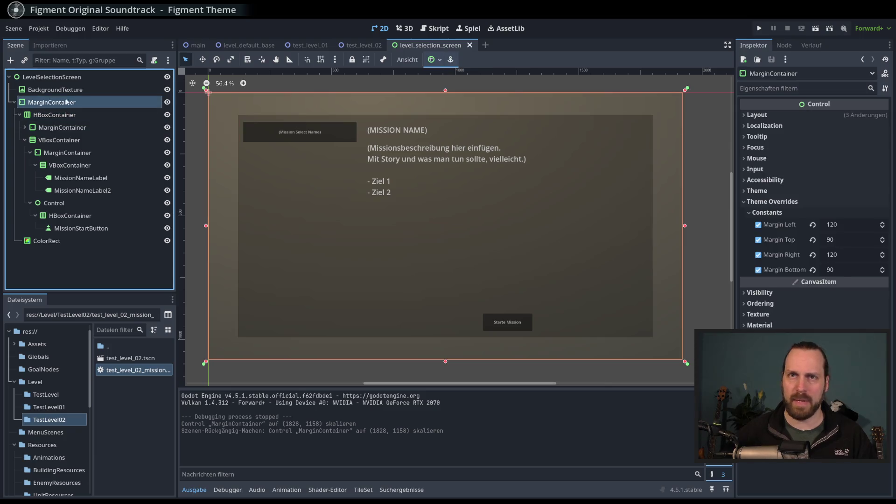
pyautogui.click(67, 153)
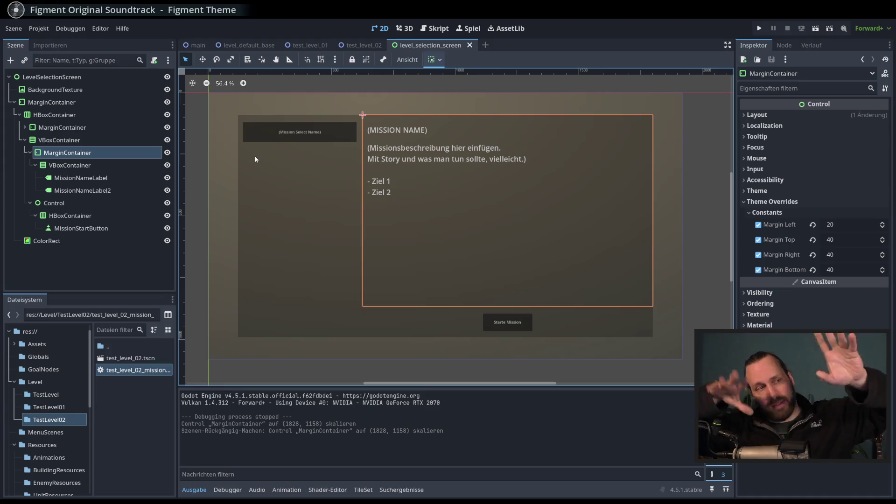
# Show the Globals folder scripts in the FileSystem dock and widen the dock.
pyautogui.click(200, 173)
pyautogui.moveTo(200, 173); pyautogui.dragTo(207, 177)
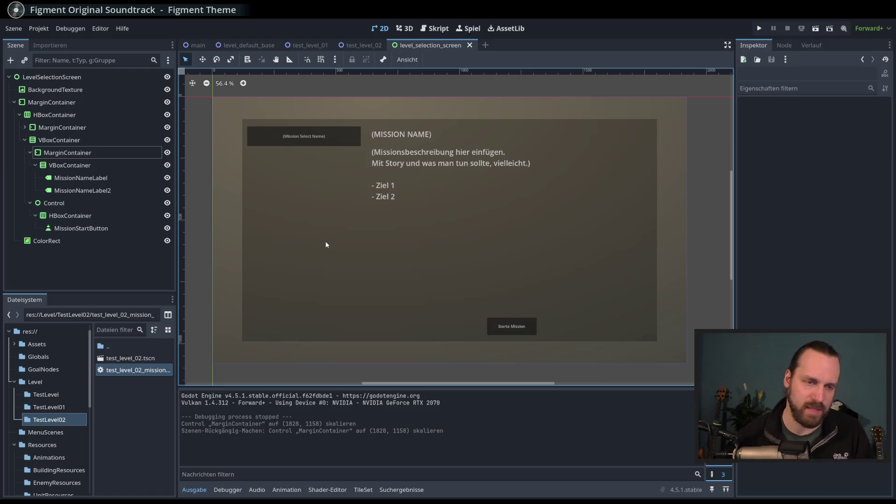
pyautogui.hscroll(1, 354, 202)
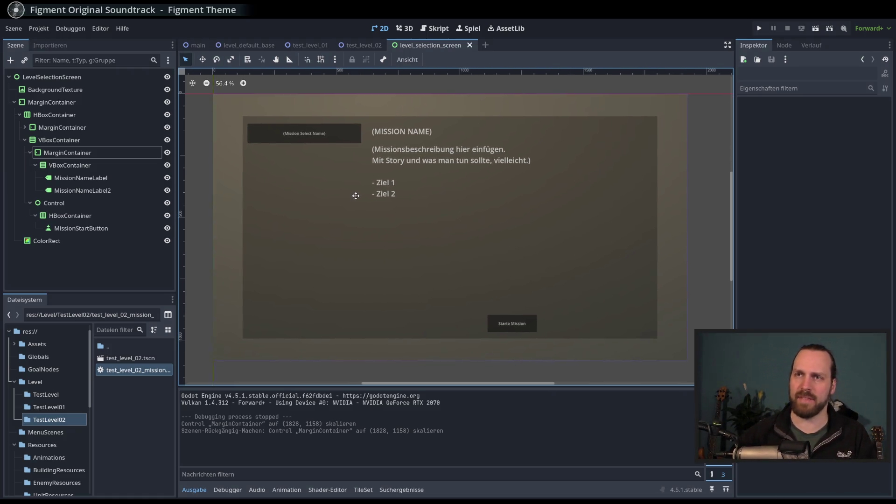
pyautogui.click(119, 272)
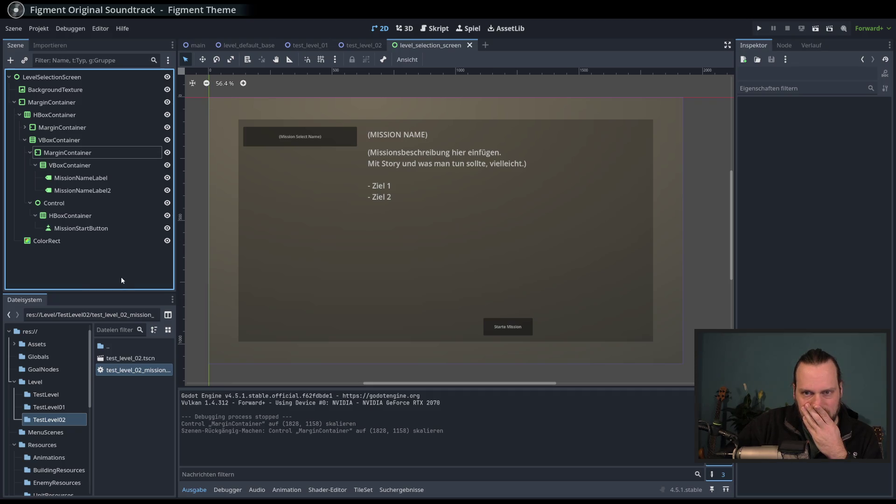
pyautogui.click(57, 357)
pyautogui.moveTo(177, 385); pyautogui.dragTo(191, 385)
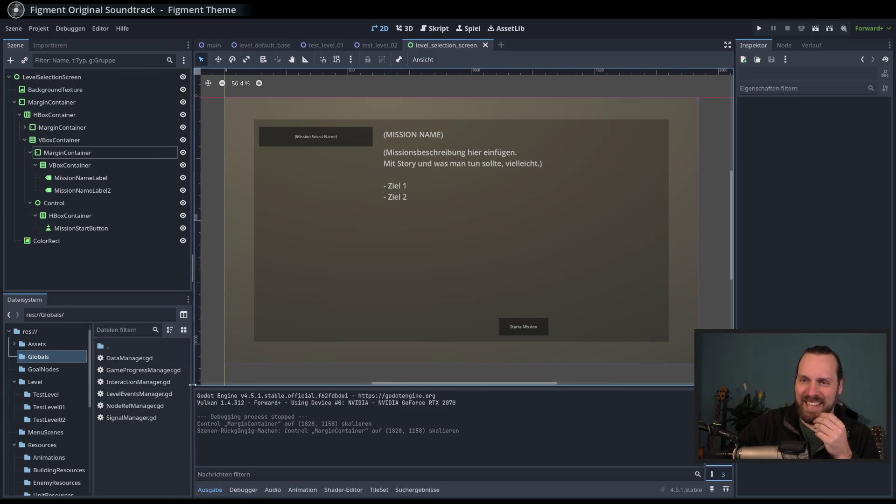
# Open DataManager.gd and scroll through its contents.
pyautogui.doubleClick(139, 360)
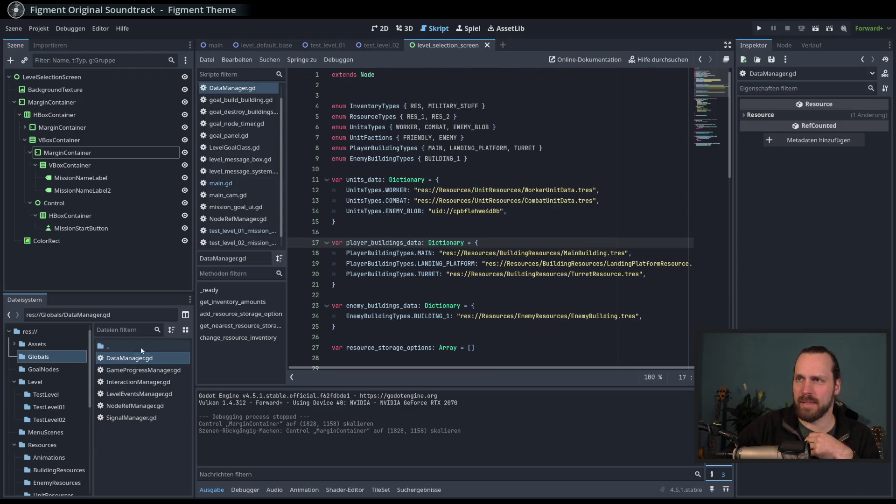
pyautogui.scroll(-12, 443, 255)
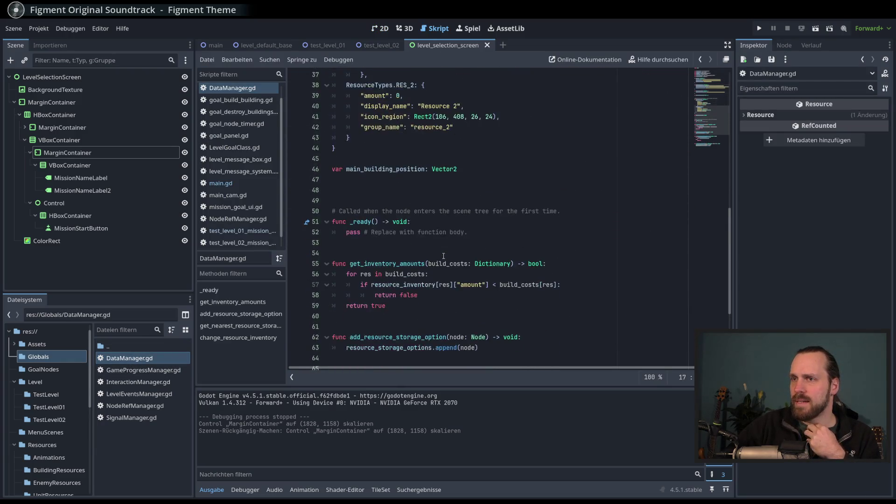
pyautogui.scroll(7, 443, 256)
pyautogui.scroll(6, 405, 197)
pyautogui.scroll(-16, 420, 219)
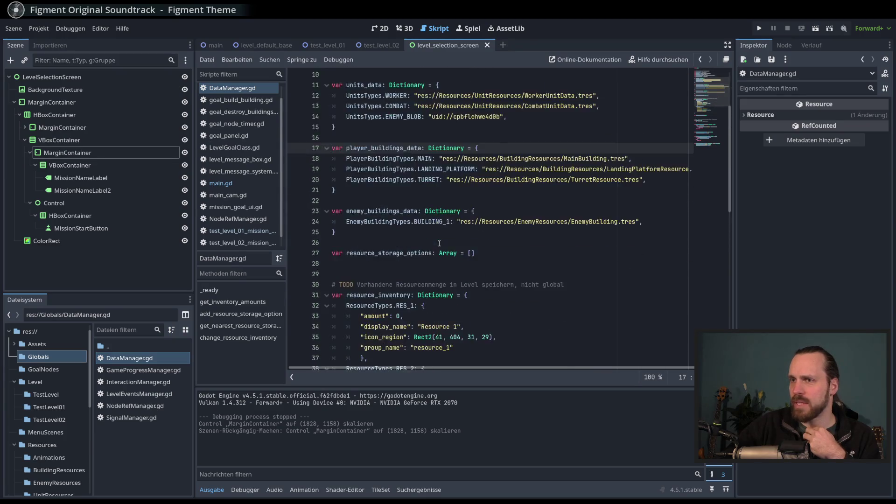
pyautogui.scroll(6, 439, 244)
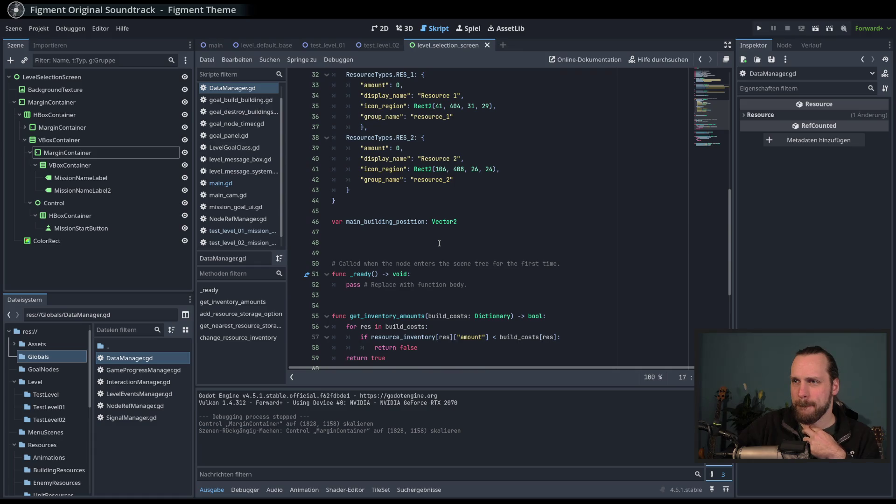
pyautogui.scroll(10, 440, 243)
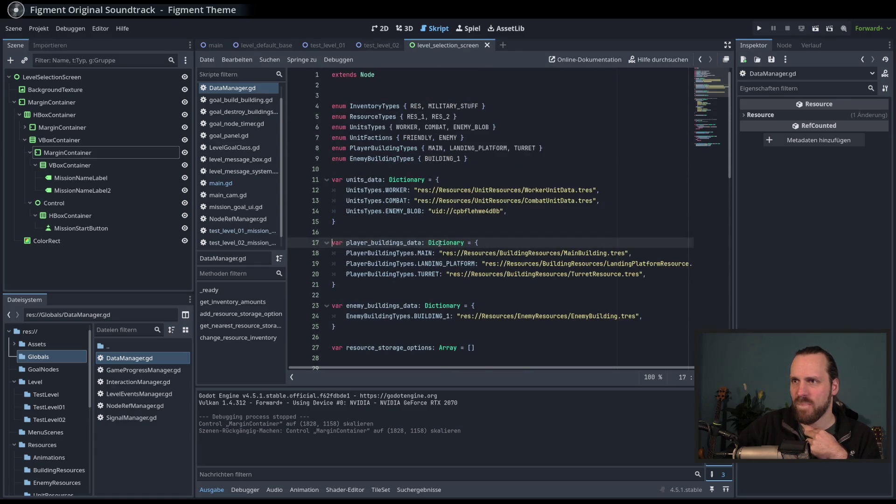
pyautogui.scroll(-6, 402, 212)
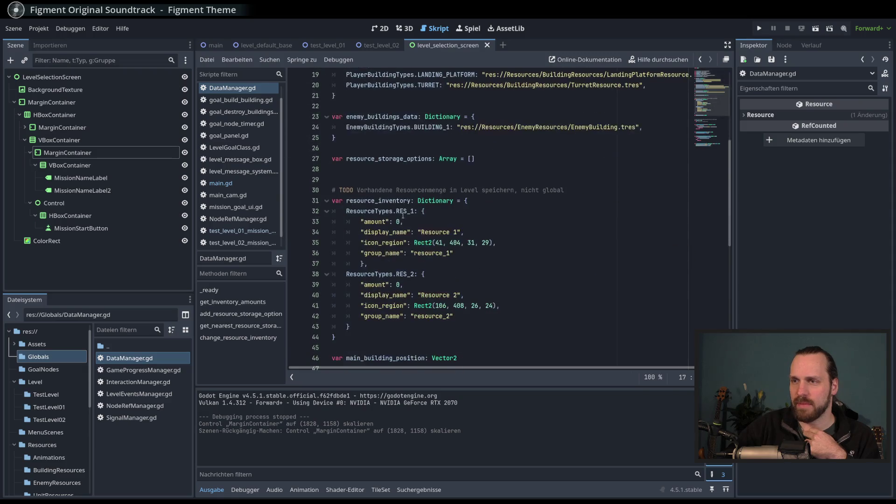
pyautogui.scroll(6, 400, 234)
pyautogui.scroll(-3, 399, 234)
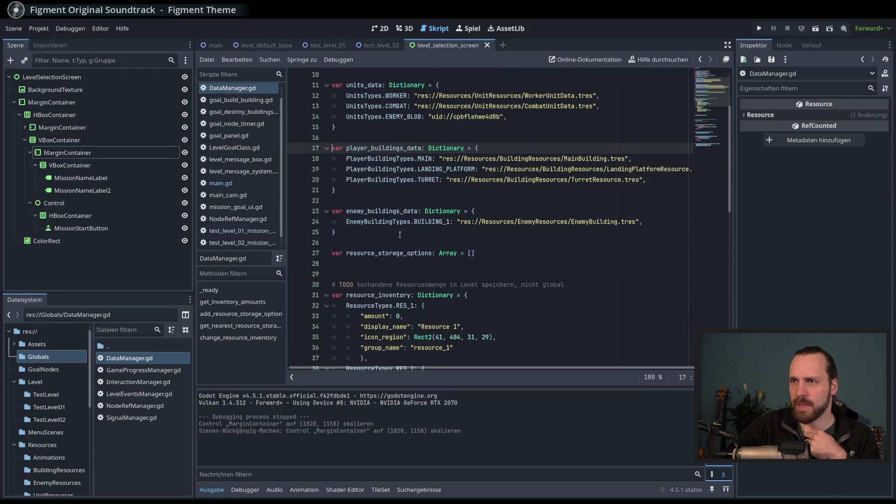
pyautogui.scroll(3, 400, 234)
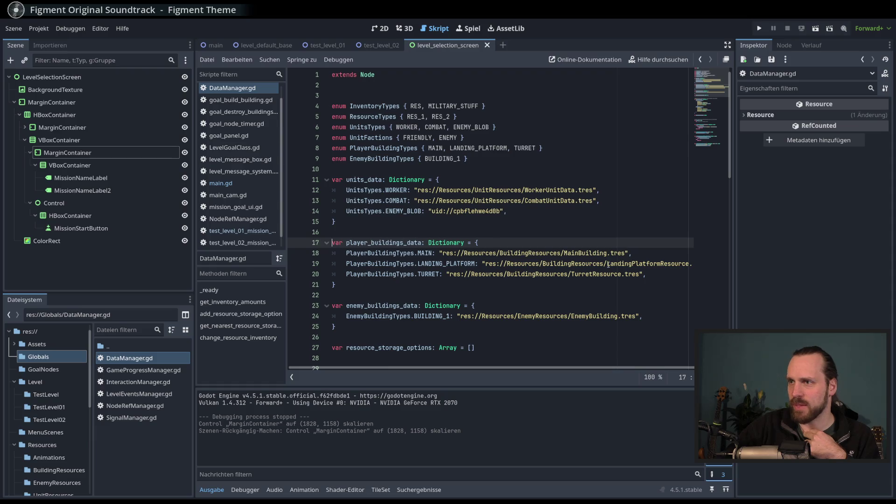
# Review the WorkerUnitData and CombatUnitData entries on lines 12–13.
pyautogui.press('Down')
pyautogui.press('Down')
pyautogui.press('Down')
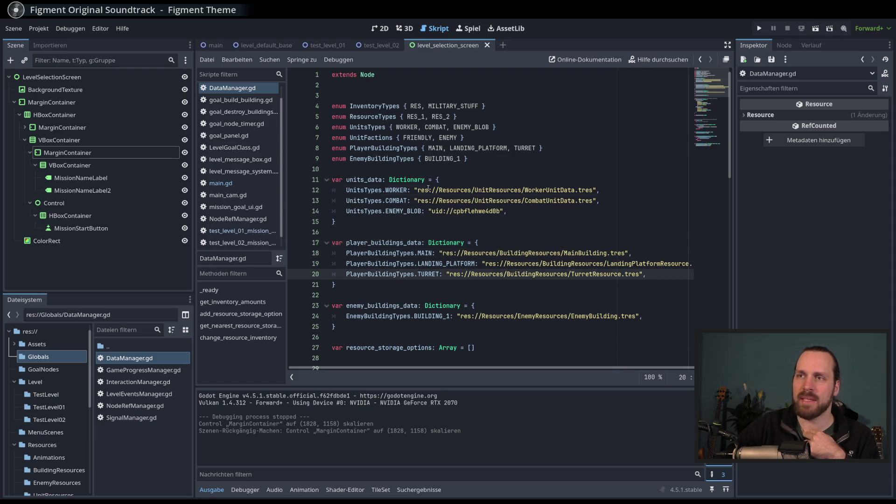
pyautogui.click(428, 188)
pyautogui.click(450, 203)
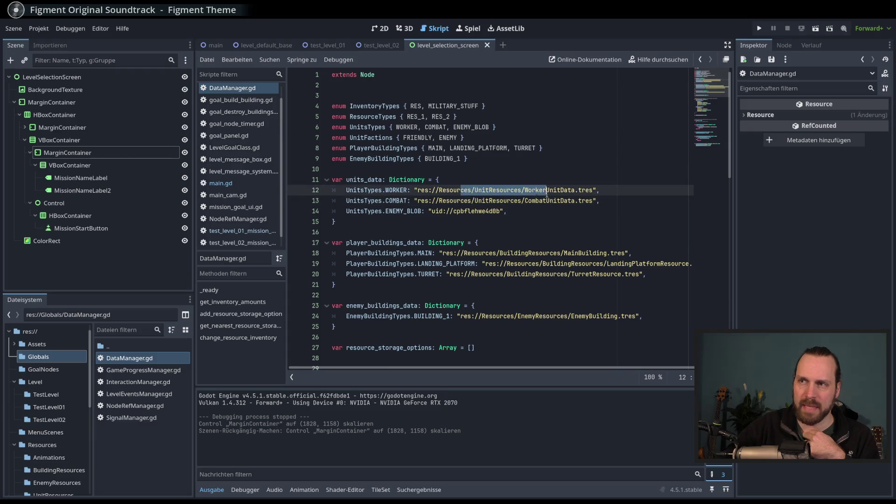
pyautogui.doubleClick(549, 201)
pyautogui.doubleClick(549, 190)
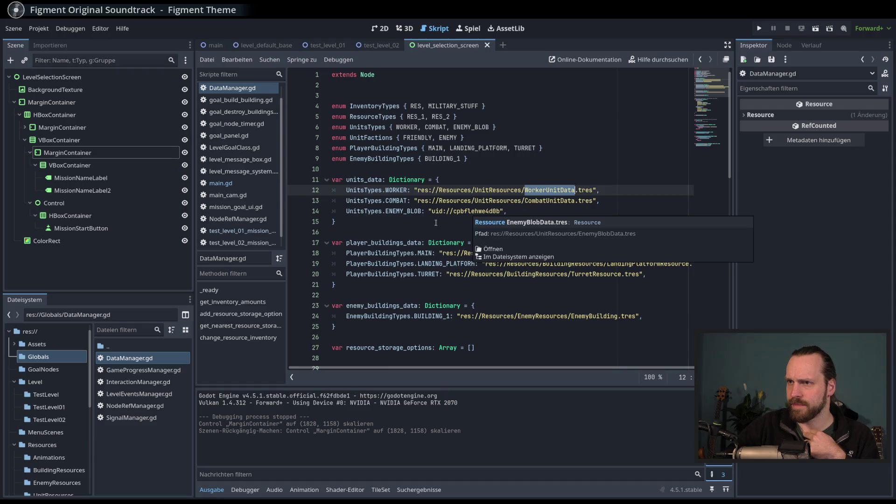
pyautogui.click(468, 222)
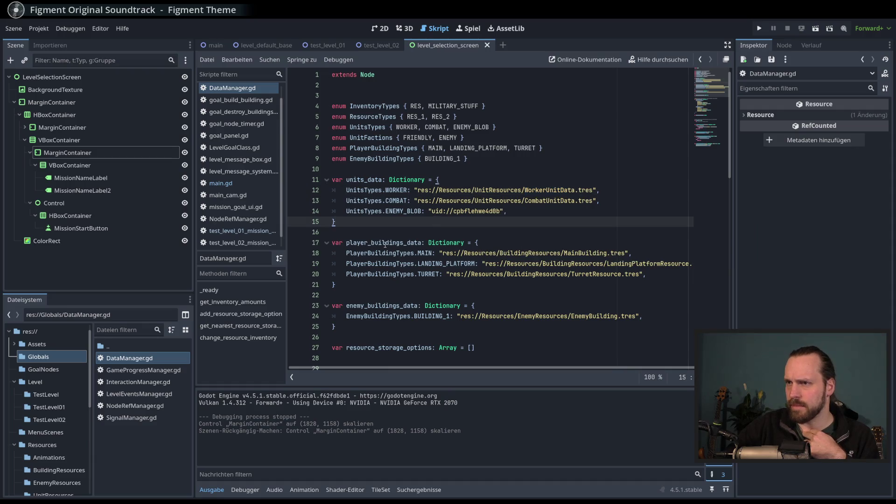
# Ctrl+click the MainBuilding.tres path on line 18 and review its Display Name, leaving it unchanged.
pyautogui.doubleClick(502, 254)
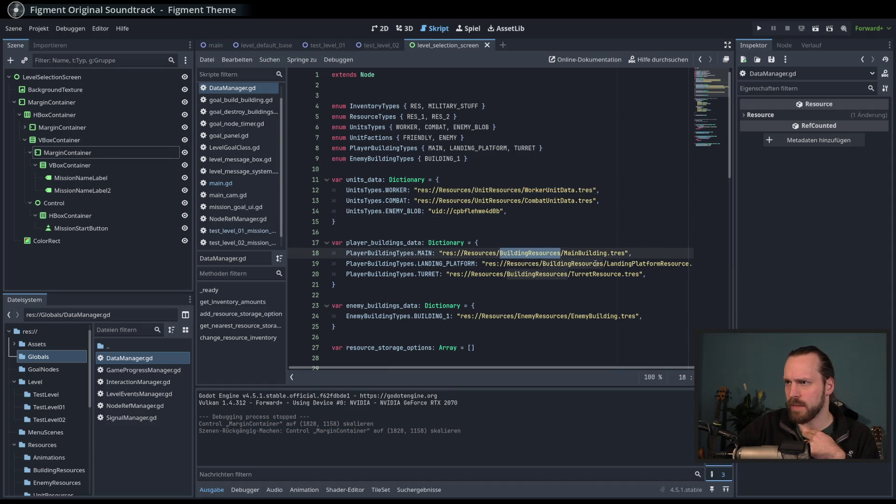
pyautogui.click(568, 253)
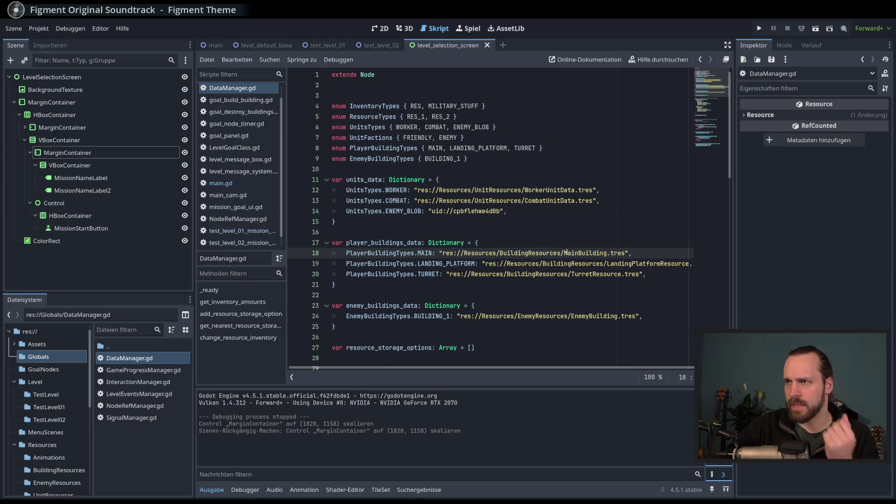
pyautogui.keyDown('ctrl'); pyautogui.click(571, 253); pyautogui.keyUp('ctrl')
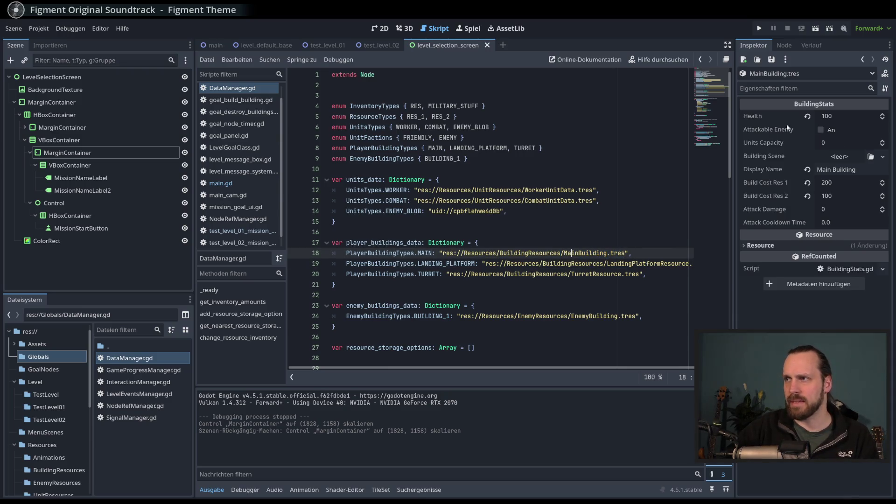
pyautogui.doubleClick(831, 170)
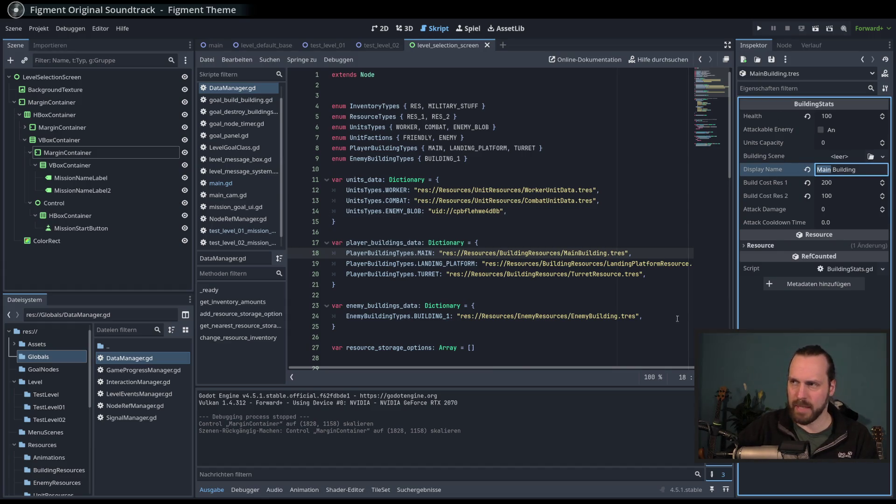
pyautogui.press('Escape')
# Review MainBuilding's BuildingStats properties, then open GameProgressManager.gd.
pyautogui.scroll(-1, 443, 305)
pyautogui.scroll(1, 443, 305)
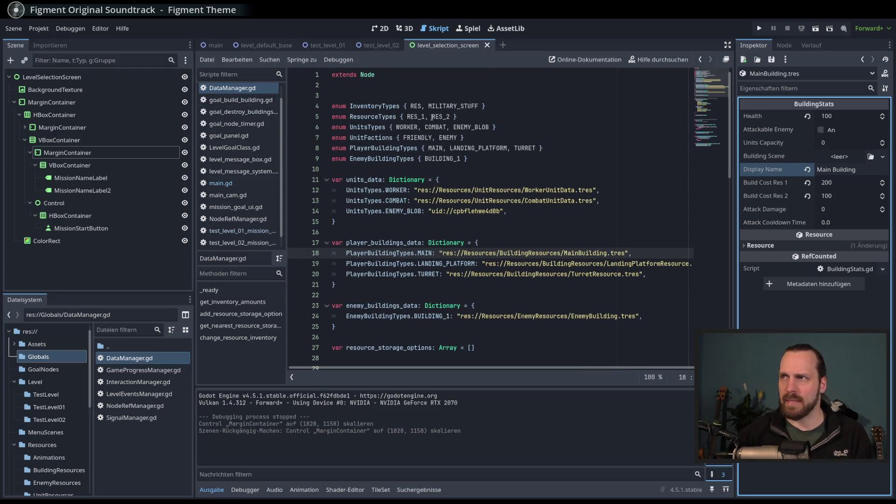
pyautogui.scroll(-4, 534, 224)
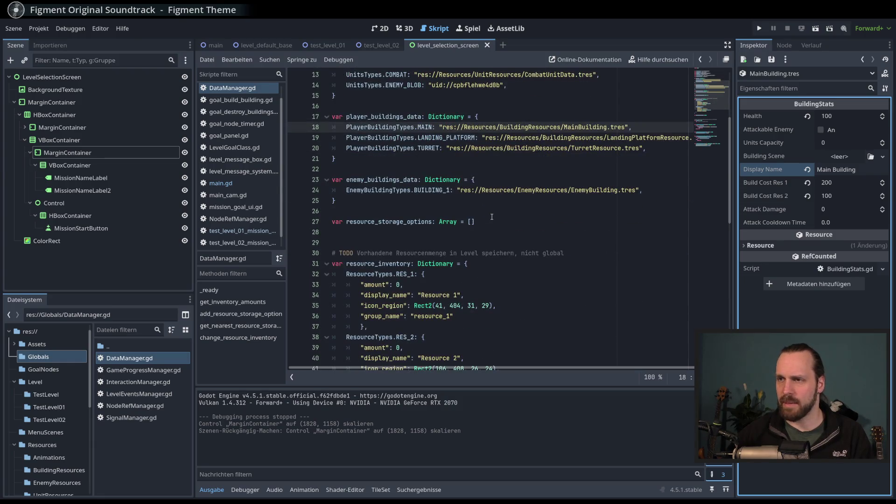
pyautogui.scroll(3, 492, 216)
pyautogui.scroll(1, 502, 217)
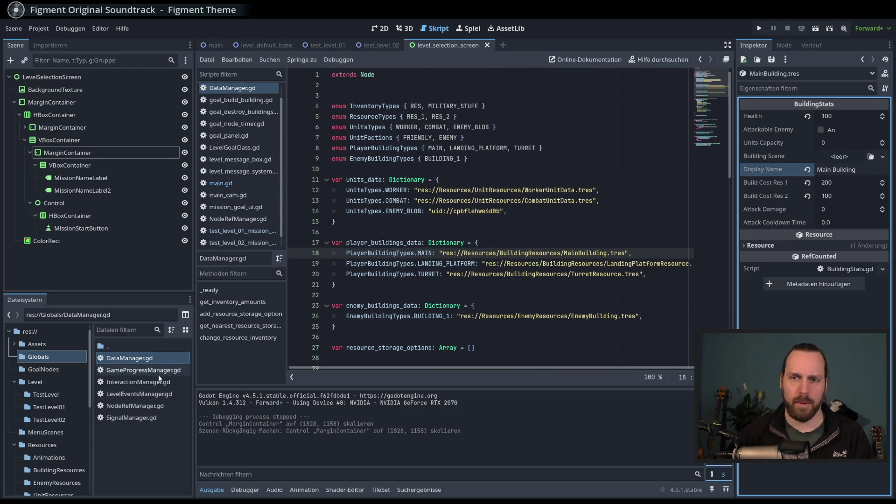
pyautogui.doubleClick(144, 370)
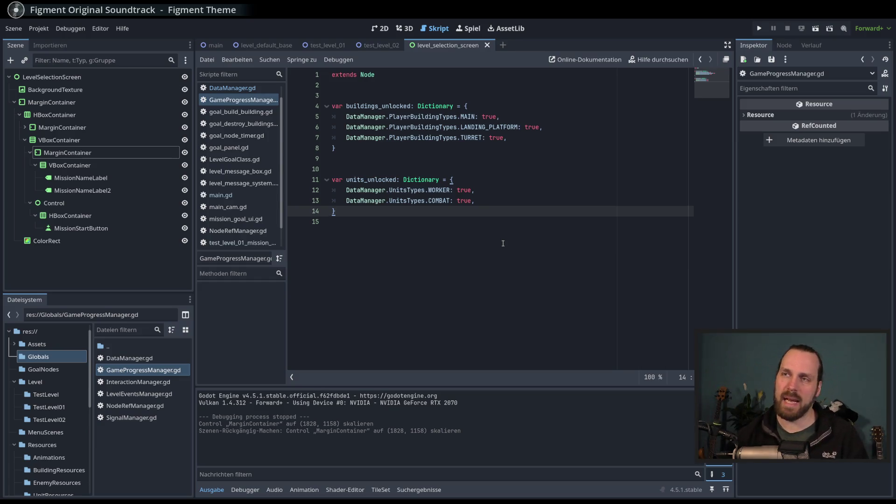
# Add two blank lines after the units_unlocked dictionary, reaching line 17.
pyautogui.click(550, 278)
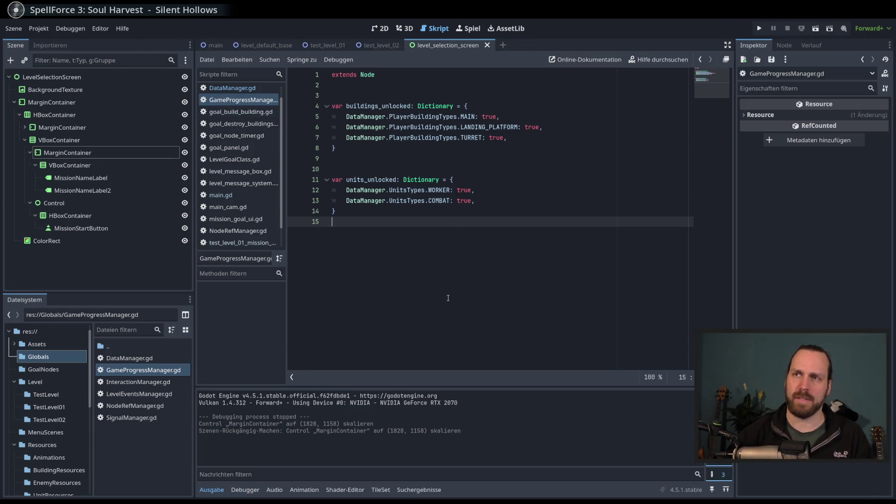
pyautogui.doubleClick(398, 105)
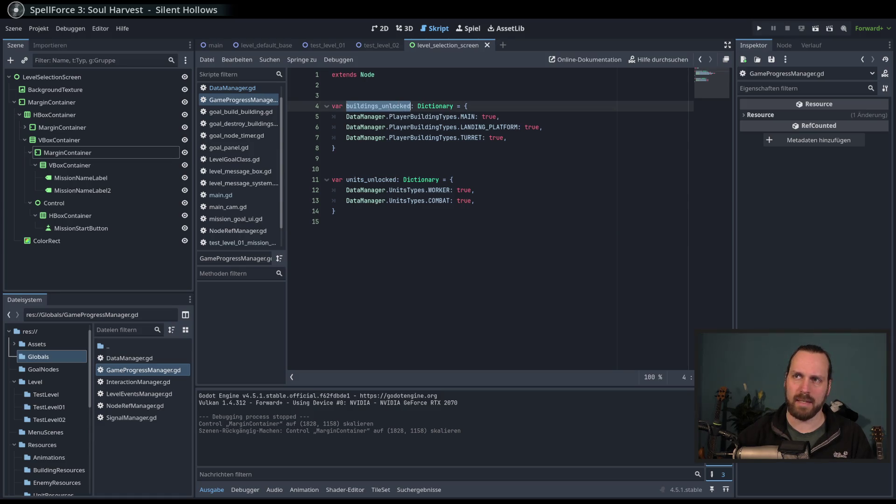
pyautogui.click(443, 117)
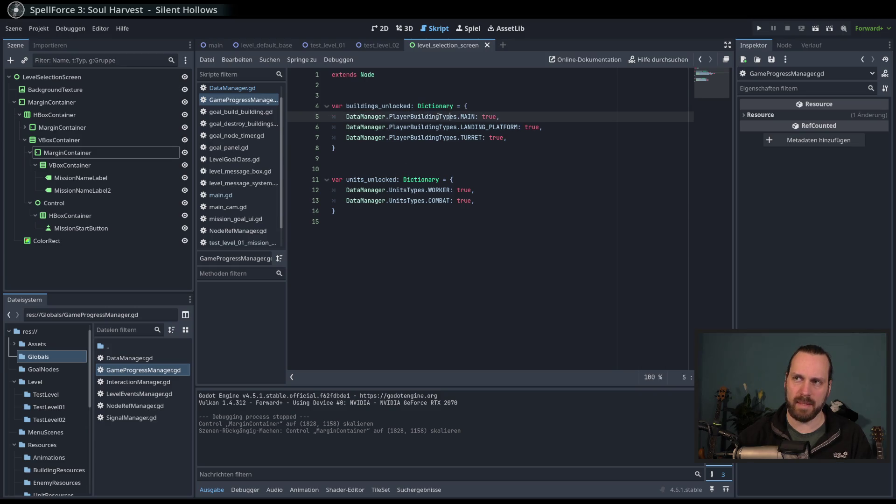
pyautogui.click(361, 346)
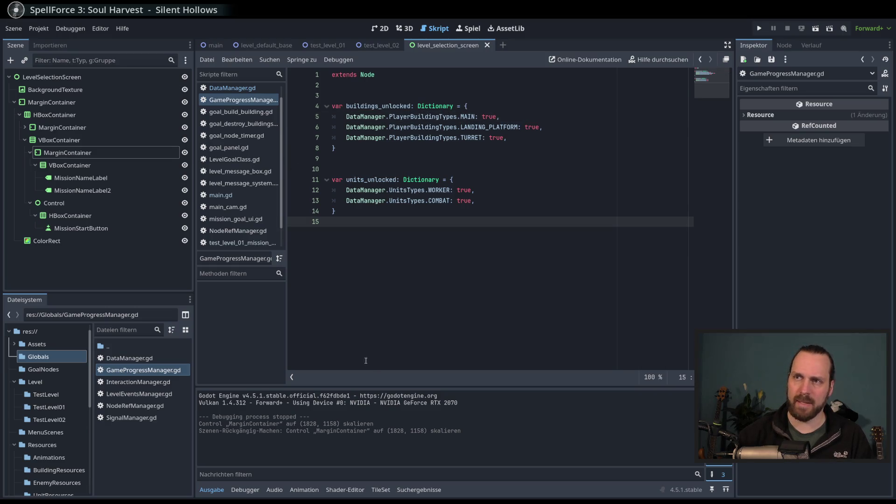
pyautogui.press('Return')
pyautogui.press('Return')
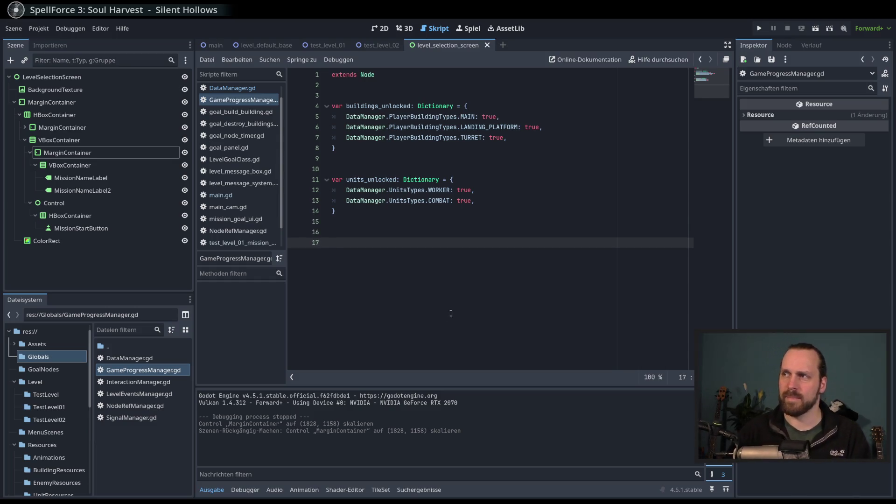
# Declare var mission_level_data: Dictionary = {} on line 17.
pyautogui.write('var')
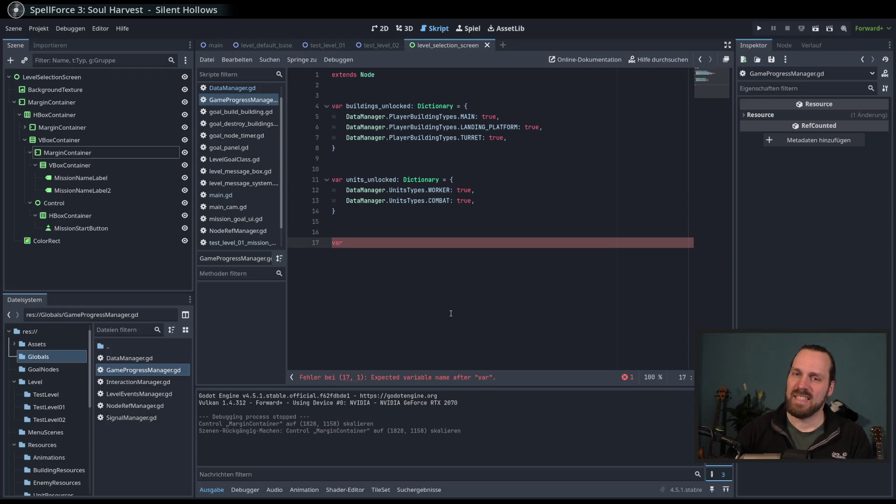
pyautogui.write(' level_')
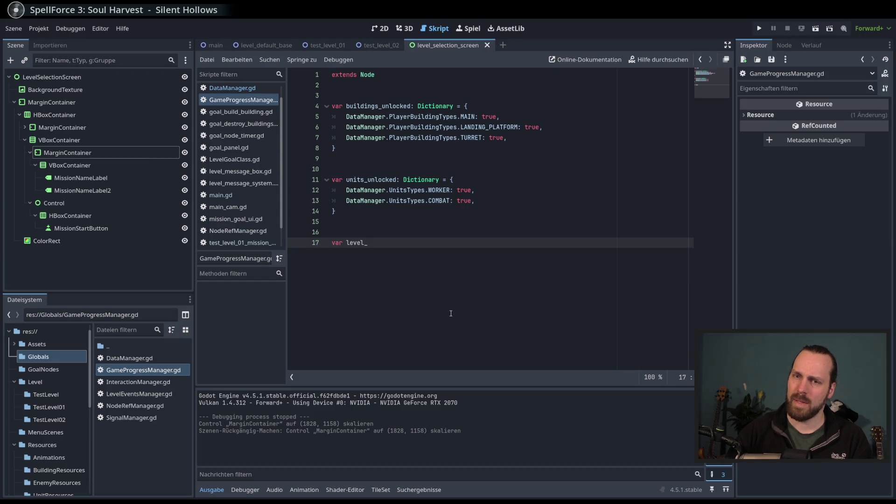
pyautogui.write('unl')
pyautogui.press('BackSpace')
pyautogui.press('BackSpace')
pyautogui.press('BackSpace')
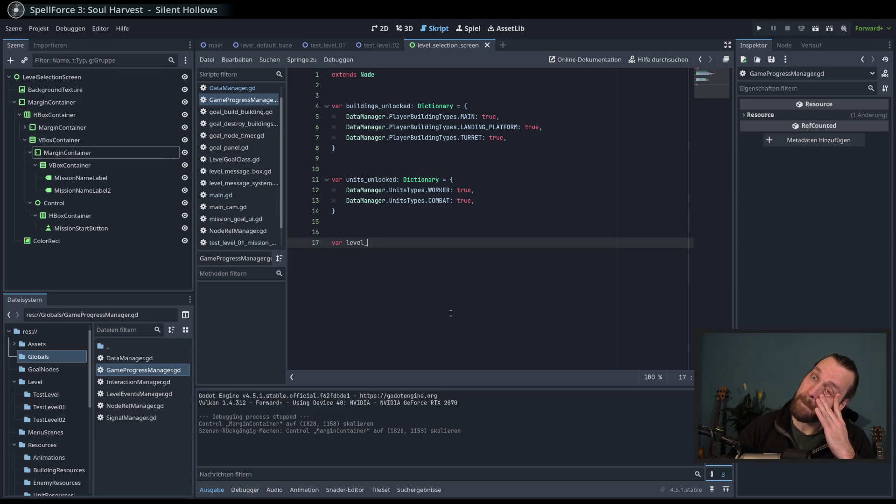
pyautogui.press('BackSpace')
pyautogui.press('BackSpace')
pyautogui.press('BackSpace')
pyautogui.write('mission_levels_')
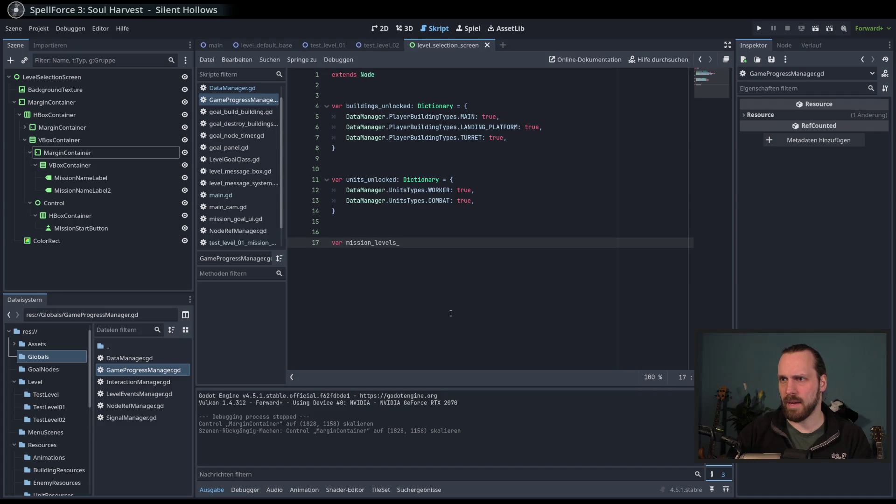
pyautogui.write('data')
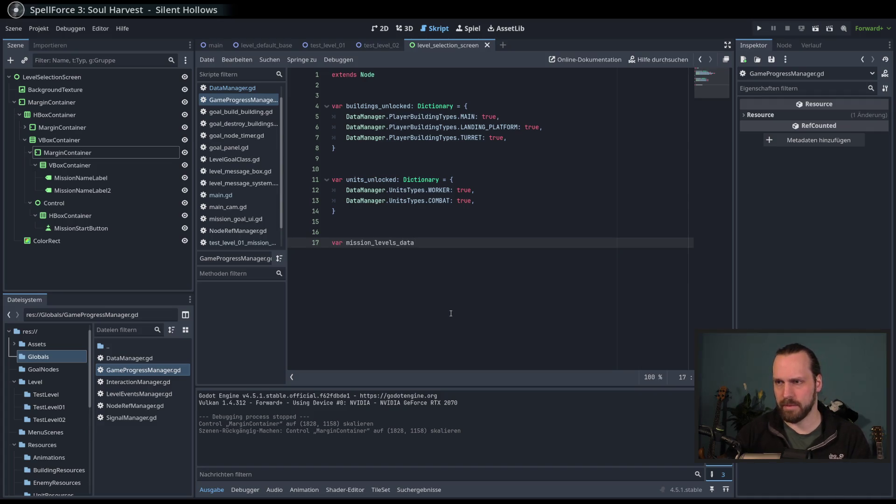
pyautogui.click(397, 248)
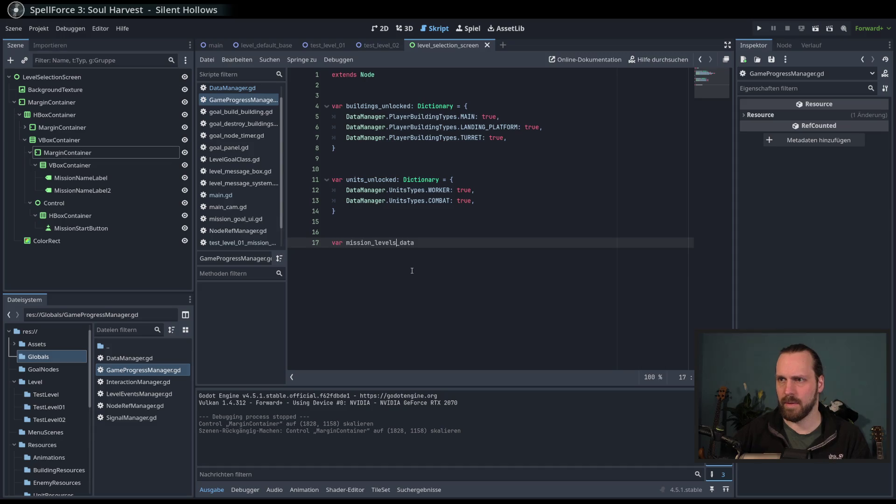
pyautogui.press('BackSpace')
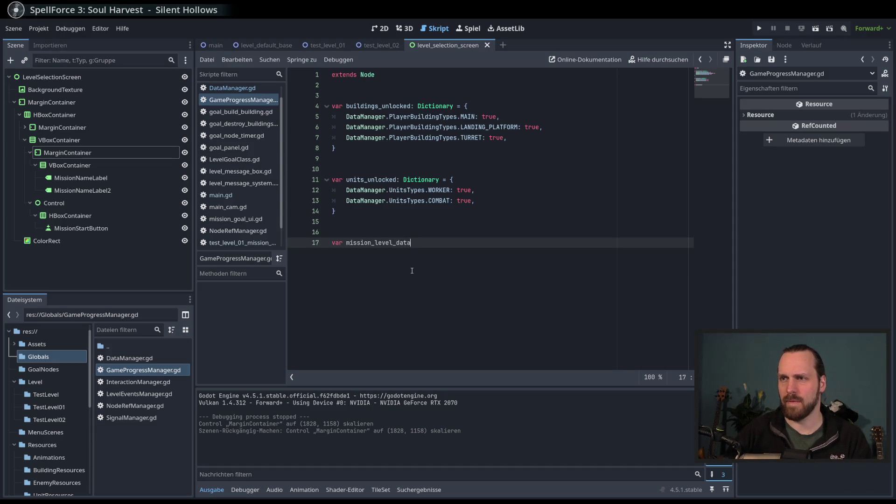
pyautogui.write(': Dic')
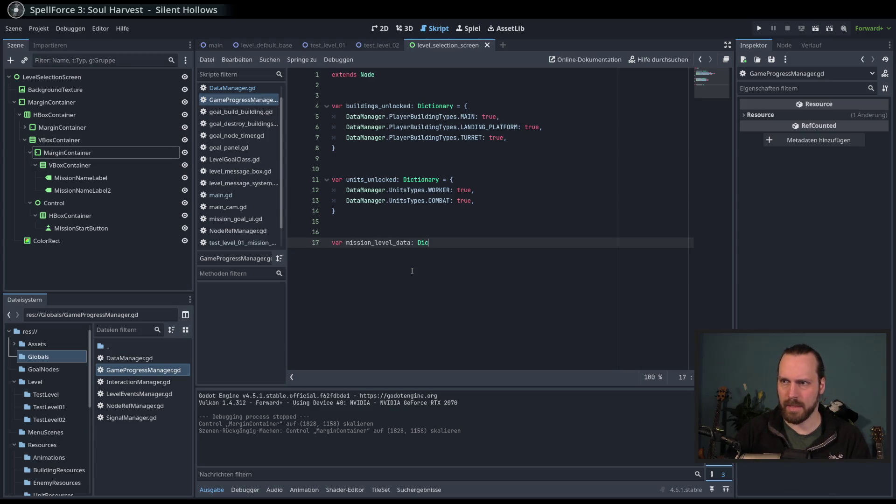
pyautogui.write('tionary = {')
pyautogui.press('Return')
pyautogui.press('Return')
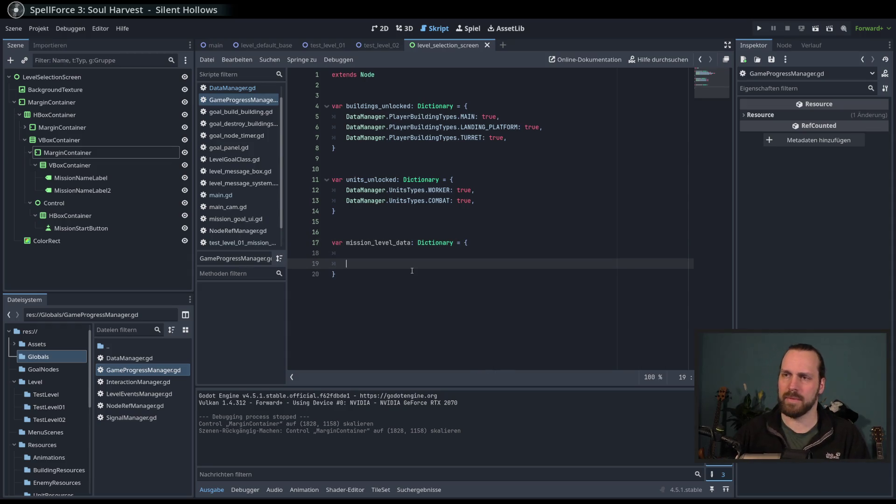
pyautogui.press('BackSpace')
pyautogui.press('BackSpace')
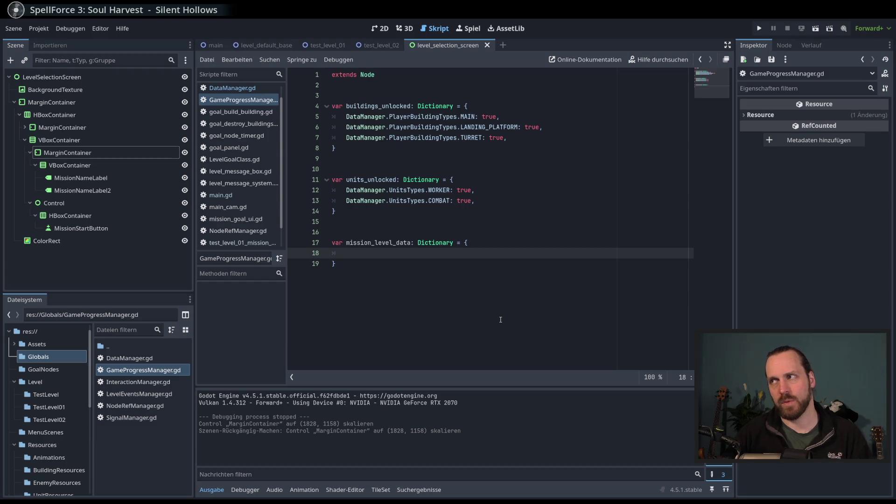
# Add an empty line after the dictionary and show the Scripts/CustomClasses folder.
pyautogui.click(500, 320)
pyautogui.press('Return')
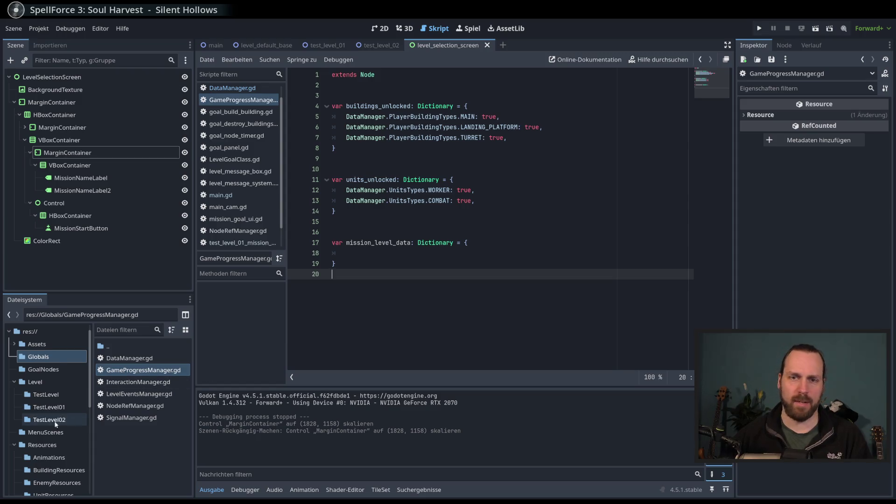
pyautogui.scroll(-10, 61, 421)
pyautogui.click(55, 486)
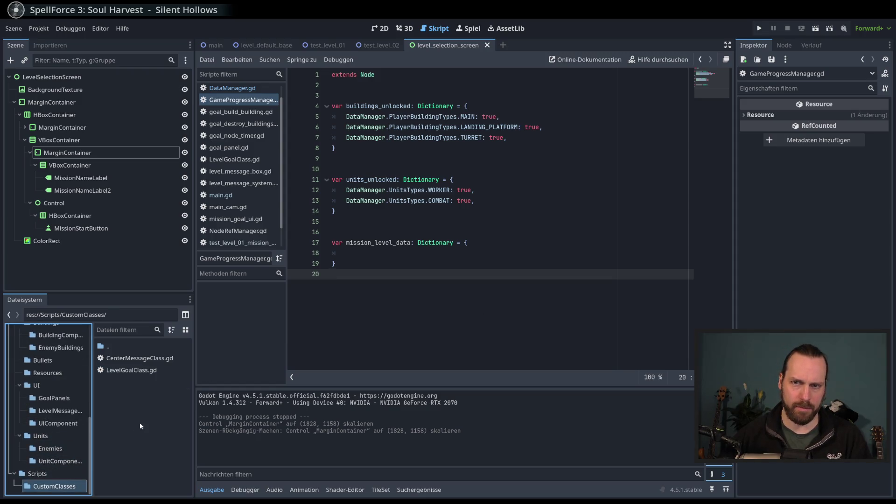
# Create a new script at res://Scripts/CustomClasses/MissionInfoClass.gd.
pyautogui.rightClick(141, 419)
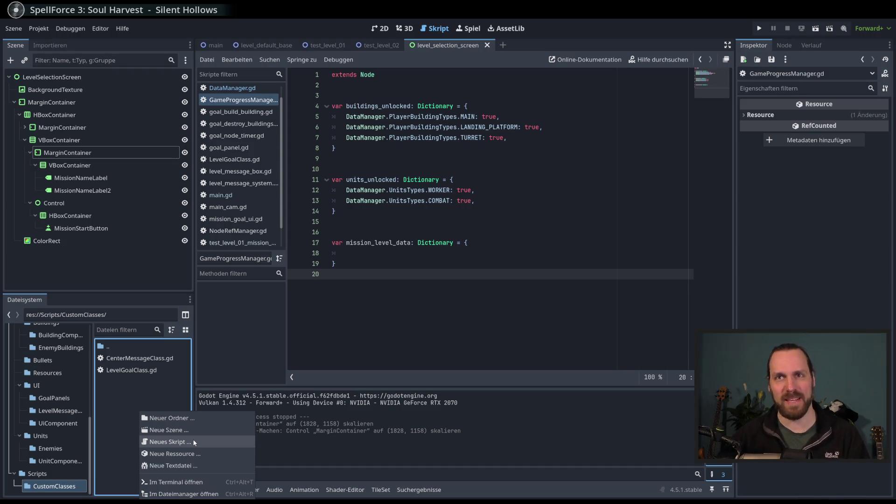
pyautogui.click(194, 442)
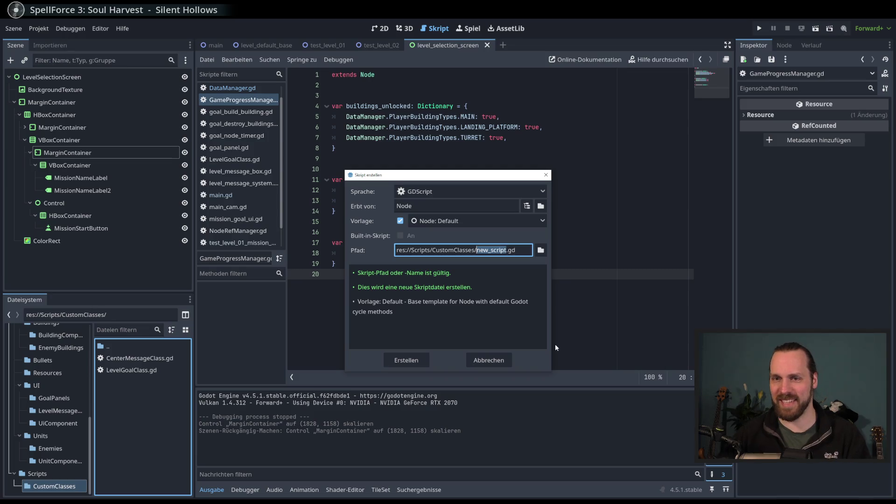
pyautogui.write('MissionInfo')
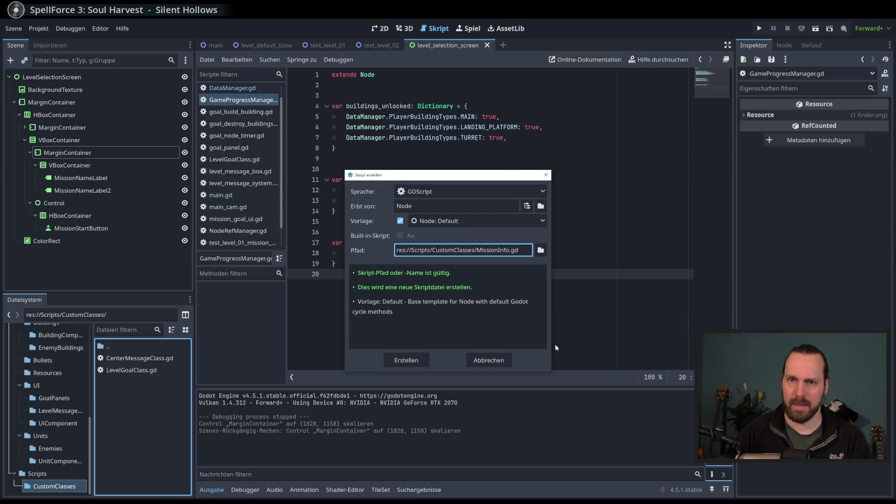
pyautogui.write('Class')
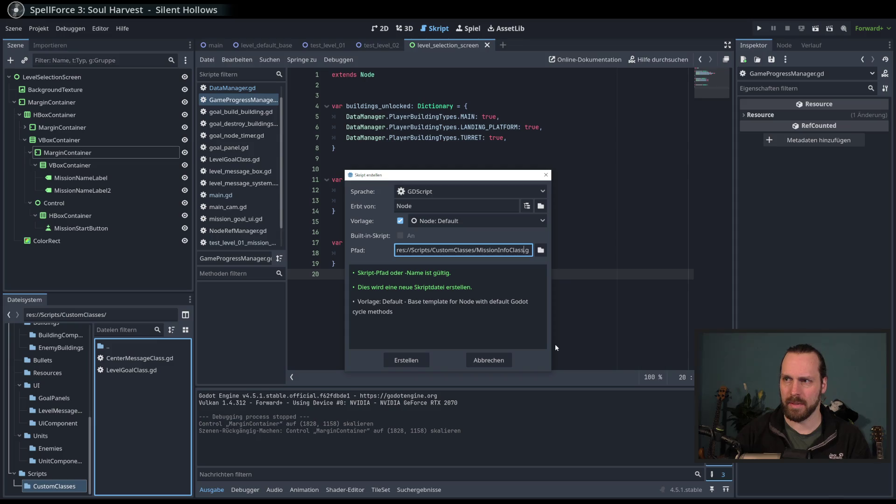
pyautogui.press('Return')
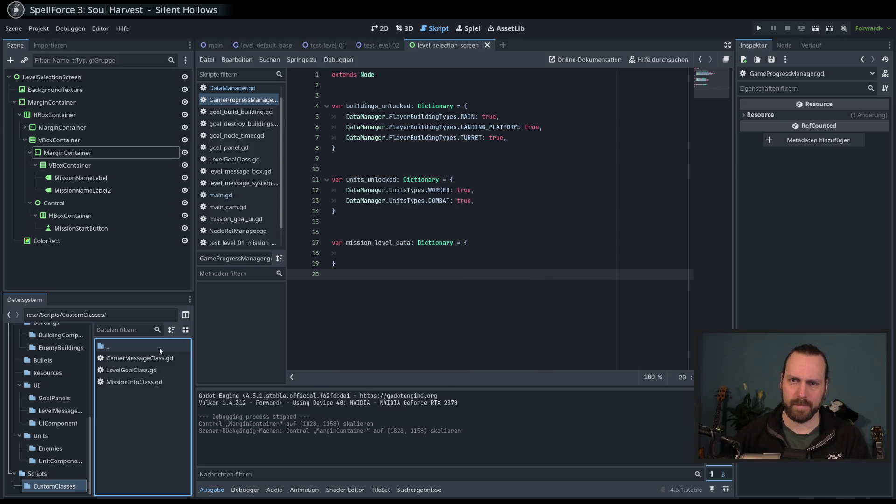
pyautogui.click(50, 449)
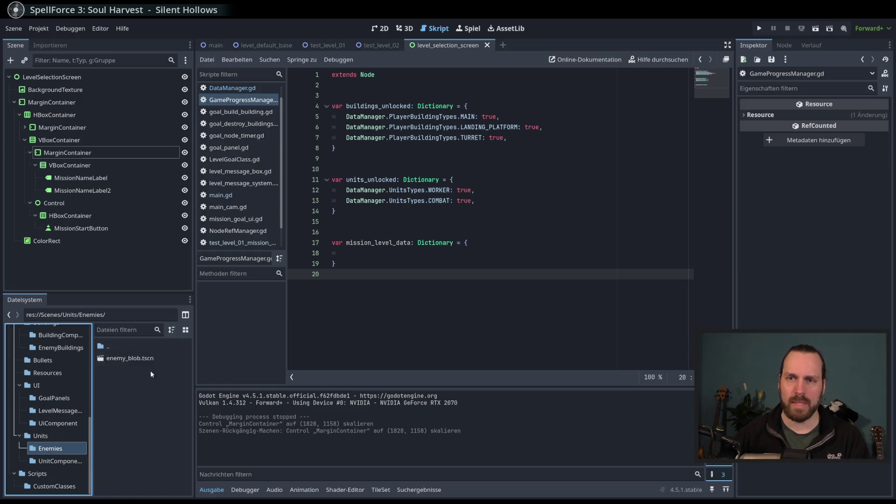
# Rename MissionInfoClass.gd to mission_info_class.gd.
pyautogui.click(54, 486)
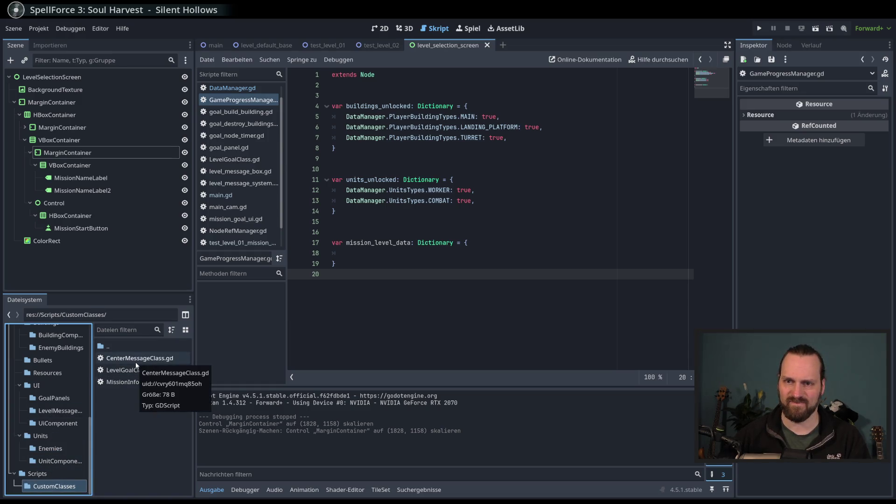
pyautogui.rightClick(121, 382)
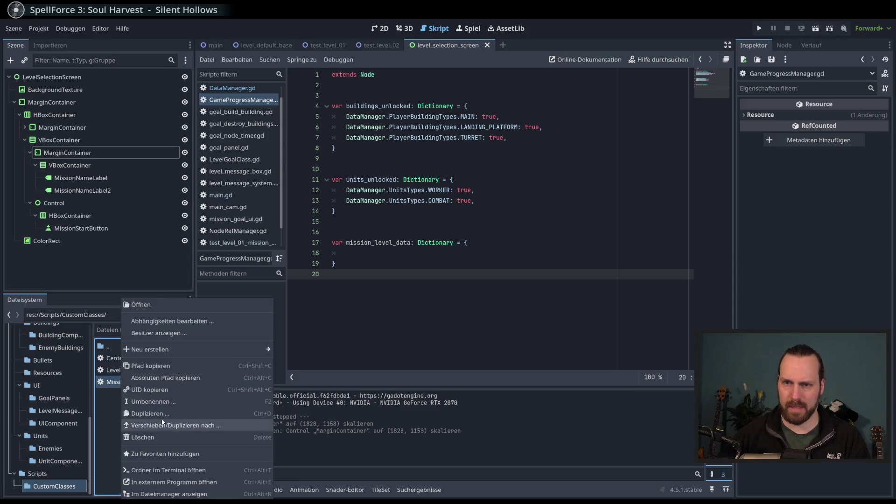
pyautogui.click(161, 401)
pyautogui.write('mission_info_')
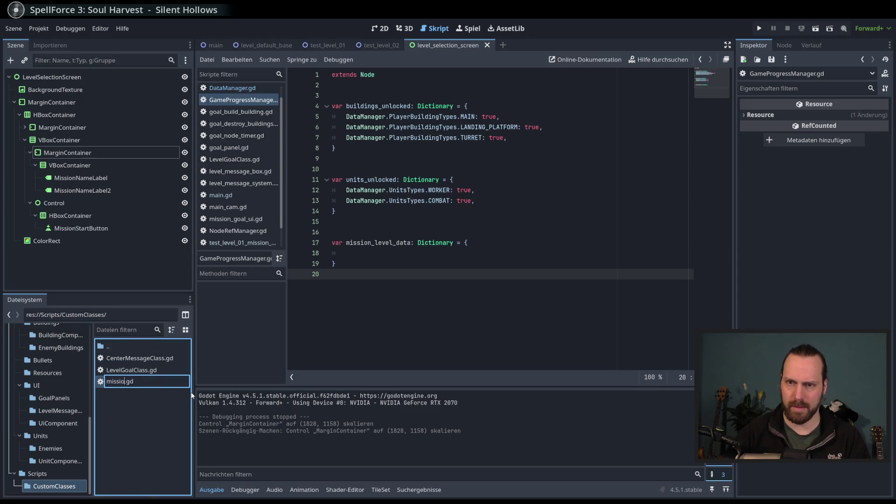
pyautogui.write('cala')
pyautogui.press('BackSpace')
pyautogui.press('BackSpace')
pyautogui.press('BackSpace')
pyautogui.write('lass')
pyautogui.press('Return')
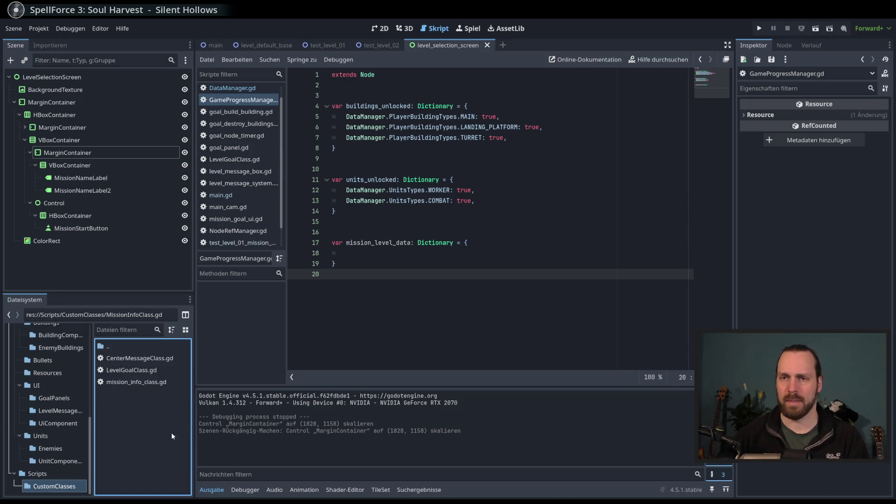
# Rename mission_info_class.gd to mission_data_class.gd.
pyautogui.rightClick(142, 381)
pyautogui.click(174, 401)
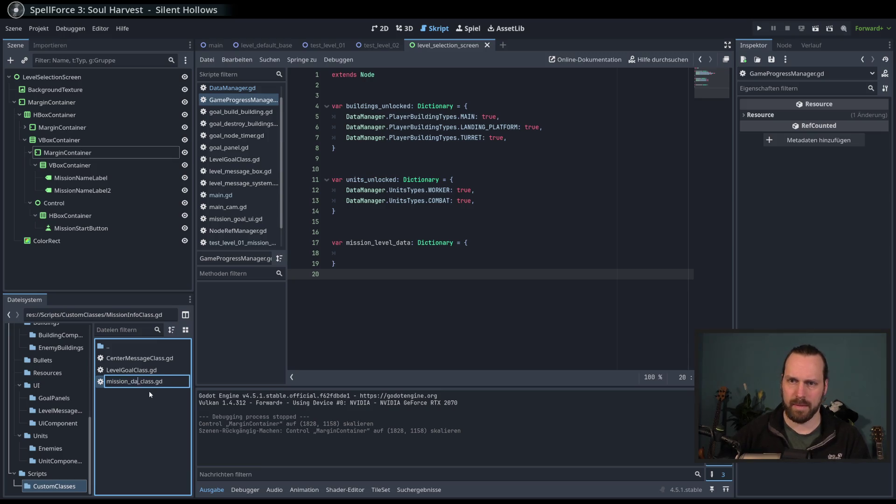
pyautogui.write('ta')
pyautogui.press('Return')
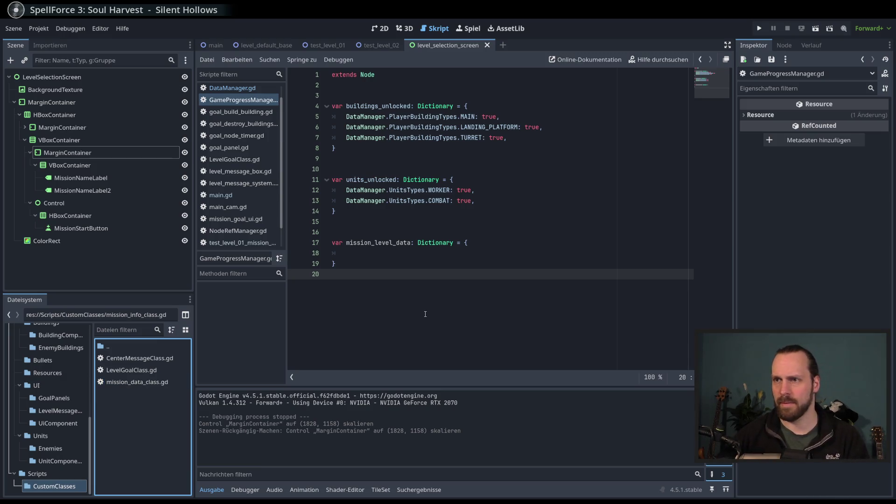
pyautogui.click(424, 258)
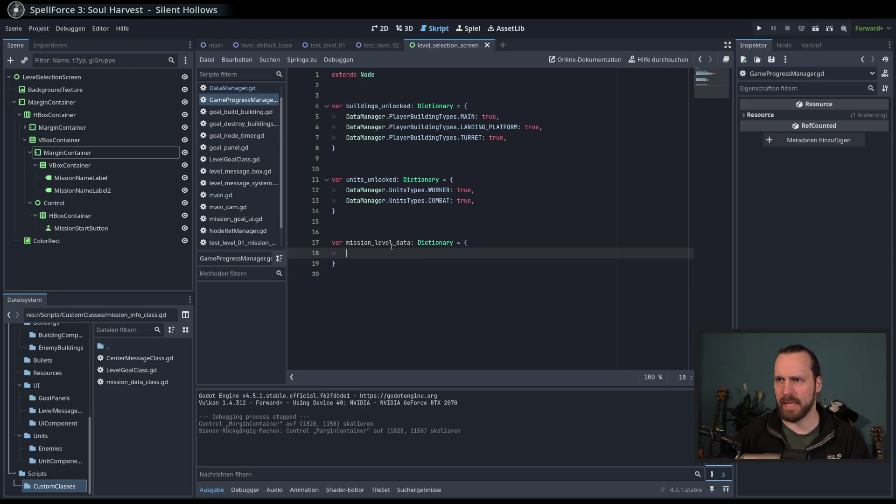
# Rename mission_level_data to mission_data and collapse it to empty braces {}.
pyautogui.moveTo(395, 243); pyautogui.dragTo(371, 242)
pyautogui.press('BackSpace')
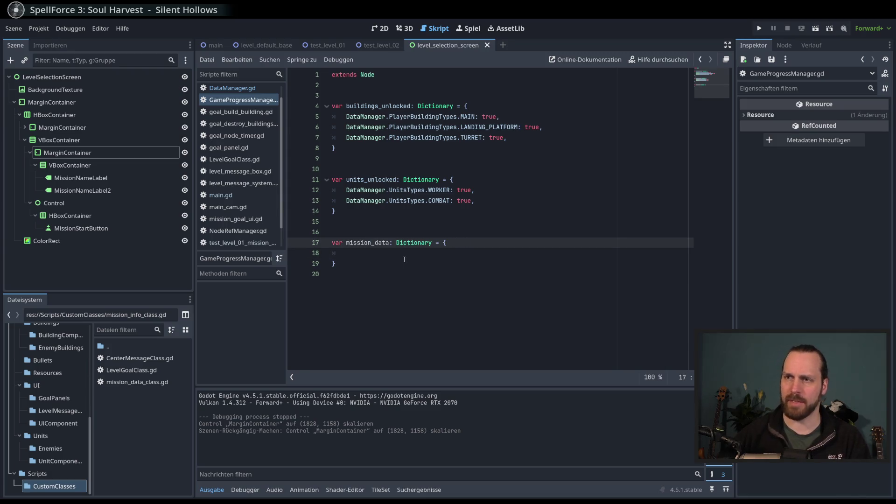
pyautogui.click(410, 251)
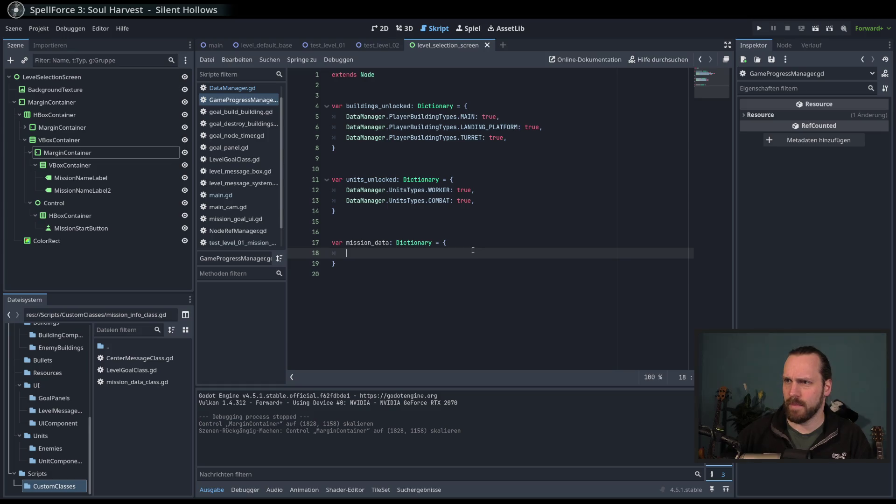
pyautogui.hotkey('shift', 'Left')
pyautogui.hotkey('shift', 'Left')
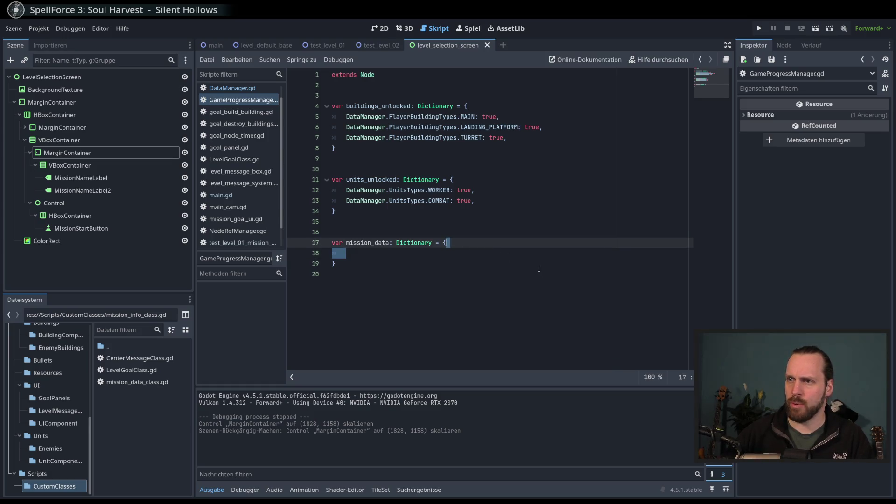
pyautogui.press('Delete')
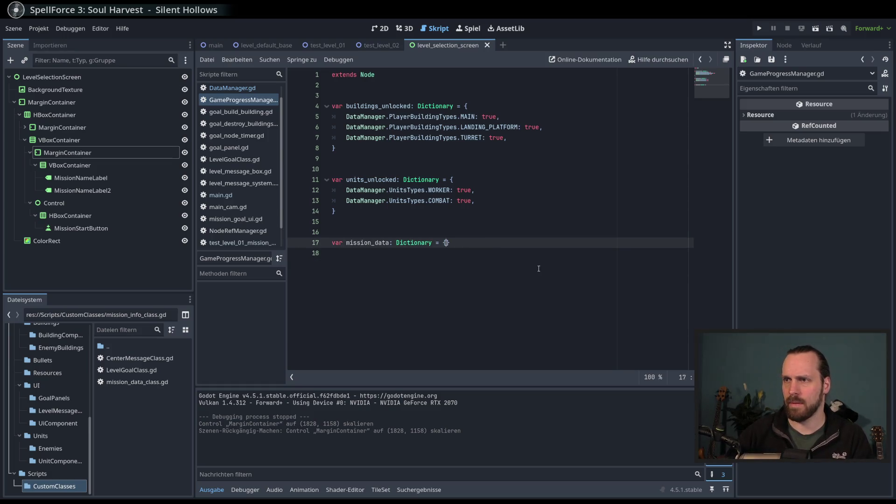
pyautogui.press('Down')
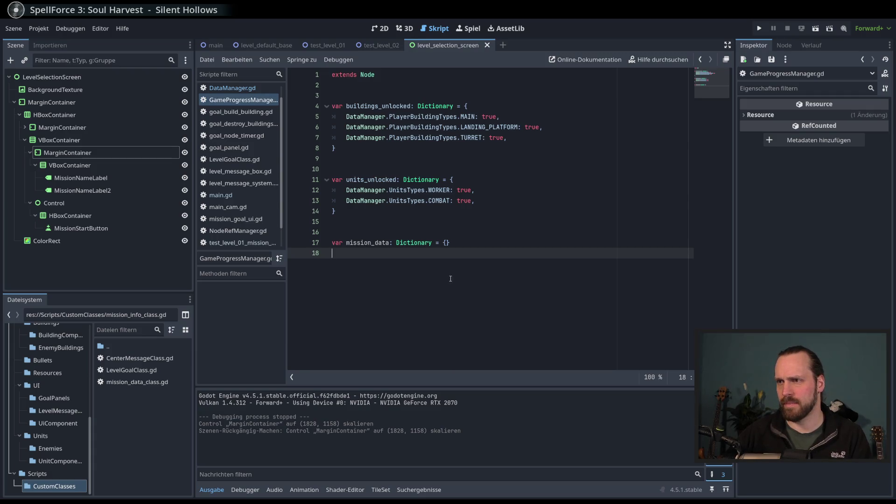
# Split the empty braces onto separate lines and open mission_data_class.gd.
pyautogui.click(447, 243)
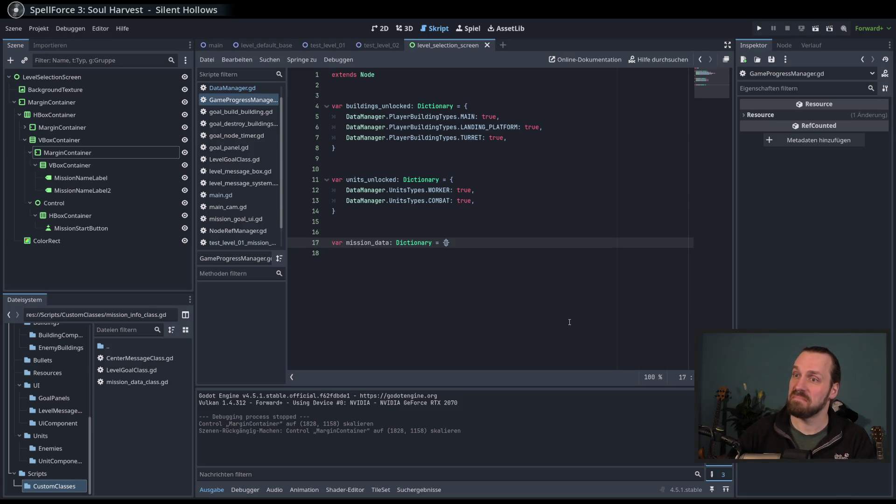
pyautogui.press('Return')
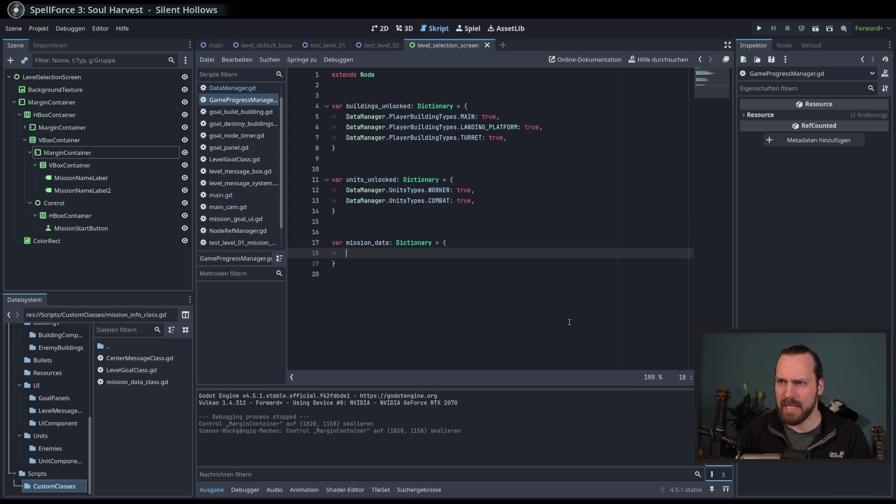
pyautogui.click(135, 382)
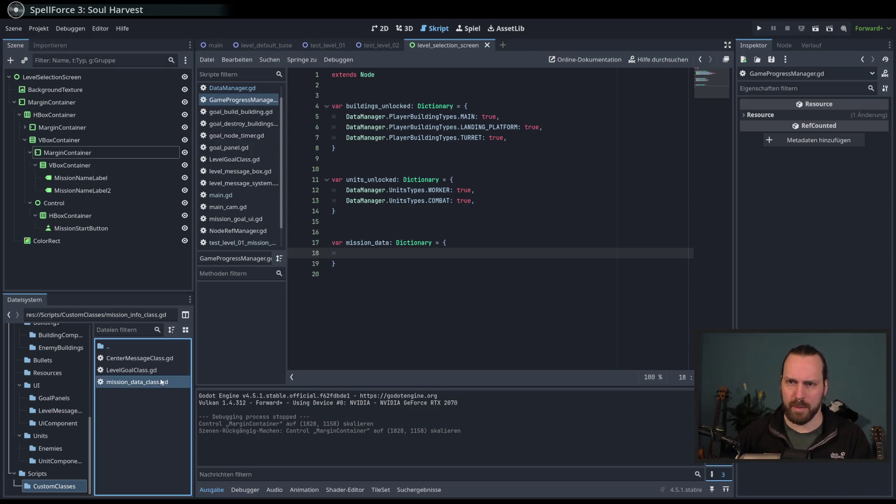
pyautogui.doubleClick(134, 383)
# Add class_name MissionDataClass as the first line of mission_data_class.gd and save.
pyautogui.click(419, 73)
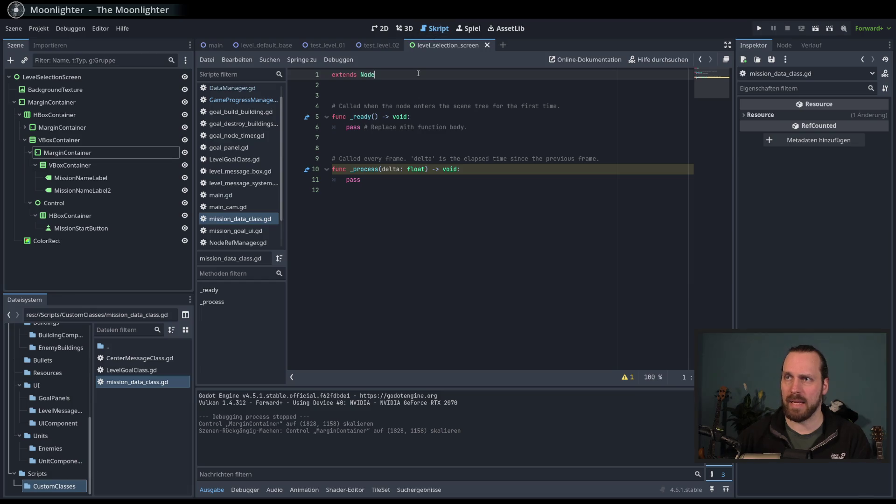
pyautogui.press('Home')
pyautogui.press('Return')
pyautogui.press('Up')
pyautogui.write('clas')
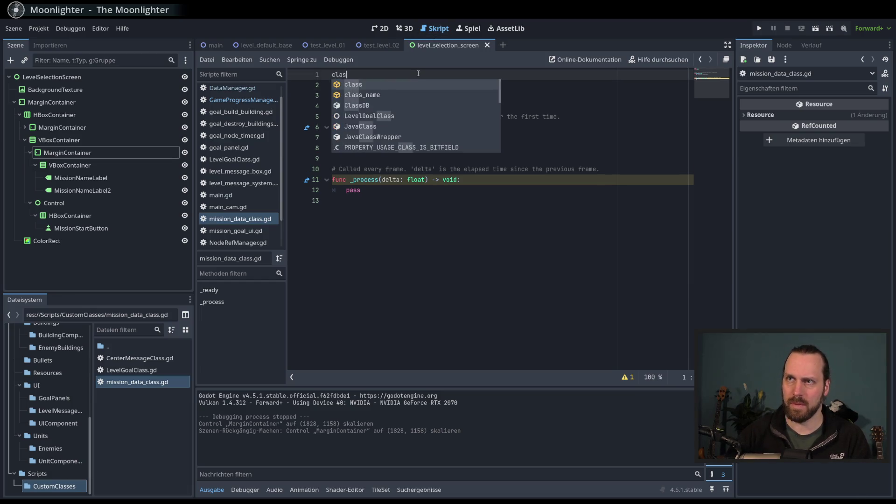
pyautogui.write('s::')
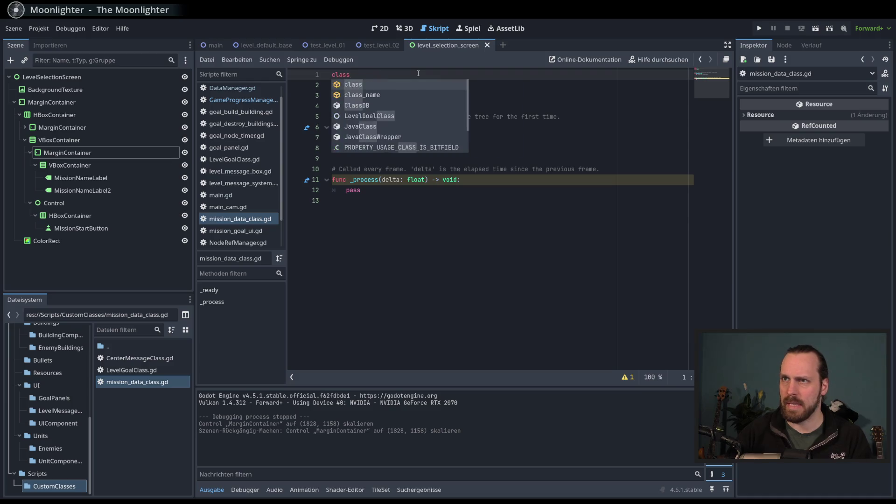
pyautogui.write('_name')
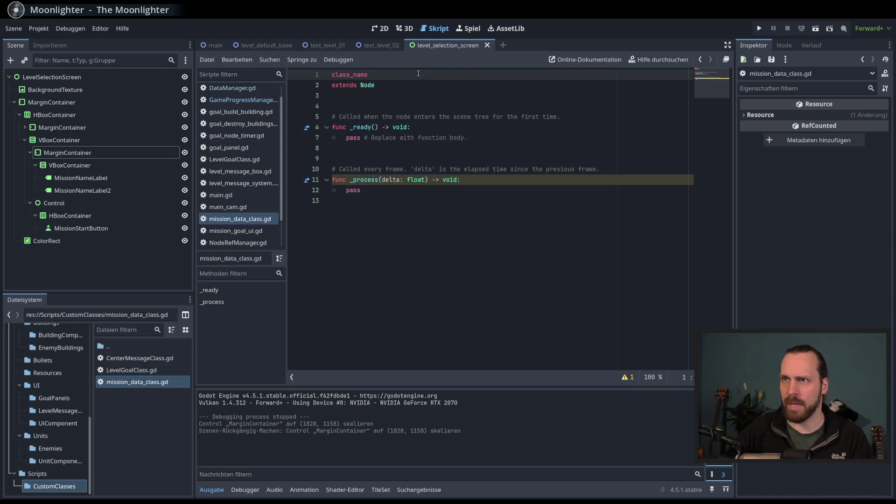
pyautogui.write(' Missiondata')
pyautogui.press('BackSpace')
pyautogui.press('BackSpace')
pyautogui.press('BackSpace')
pyautogui.write('DataClass')
pyautogui.hotkey('ctrl', 's')
# Replace the template _ready and _process functions with typed variables, including level_scene: Node2D, and save.
pyautogui.moveTo(338, 111)
pyautogui.mouseDown()
pyautogui.moveTo(420, 224)
pyautogui.moveTo(437, 264)
pyautogui.mouseUp()
pyautogui.press('BackSpace')
pyautogui.write('var mission_name: String var description: String')
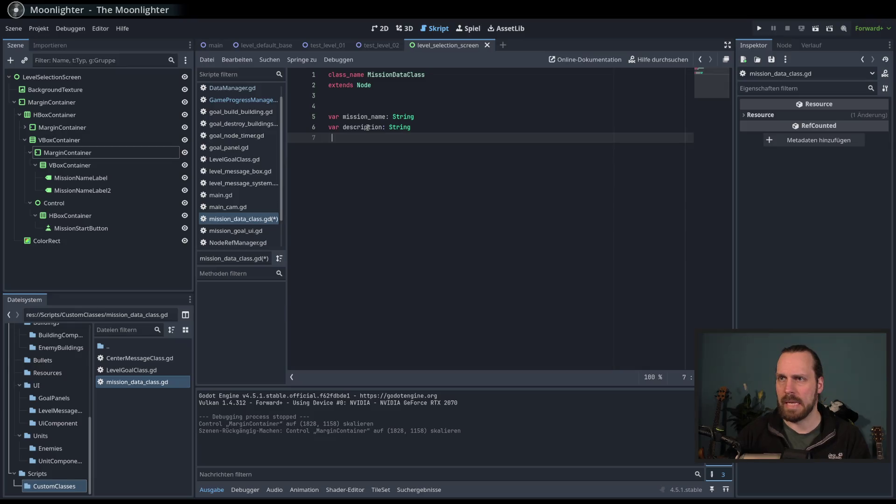
pyautogui.write('ar')
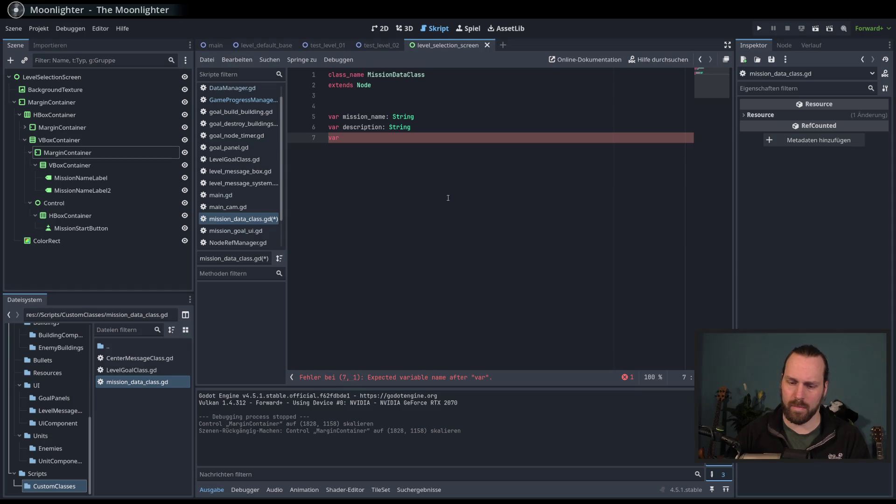
pyautogui.write(' level')
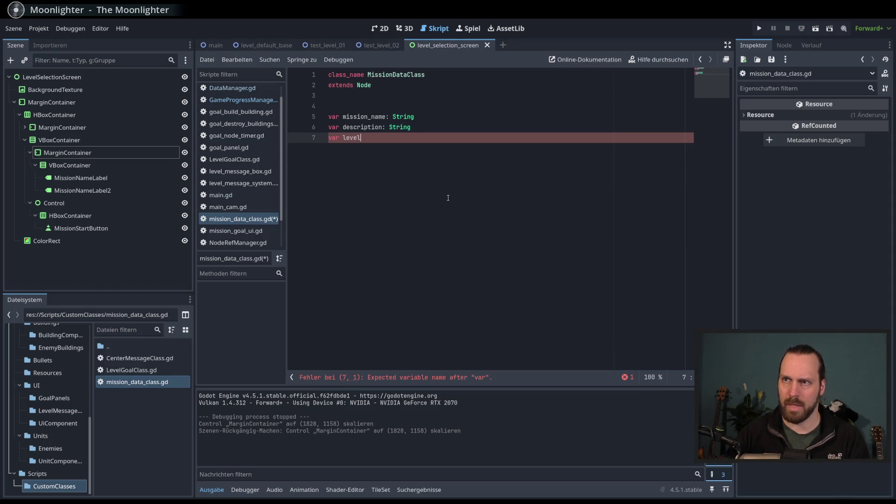
pyautogui.write('_scene: ')
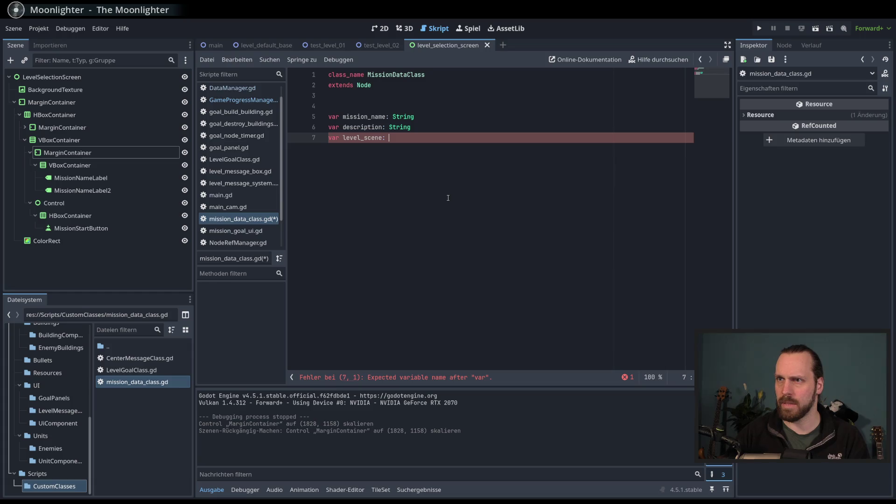
pyautogui.write('Node')
pyautogui.press('Return')
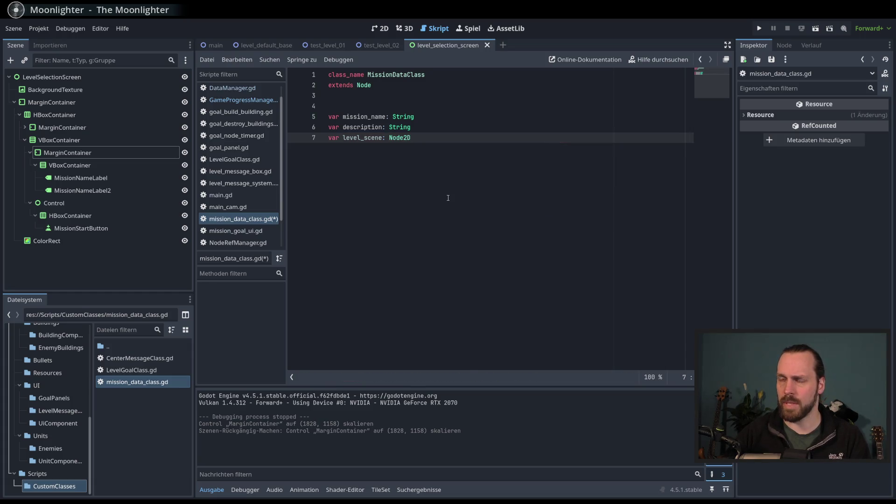
pyautogui.hotkey('ctrl', 's')
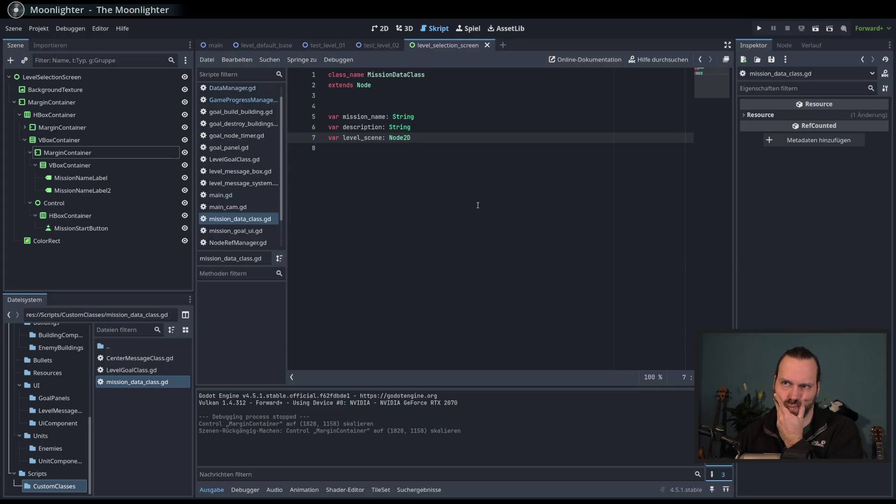
# Check the main and level_selection_screen scenes, then return to the level_scene line.
pyautogui.click(213, 46)
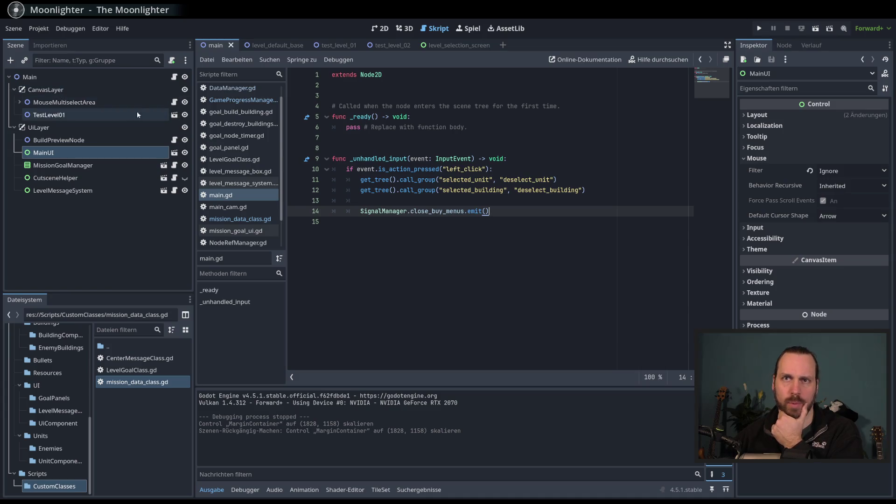
pyautogui.click(463, 47)
pyautogui.click(469, 156)
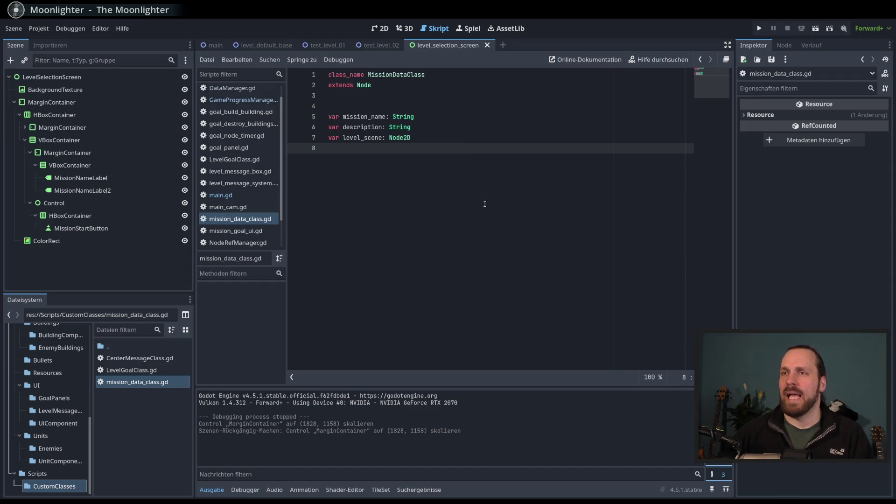
pyautogui.click(362, 141)
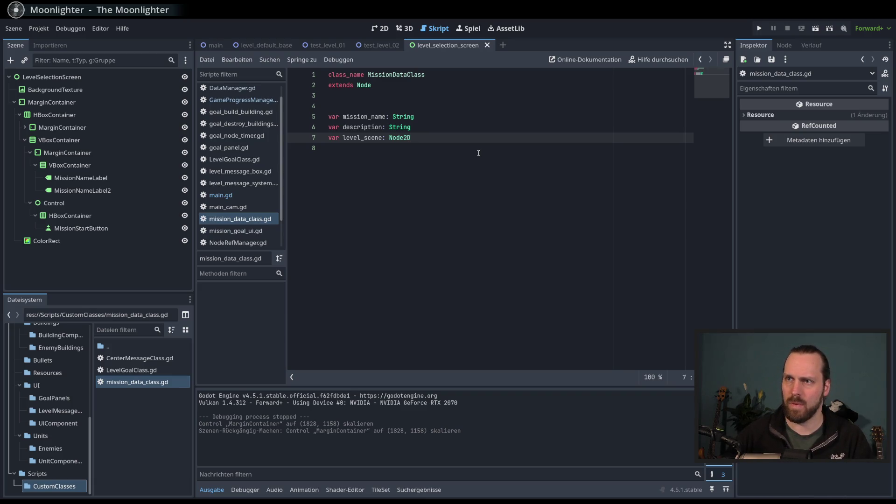
# Add var available_in_menu: bool = false below the description variable and save.
pyautogui.press('Up')
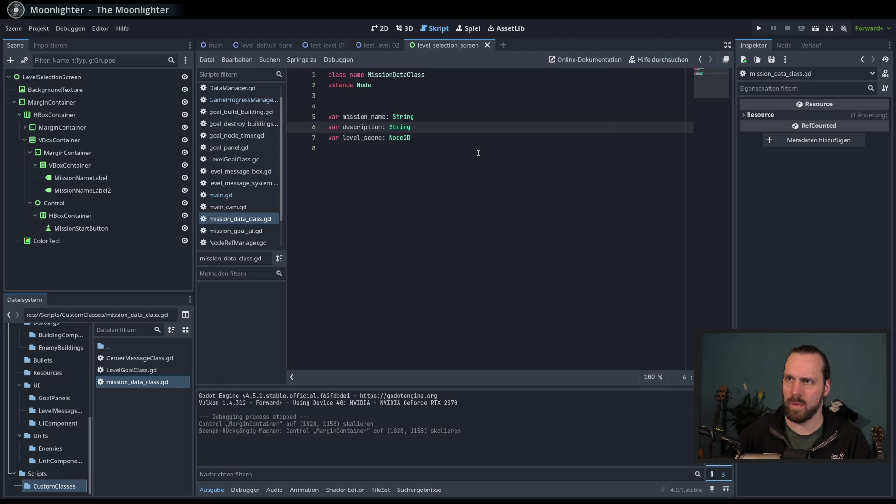
pyautogui.press('Return')
pyautogui.write('var ')
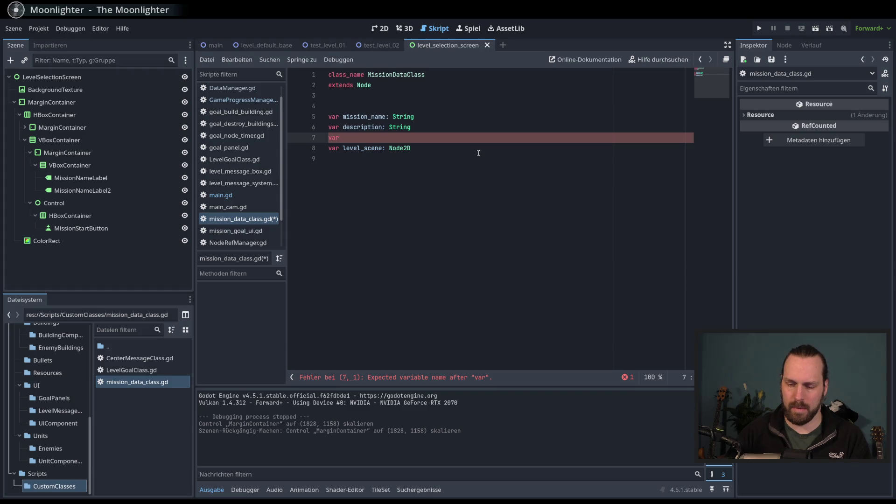
pyautogui.write('available:')
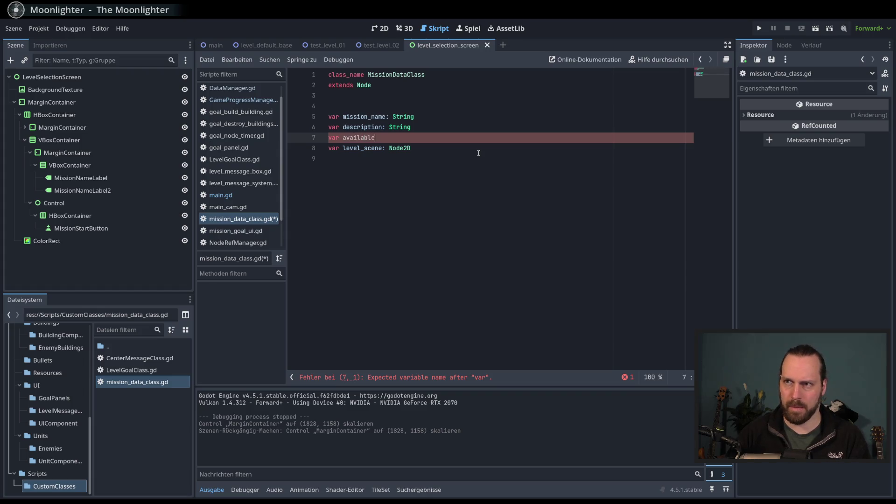
pyautogui.press('BackSpace')
pyautogui.press('BackSpace')
pyautogui.write('_')
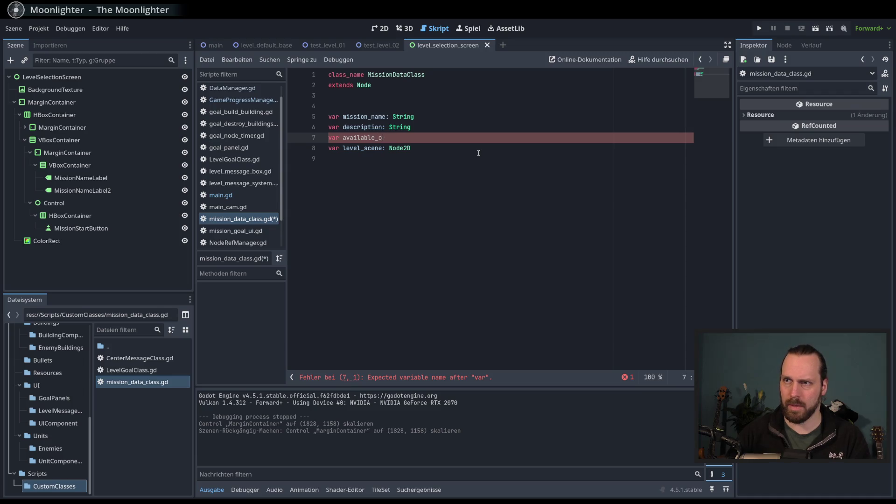
pyautogui.write('in')
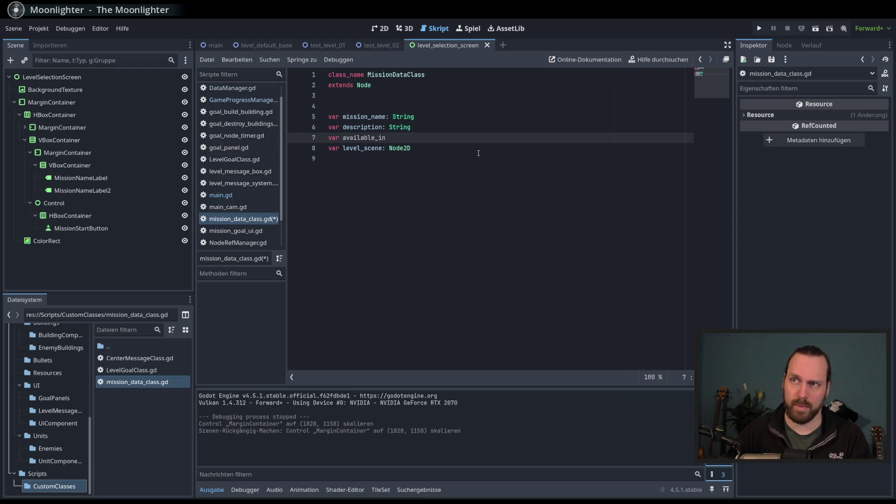
pyautogui.write('_menu: ')
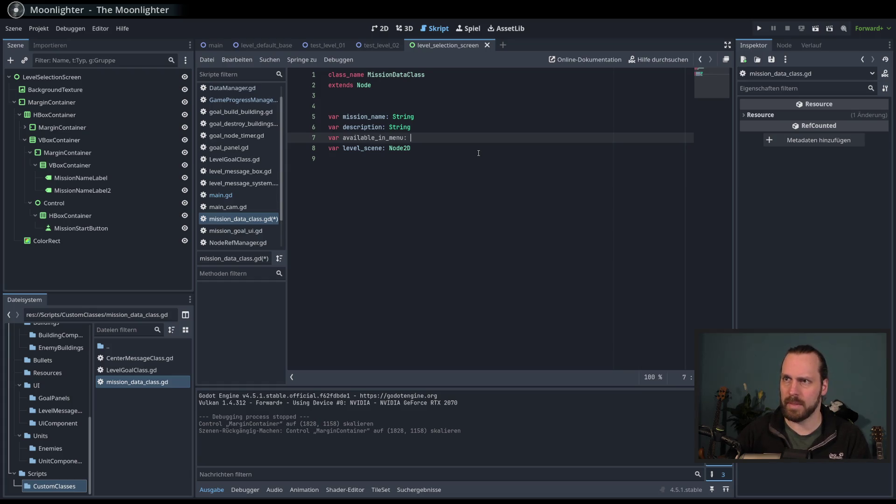
pyautogui.write('bool = fal')
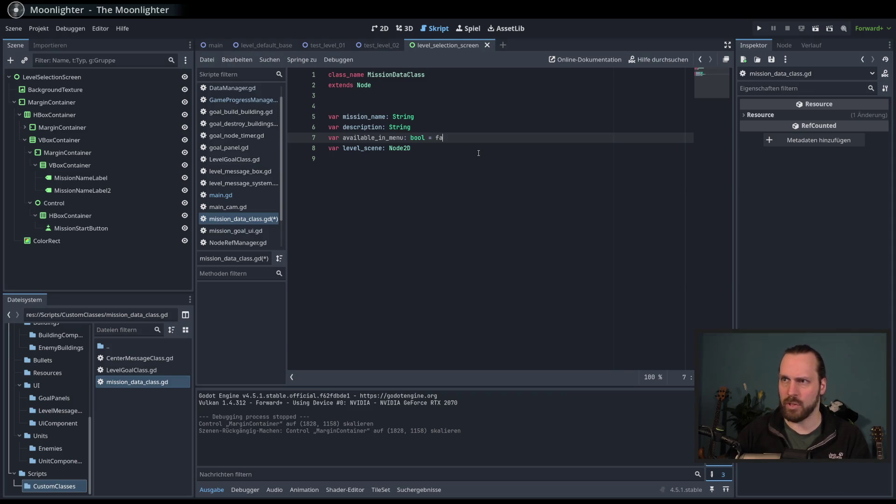
pyautogui.press('Return')
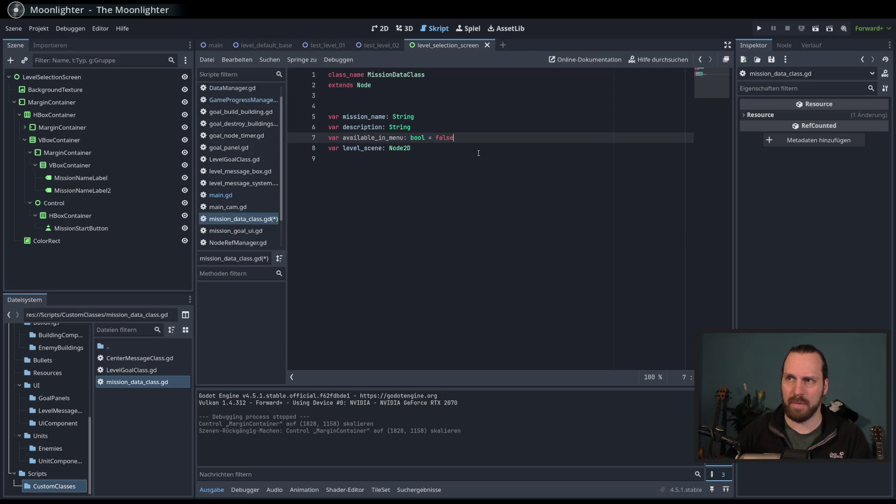
pyautogui.hotkey('ctrl', 's')
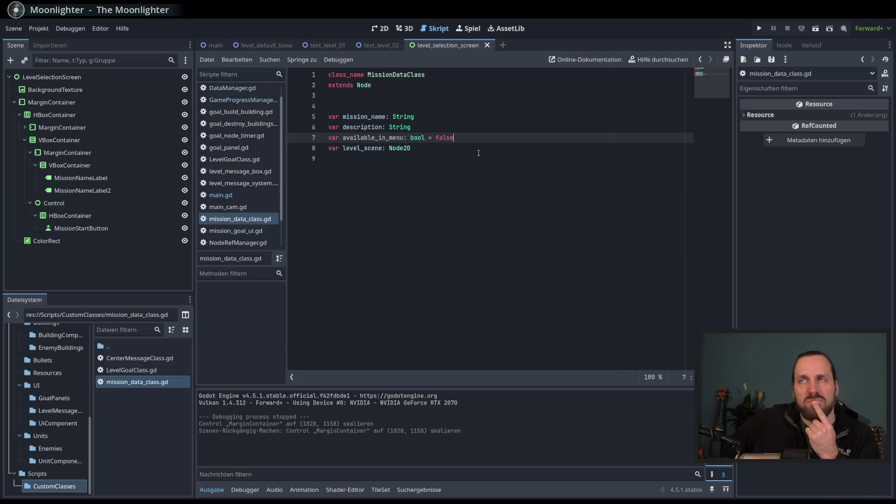
pyautogui.click(497, 168)
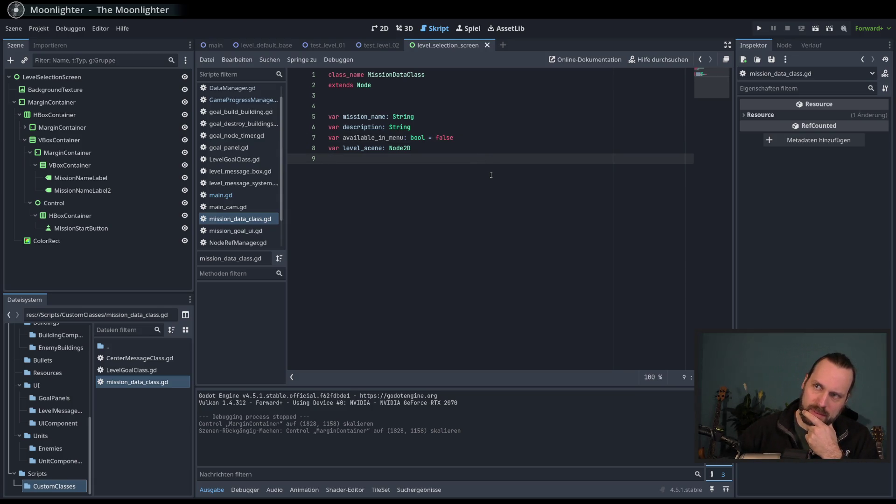
pyautogui.doubleClick(399, 75)
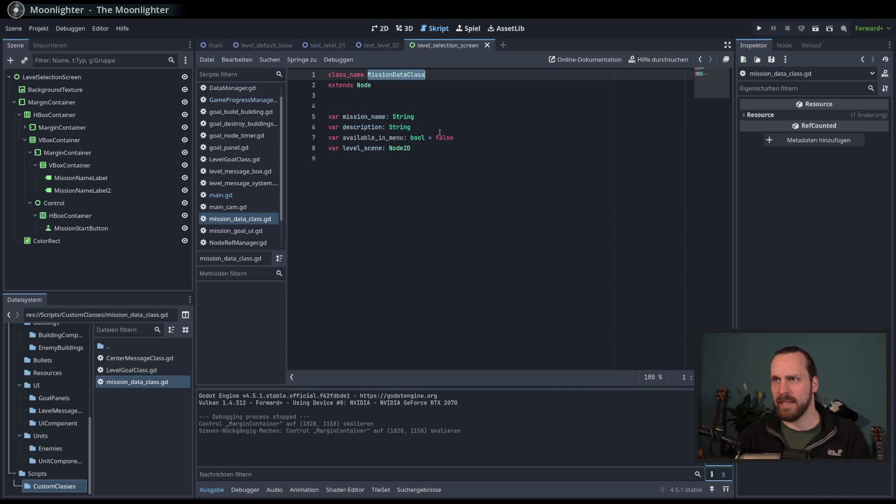
# Save mission_data_class.gd and switch to GameProgressManager.gd in the Skripte list.
pyautogui.hotkey('ctrl', 's')
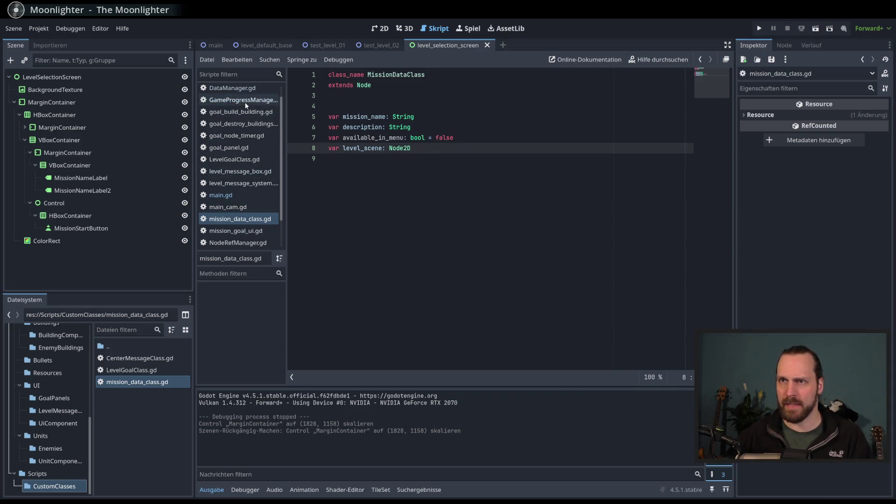
pyautogui.scroll(-3, 238, 224)
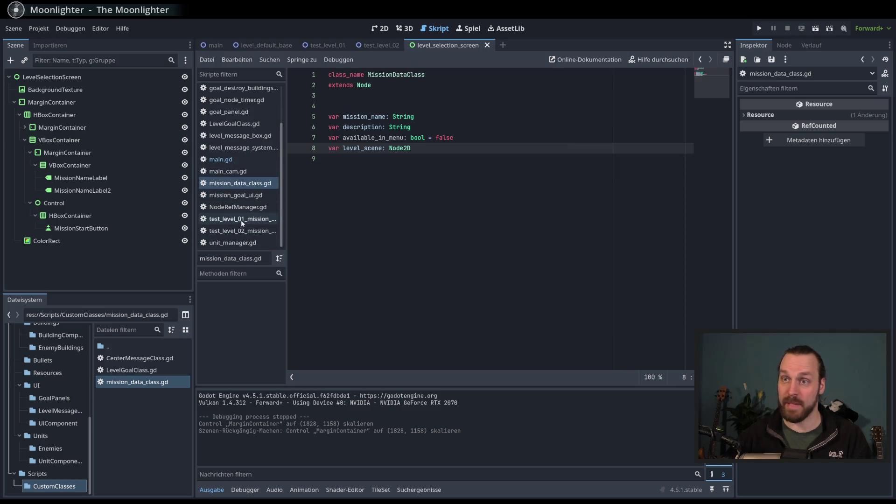
pyautogui.scroll(4, 239, 220)
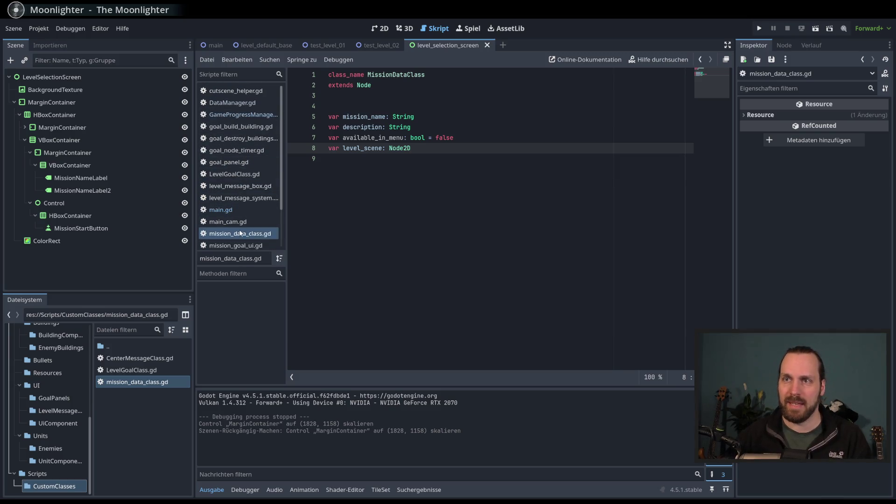
pyautogui.click(243, 116)
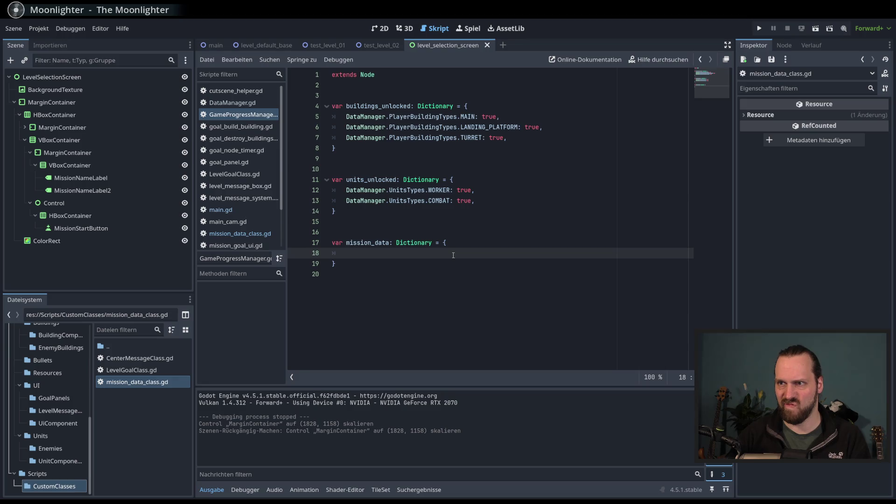
# Collapse mission_data to {} and write a test mission assignment to MissionDataClass.new() below it.
pyautogui.press('BackSpace')
pyautogui.press('BackSpace')
pyautogui.press('Delete')
pyautogui.click(453, 256)
pyautogui.press('Return')
pyautogui.press('Return')
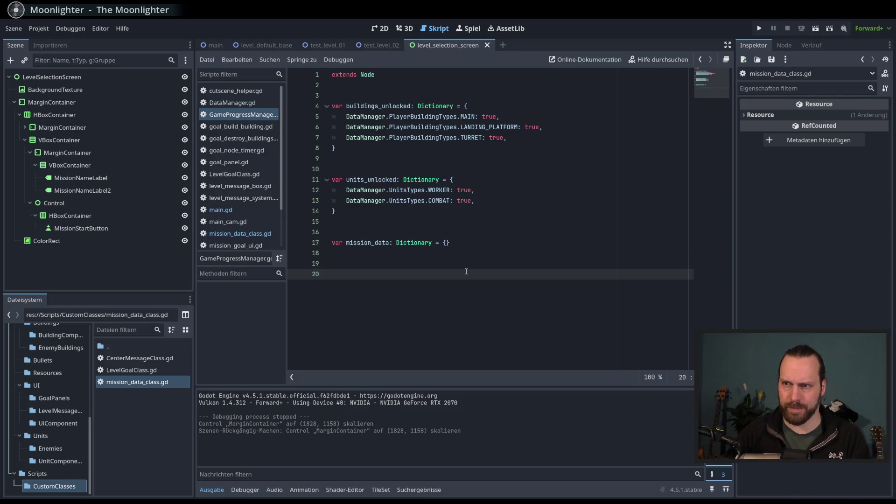
pyautogui.write('func ')
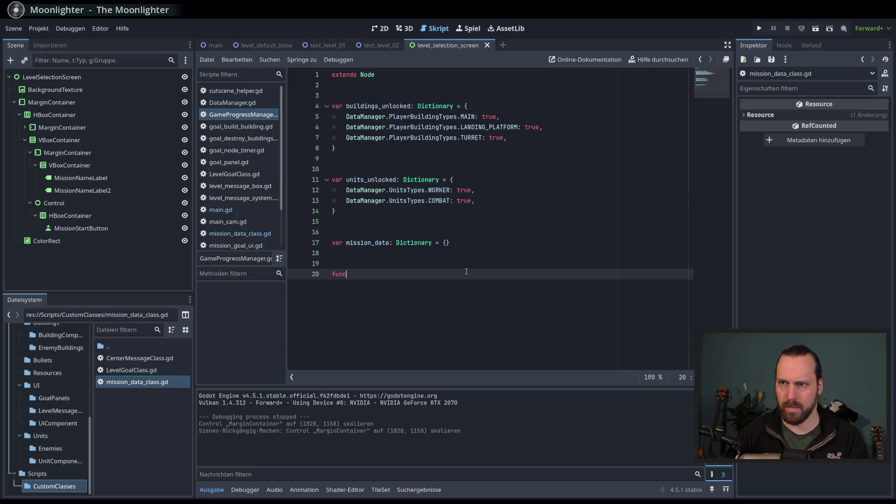
pyautogui.write('_re')
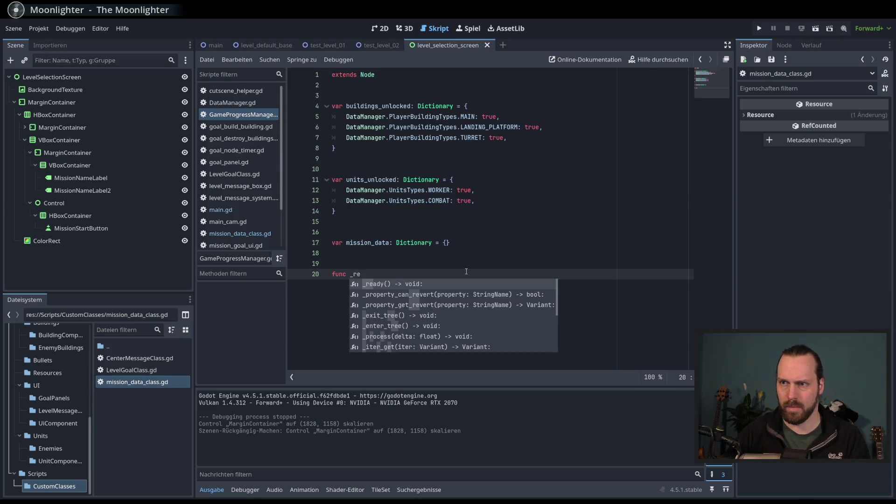
pyautogui.press('Escape')
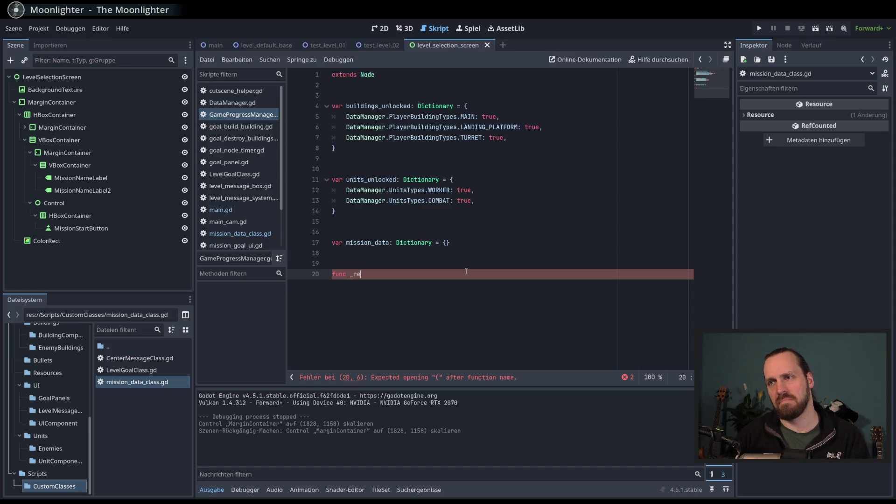
pyautogui.press('BackSpace')
pyautogui.press('BackSpace')
pyautogui.press('BackSpace')
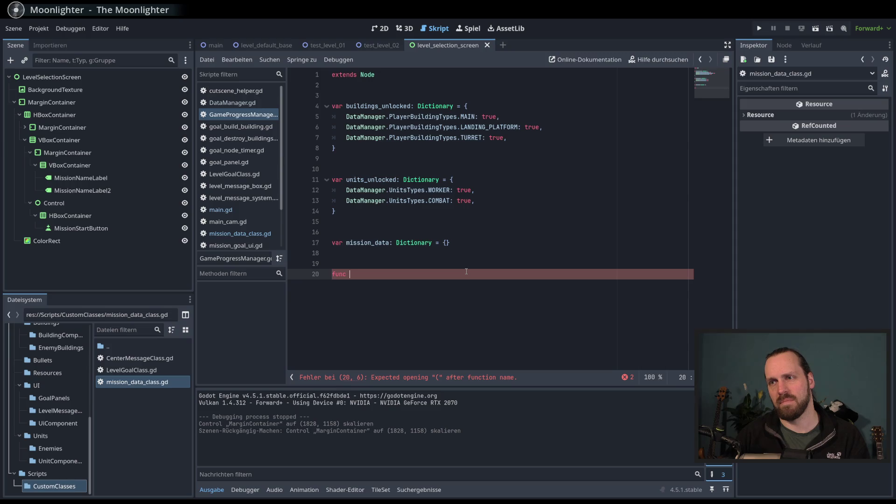
pyautogui.write('var mission_')
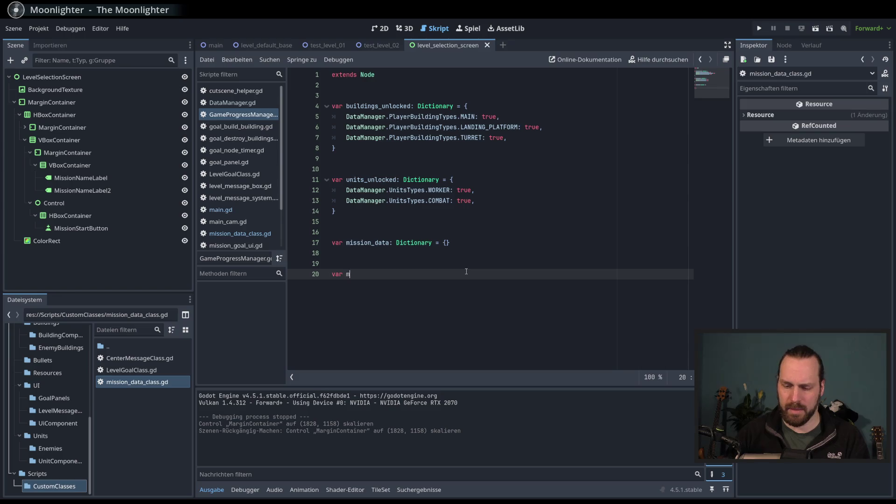
pyautogui.press('BackSpace')
pyautogui.press('BackSpace')
pyautogui.press('BackSpace')
pyautogui.write('test_mission_')
pyautogui.write('09')
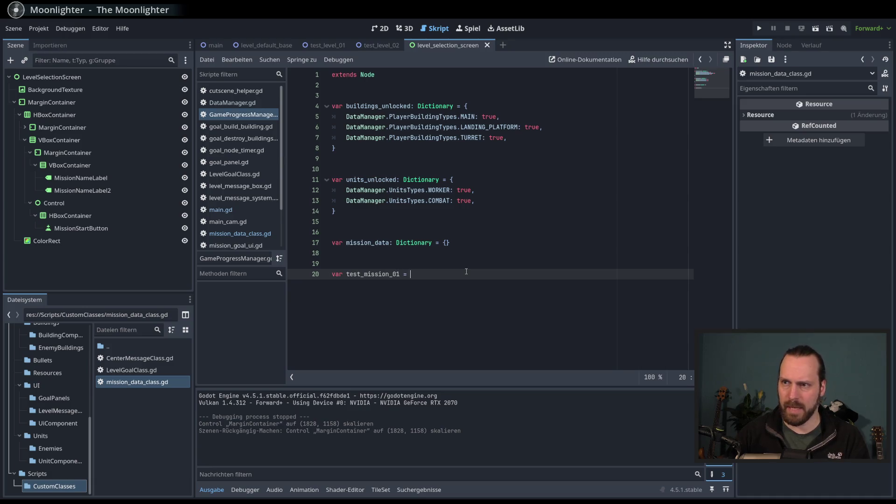
pyautogui.write('Miss')
pyautogui.press('Return')
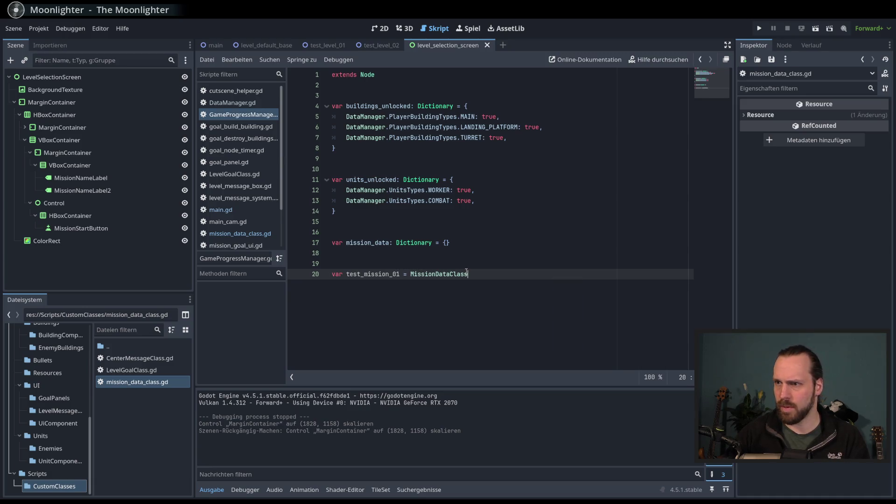
pyautogui.write('.new')
pyautogui.press('Return')
pyautogui.press('Return')
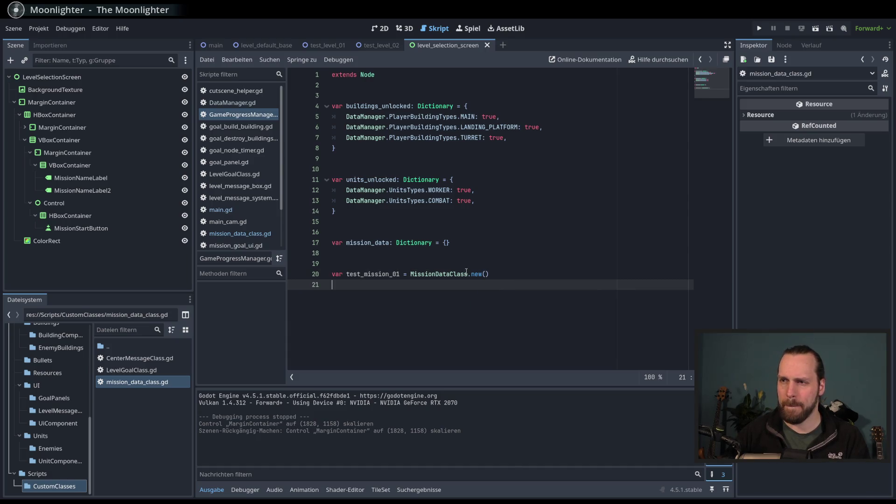
# Move the test mission entry inside the mission_data braces, using a colon instead of equals.
pyautogui.write('test')
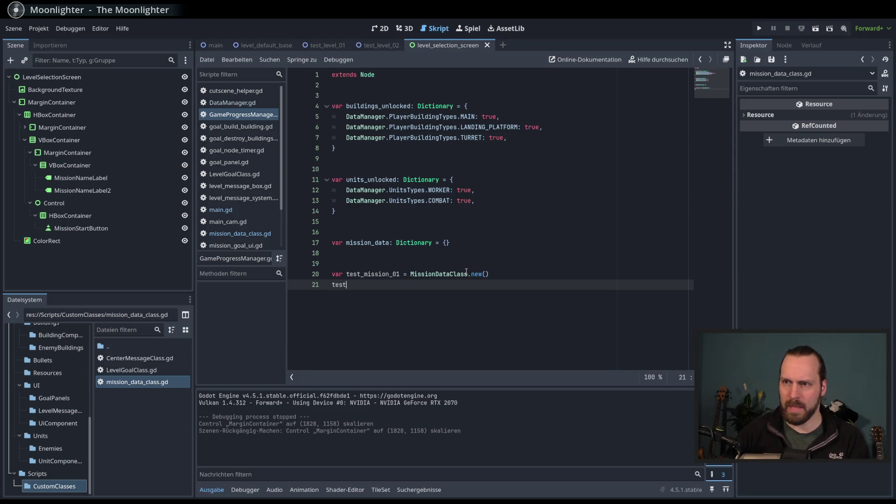
pyautogui.press('Escape')
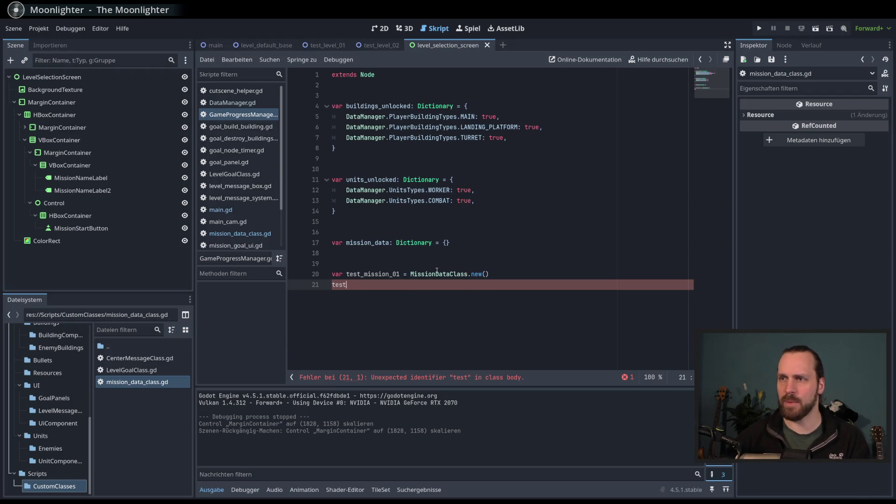
pyautogui.press('BackSpace')
pyautogui.press('BackSpace')
pyautogui.press('BackSpace')
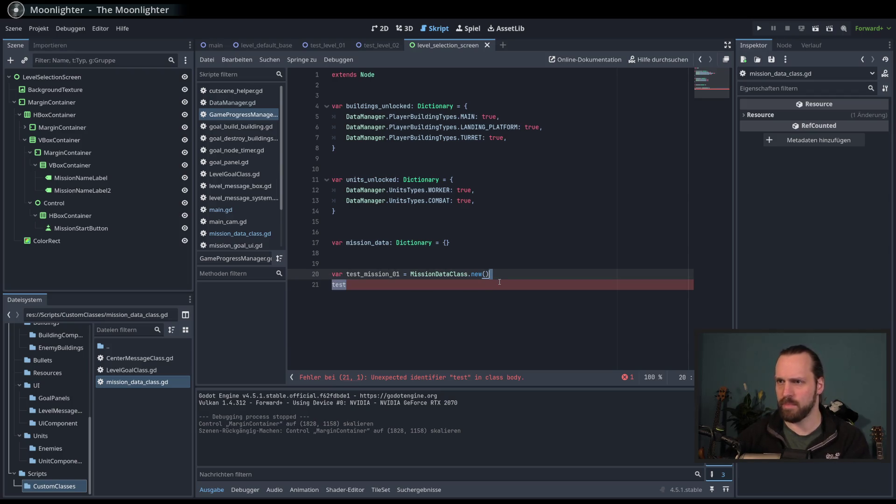
pyautogui.press('Up')
pyautogui.press('Up')
pyautogui.press('Up')
pyautogui.press('Left')
pyautogui.press('Return')
pyautogui.moveTo(489, 295); pyautogui.dragTo(347, 295)
pyautogui.moveTo(353, 295); pyautogui.dragTo(366, 253)
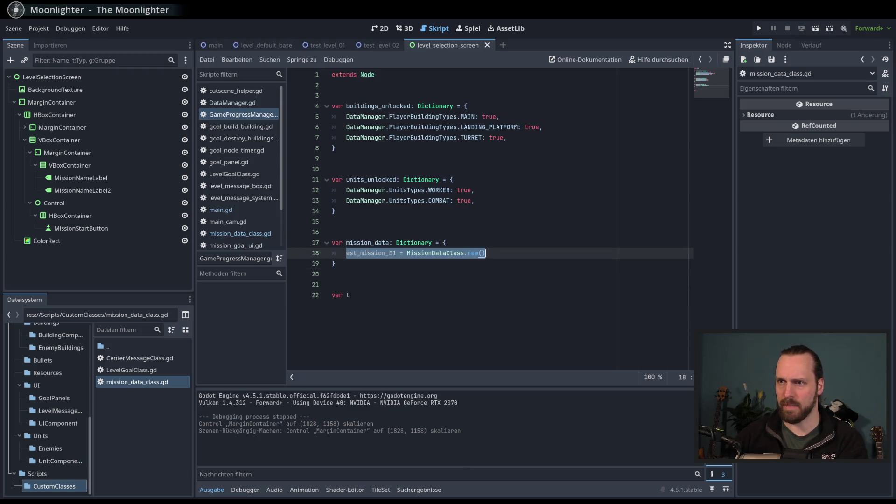
pyautogui.click(405, 252)
pyautogui.press('BackSpace')
pyautogui.press('BackSpace')
pyautogui.press('BackSpace')
pyautogui.write(',')
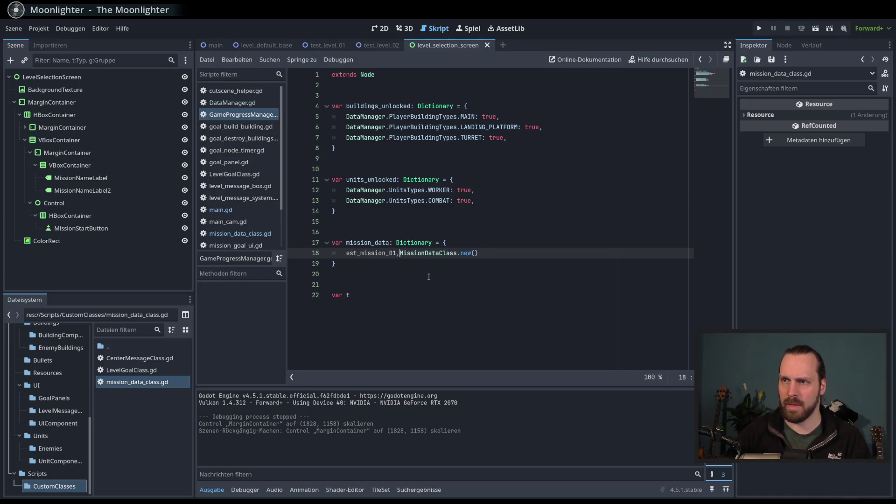
pyautogui.press('BackSpace')
pyautogui.press('BackSpace')
pyautogui.write(':')
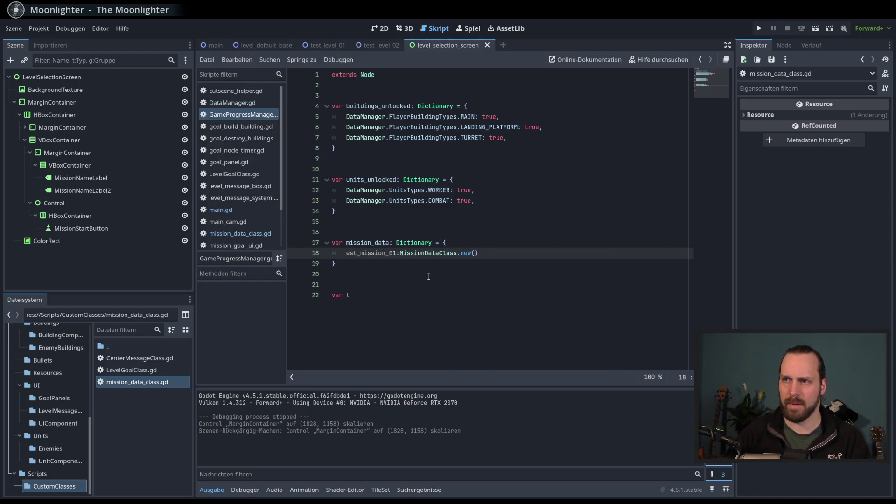
pyautogui.press('End')
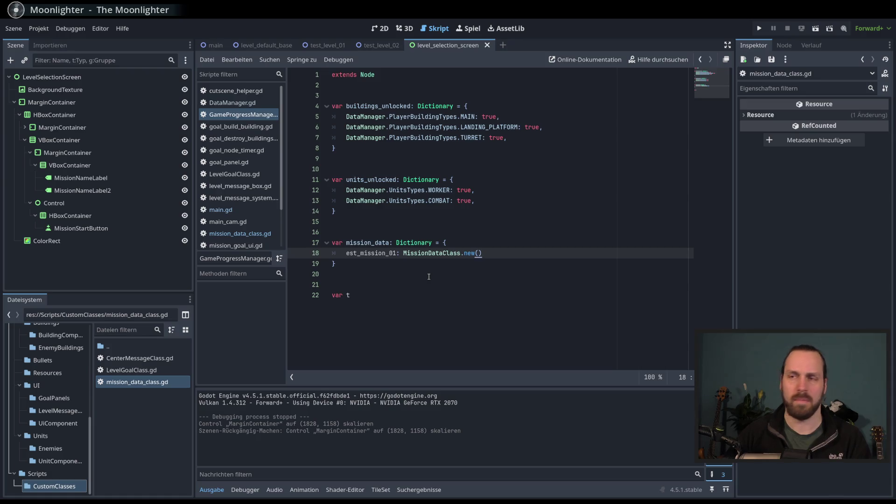
# Correct the key to a quoted "test_mission_01" and delete the stray var line below.
pyautogui.click(437, 294)
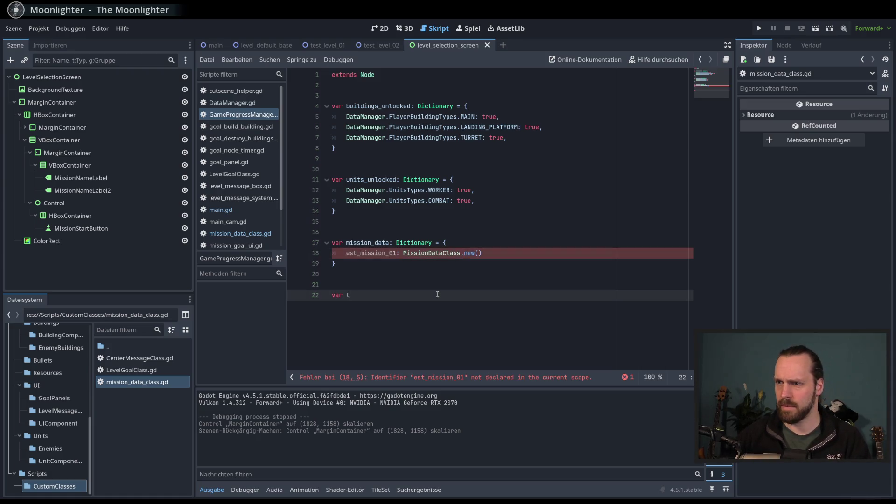
pyautogui.click(351, 253)
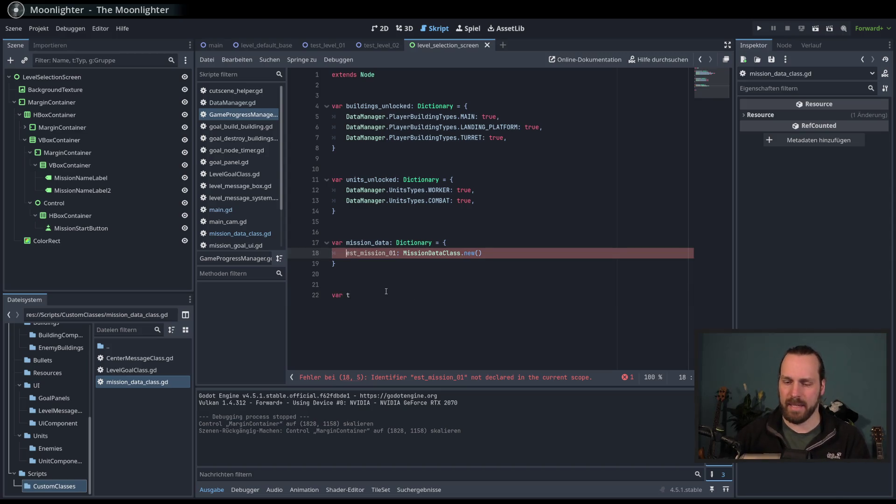
pyautogui.write('t')
pyautogui.press('Escape')
pyautogui.doubleClick(371, 253)
pyautogui.write('"')
pyautogui.click(473, 286)
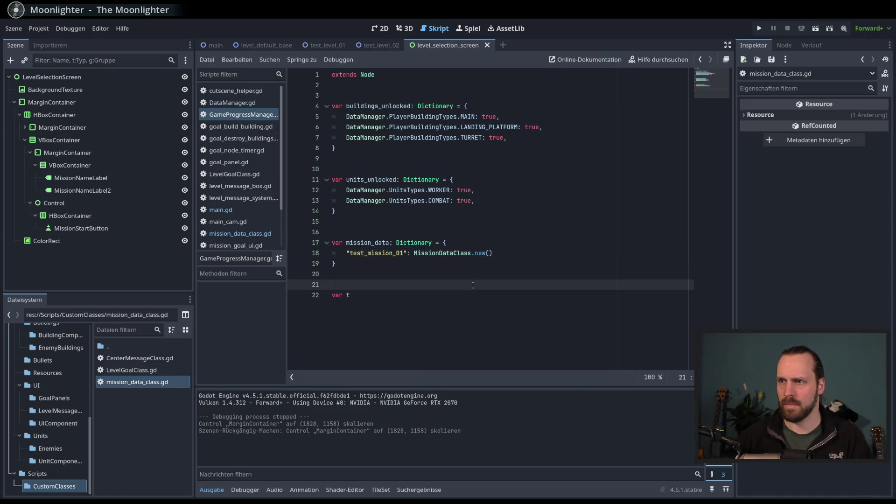
pyautogui.press('Delete')
pyautogui.press('Delete')
pyautogui.press('Delete')
pyautogui.press('BackSpace')
pyautogui.press('Return')
pyautogui.press('Return')
# Add a _ready() function whose body calls setup_mission_data().
pyautogui.write('func _re')
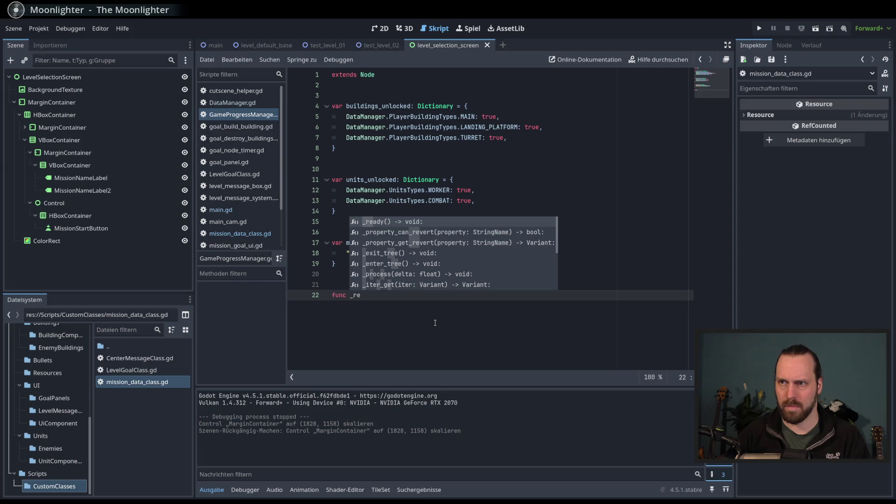
pyautogui.press('Return')
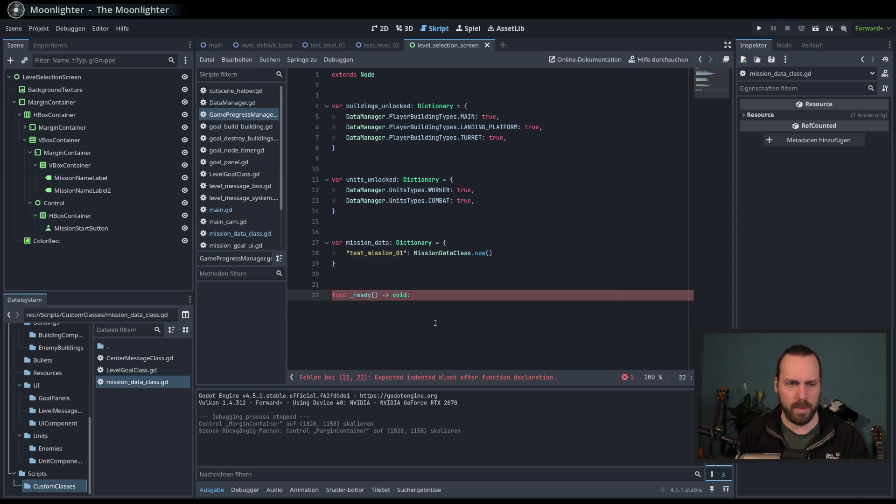
pyautogui.press('Return')
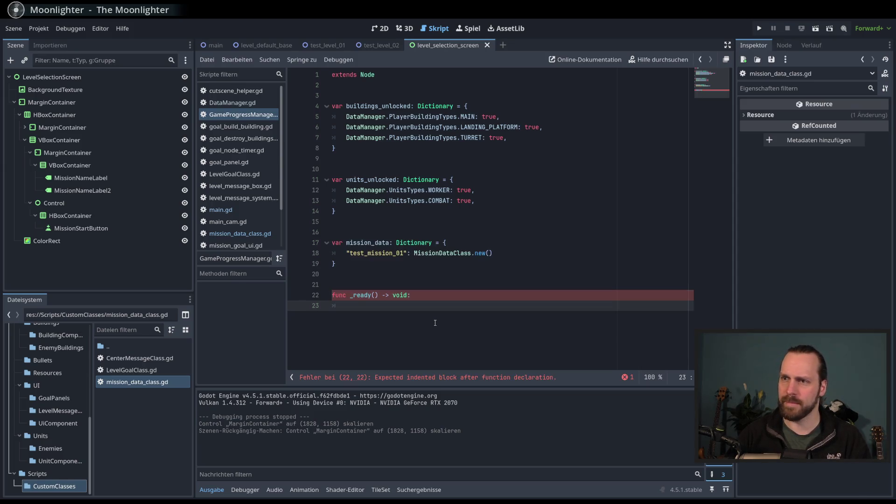
pyautogui.write('setup_')
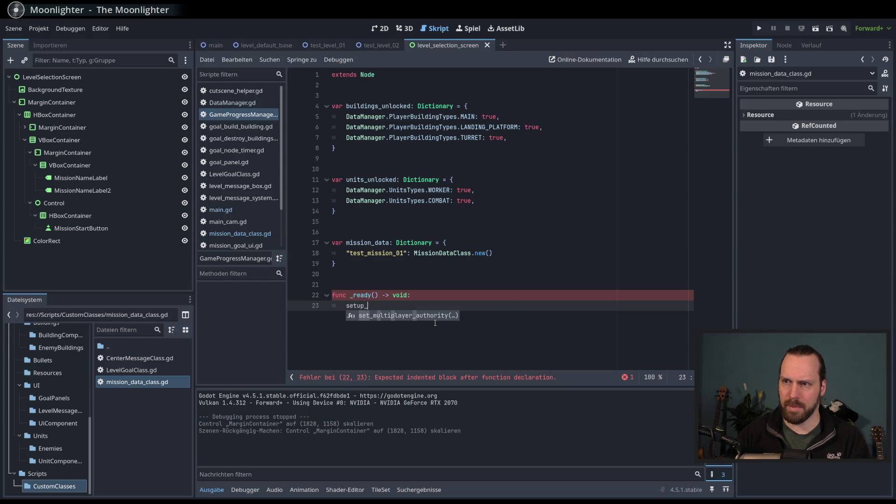
pyautogui.write('missiondat')
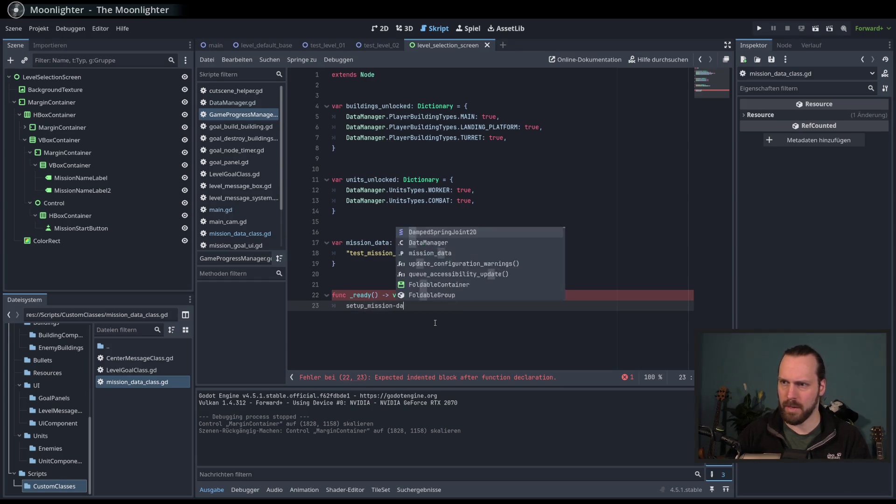
pyautogui.press('BackSpace')
pyautogui.press('BackSpace')
pyautogui.press('BackSpace')
pyautogui.write('_dat')
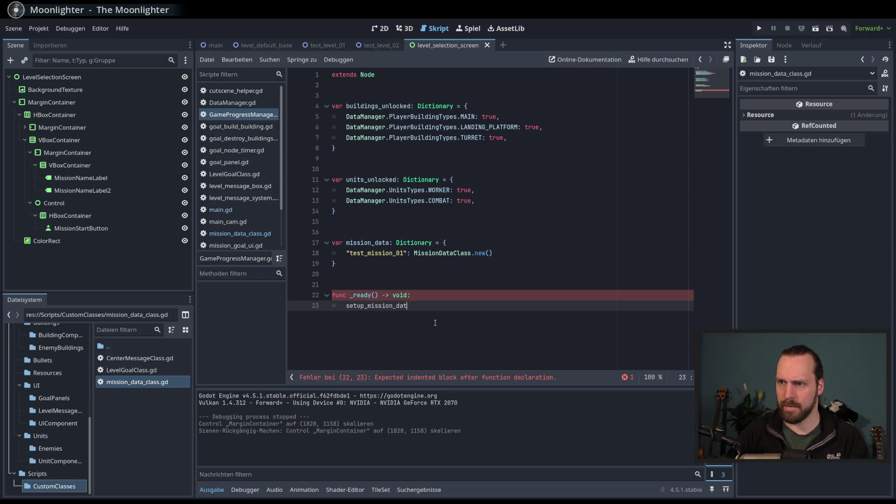
pyautogui.write('a(')
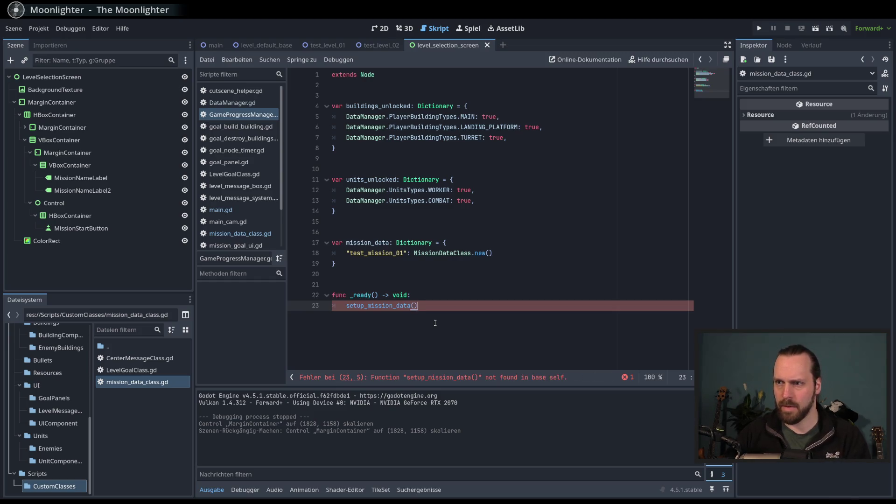
pyautogui.press('End')
pyautogui.press('Return')
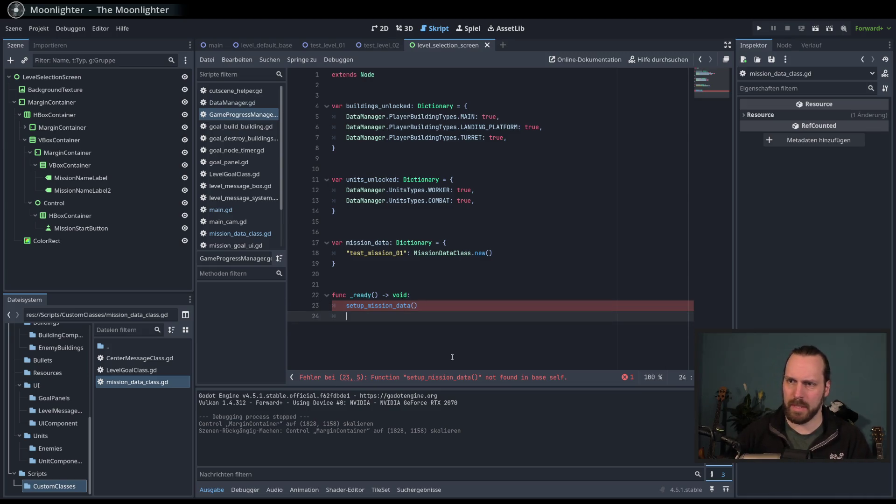
pyautogui.press('Return')
pyautogui.press('Return')
# Declare func setup_mission_data() -> void: with a body beginning mission_data.
pyautogui.write('func set')
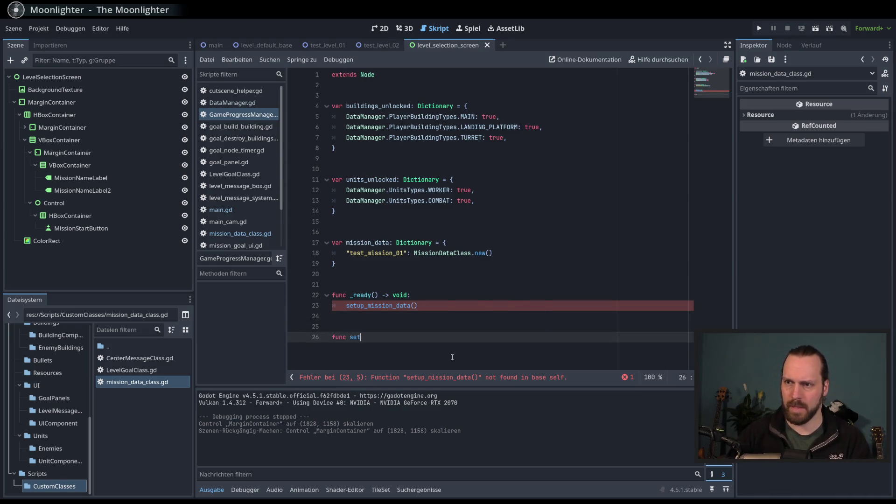
pyautogui.write('uo:')
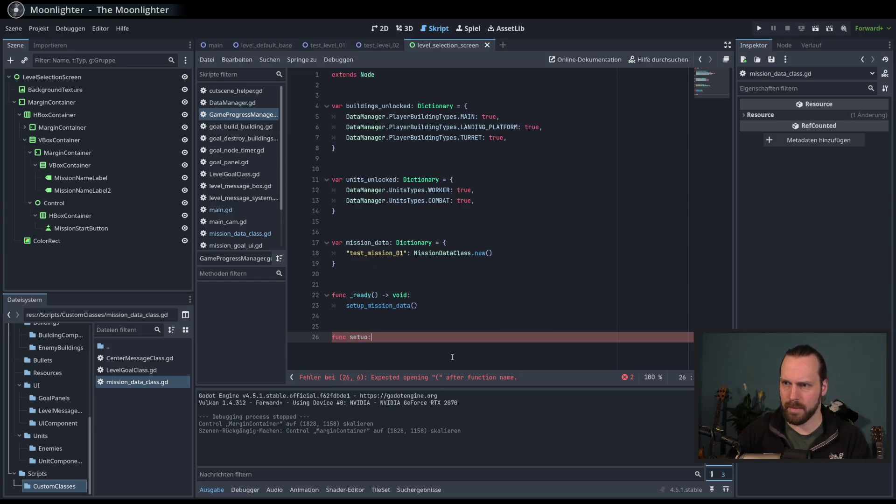
pyautogui.press('BackSpace')
pyautogui.press('BackSpace')
pyautogui.write('p_missi')
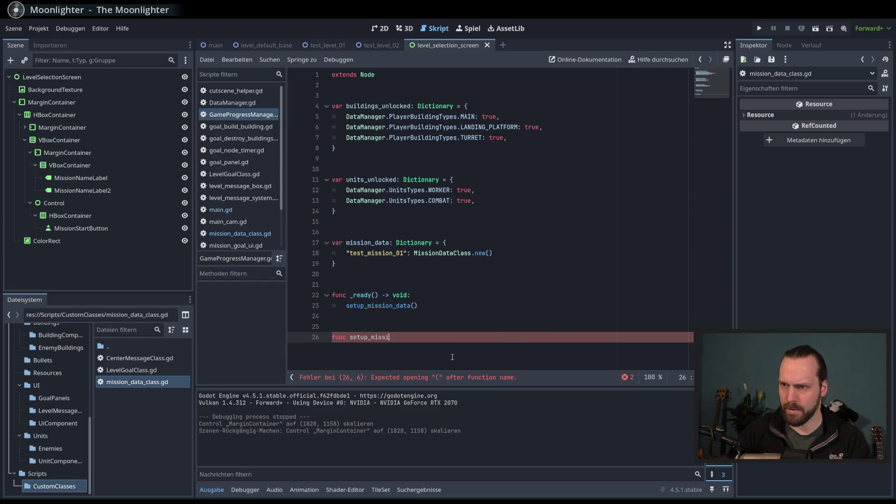
pyautogui.write('on_data() -> void:;')
pyautogui.press('BackSpace')
pyautogui.press('Return')
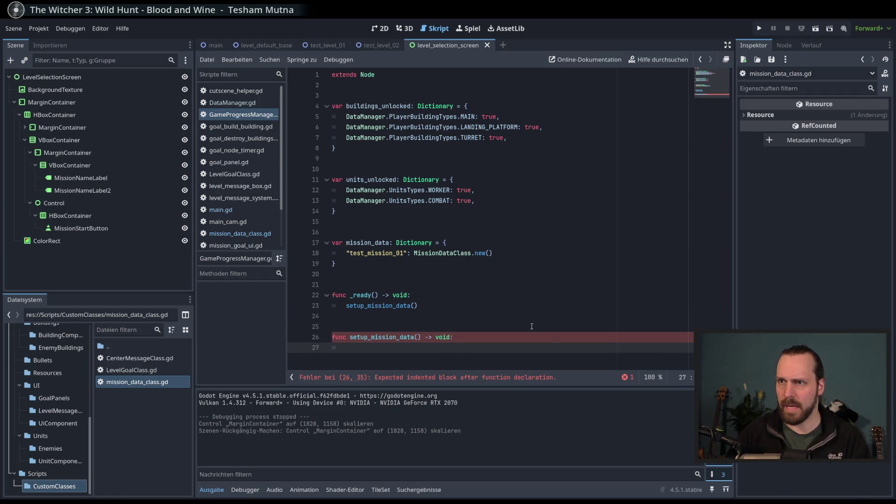
pyautogui.write('mission_data.')
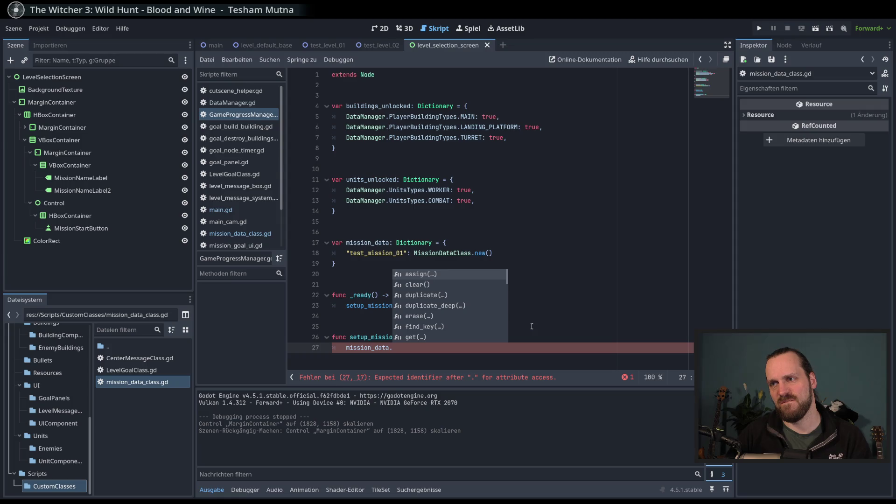
pyautogui.click(446, 261)
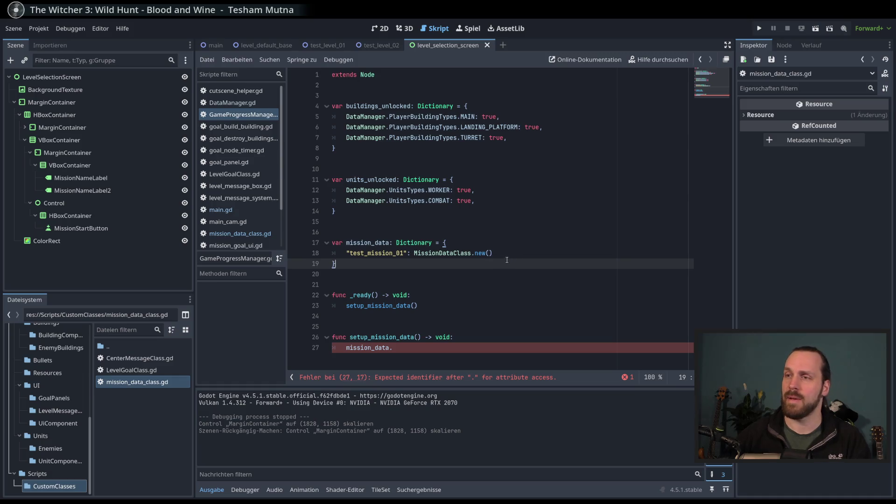
# Delete the test_mission_01 entry so mission_data reads {}, and clear the extra blank lines.
pyautogui.click(493, 253)
pyautogui.moveTo(506, 254); pyautogui.dragTo(507, 244)
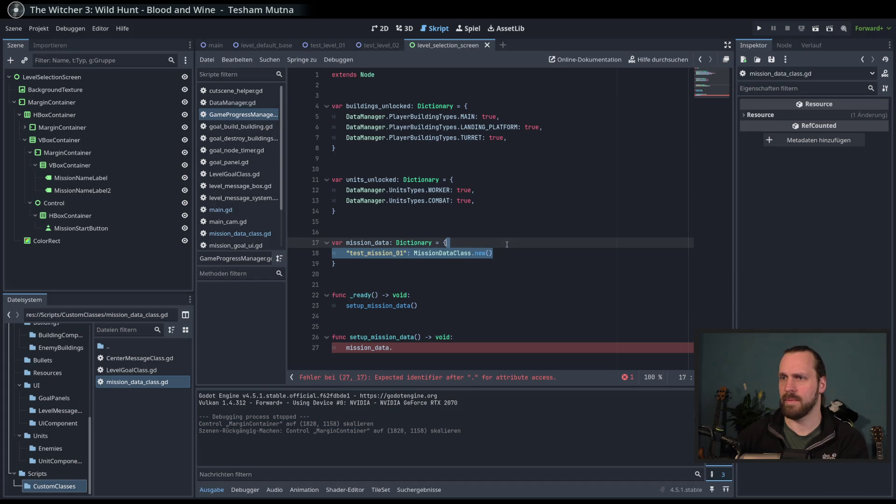
pyautogui.click(460, 265)
pyautogui.click(512, 253)
pyautogui.moveTo(513, 252); pyautogui.dragTo(500, 246)
pyautogui.press('BackSpace')
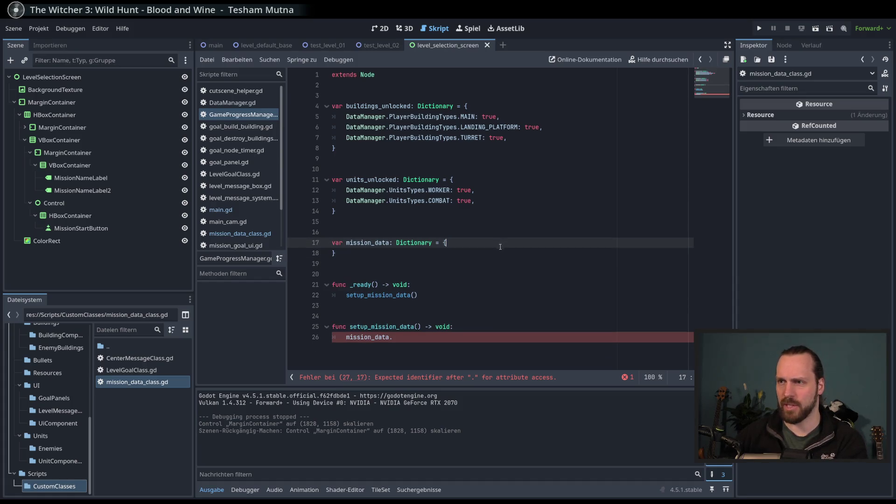
pyautogui.press('Delete')
pyautogui.press('End')
pyautogui.press('Return')
pyautogui.press('Return')
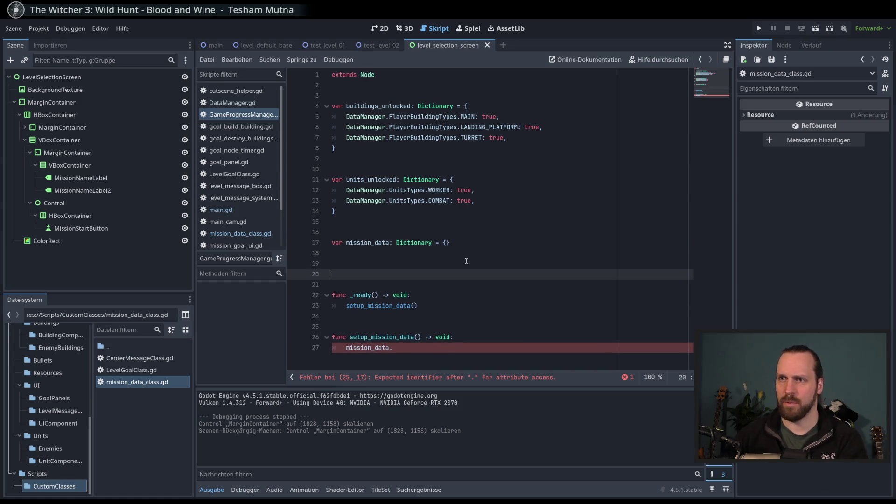
pyautogui.doubleClick(414, 243)
pyautogui.doubleClick(368, 243)
pyautogui.click(385, 263)
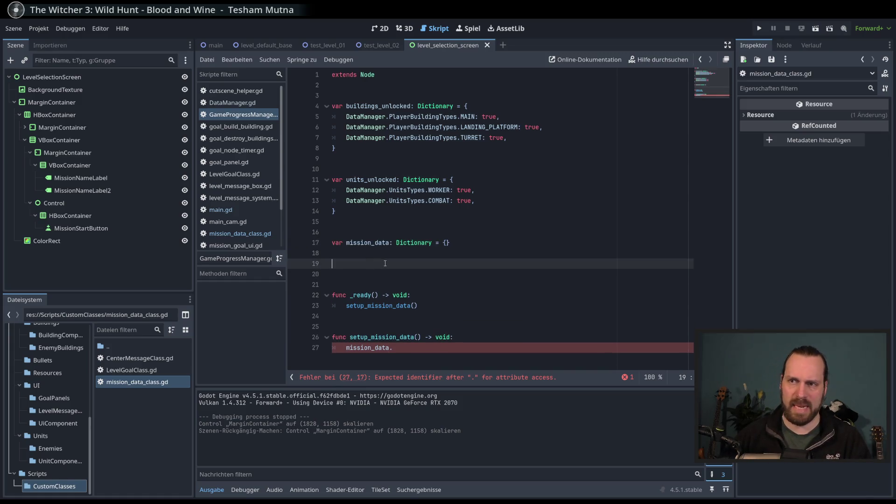
pyautogui.write('var')
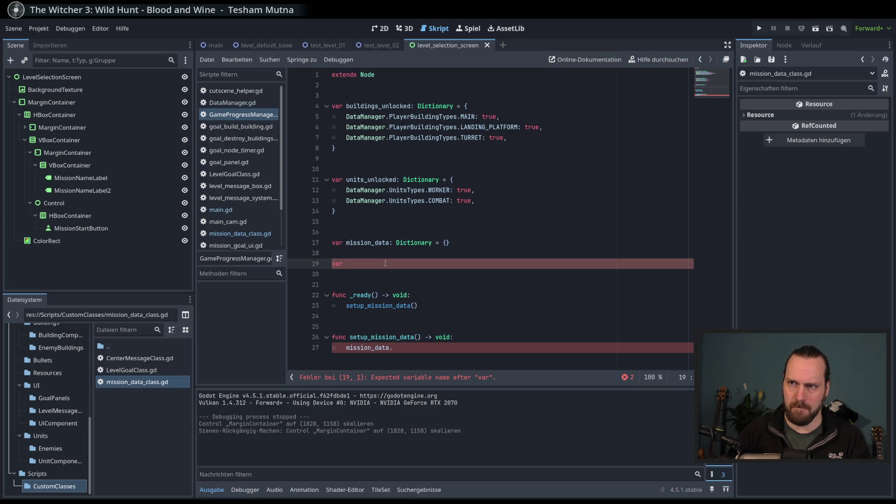
pyautogui.press('BackSpace')
pyautogui.press('BackSpace')
pyautogui.press('BackSpace')
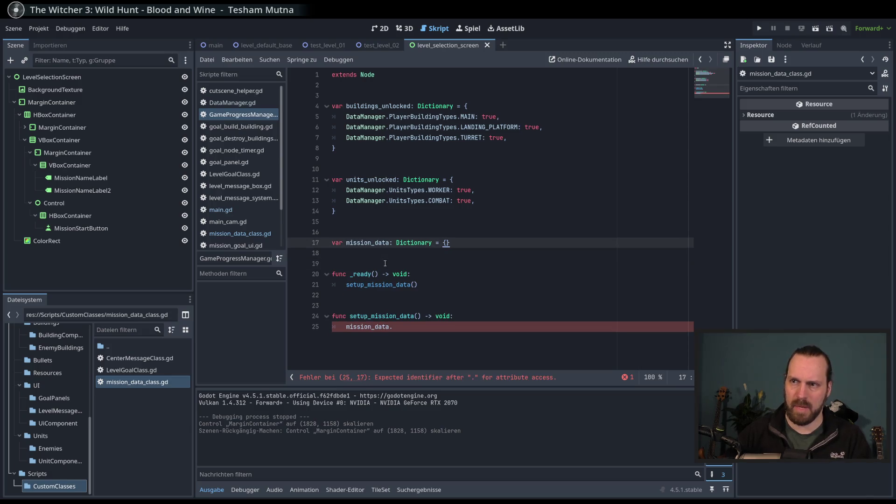
# Replace mission_data. on line 25 with the start of a var test_ declaration.
pyautogui.click(419, 325)
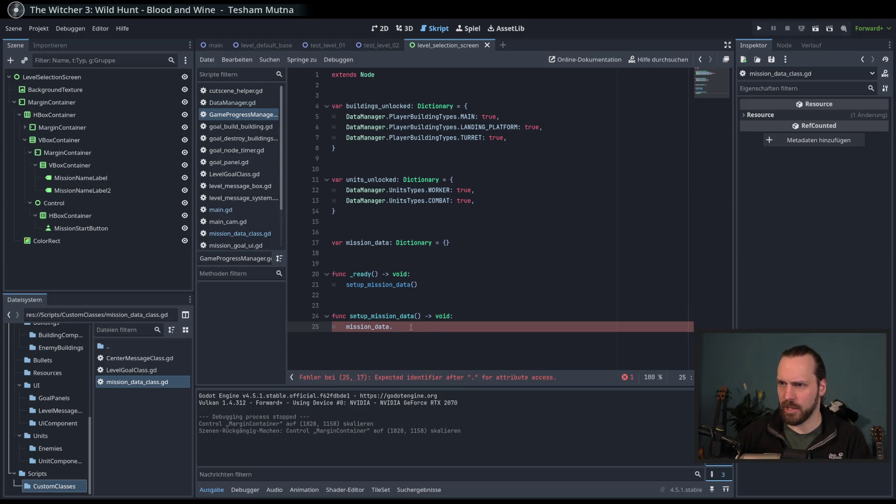
pyautogui.moveTo(393, 327); pyautogui.dragTo(343, 330)
pyautogui.write('var miss')
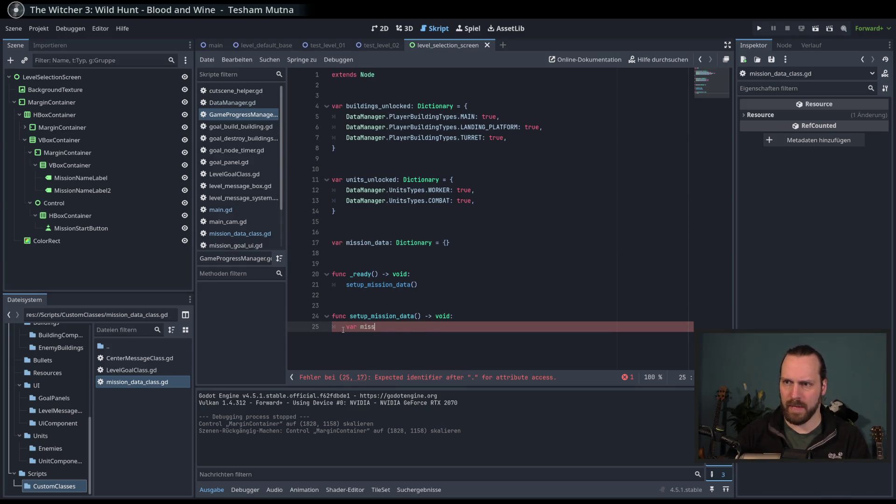
pyautogui.press('BackSpace')
pyautogui.press('BackSpace')
pyautogui.press('BackSpace')
pyautogui.press('BackSpace')
pyautogui.write('test_')
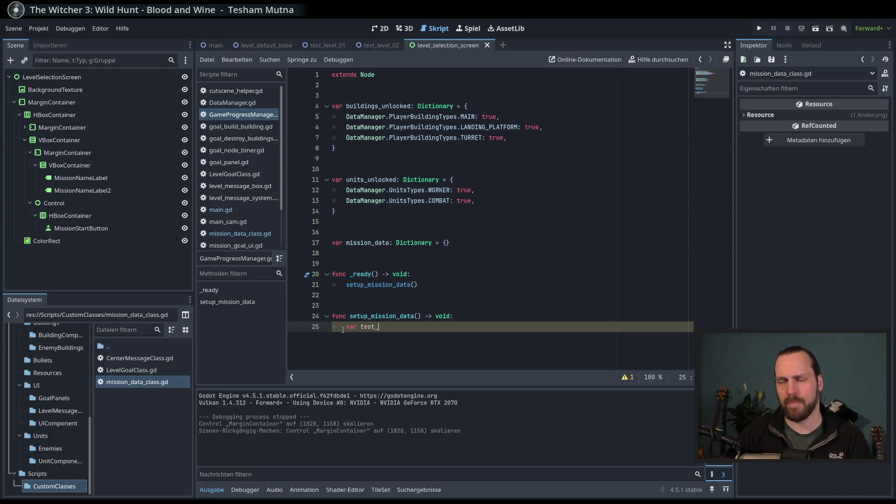
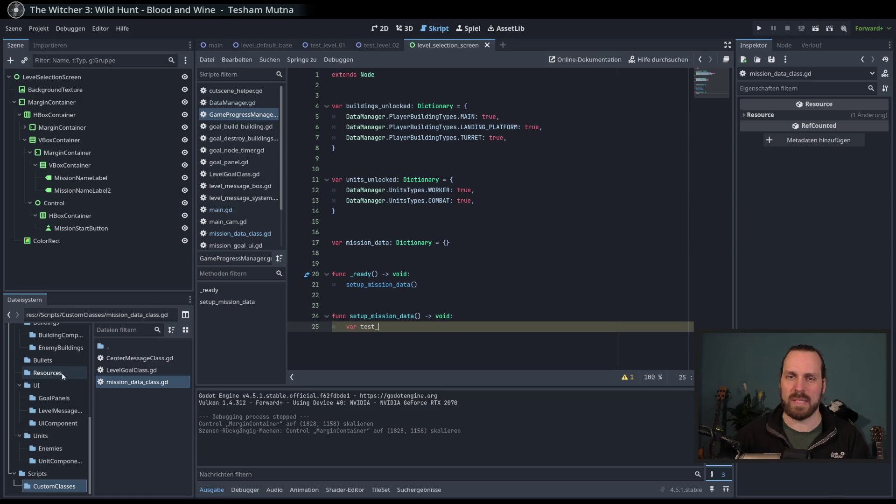
# Declare var test_mission_01: MissionDataClass = MissionDataClass.new() in setup_mission_data().
pyautogui.scroll(3, 56, 380)
pyautogui.scroll(-3, 55, 379)
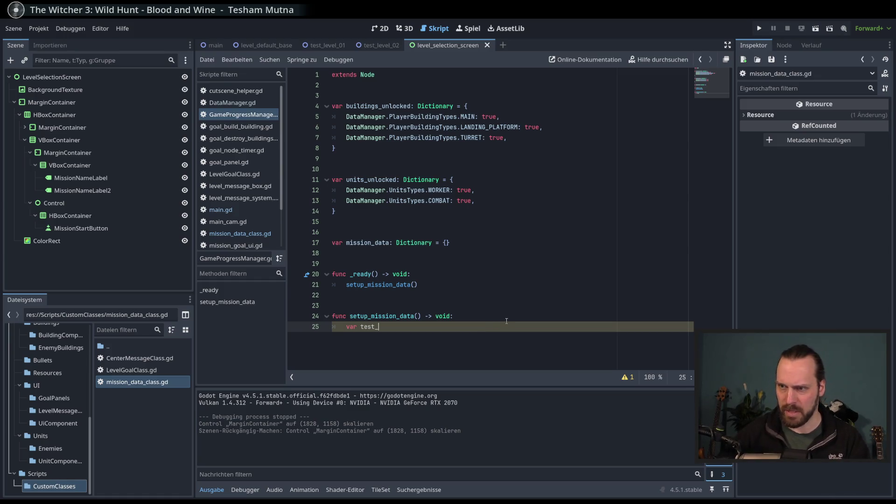
pyautogui.write('mission')
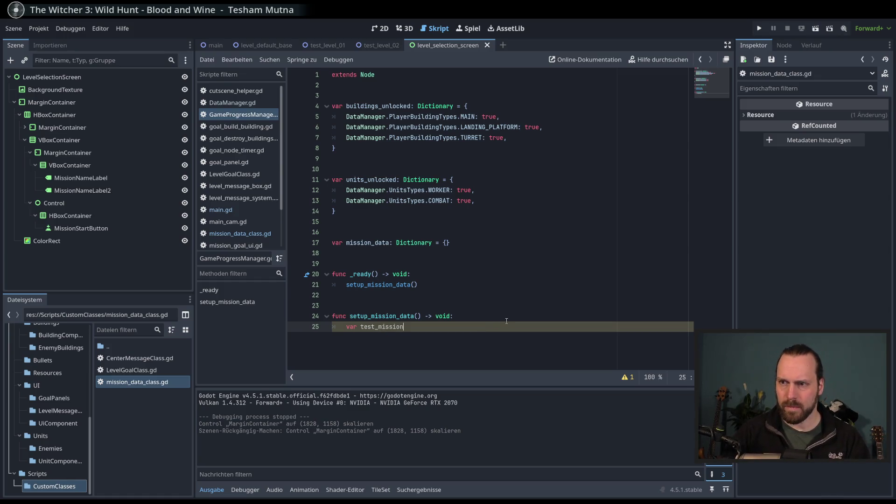
pyautogui.write('_01')
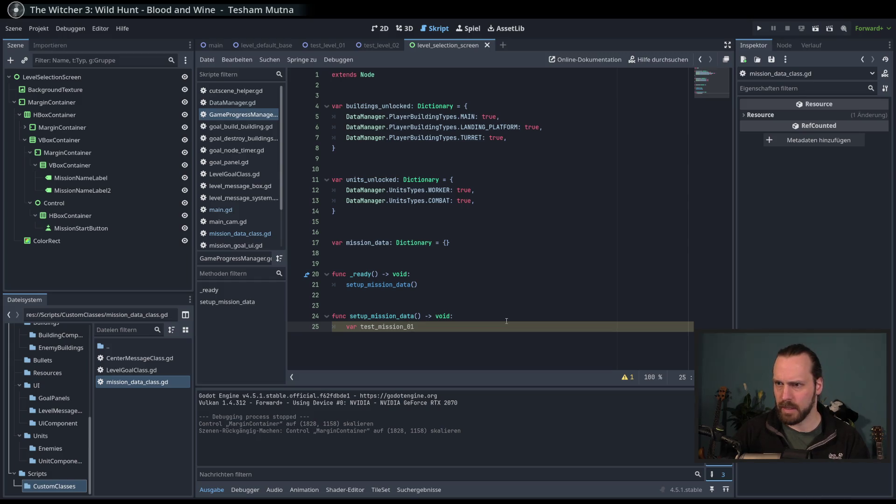
pyautogui.write(': C')
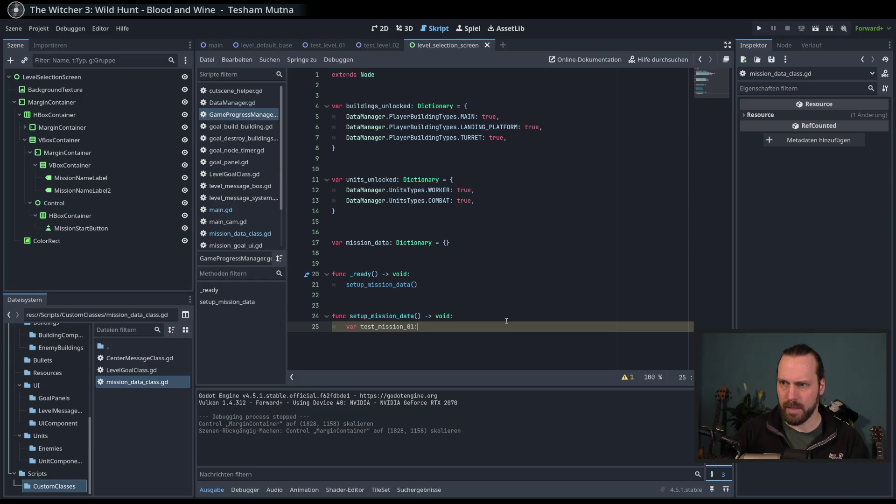
pyautogui.press('BackSpace')
pyautogui.write('Missio')
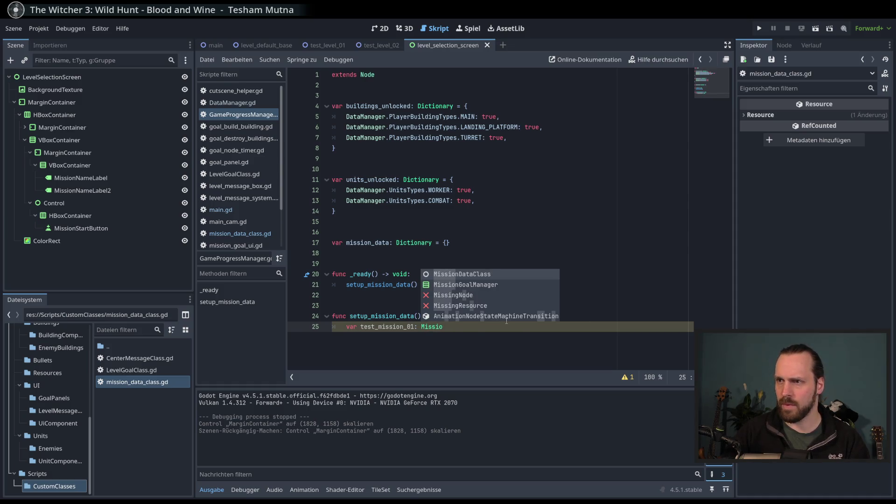
pyautogui.press('Return')
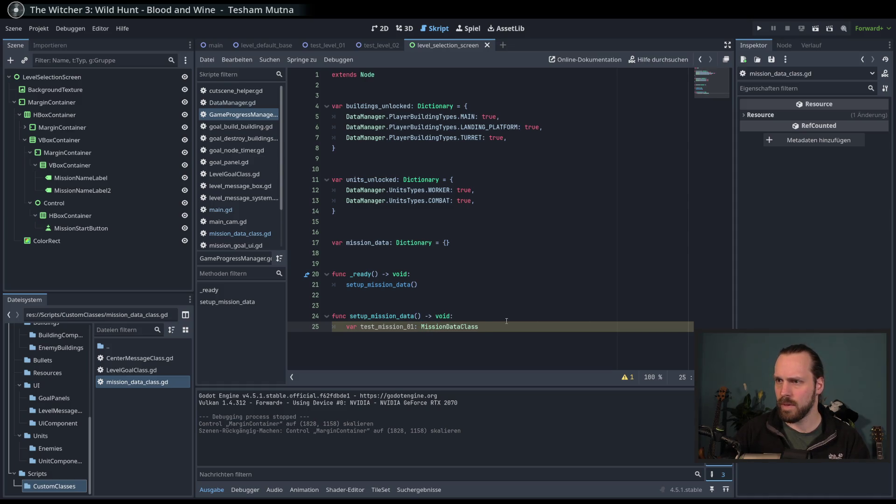
pyautogui.write('Missi')
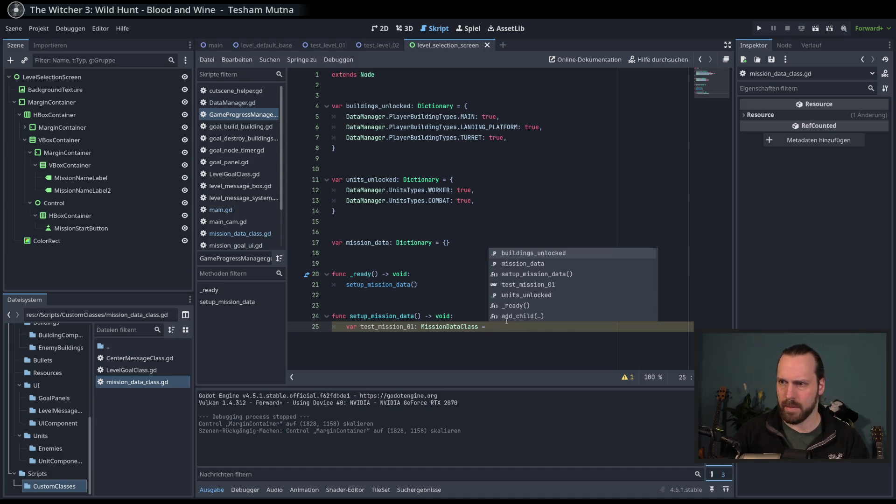
pyautogui.press('Return')
pyautogui.write('.new')
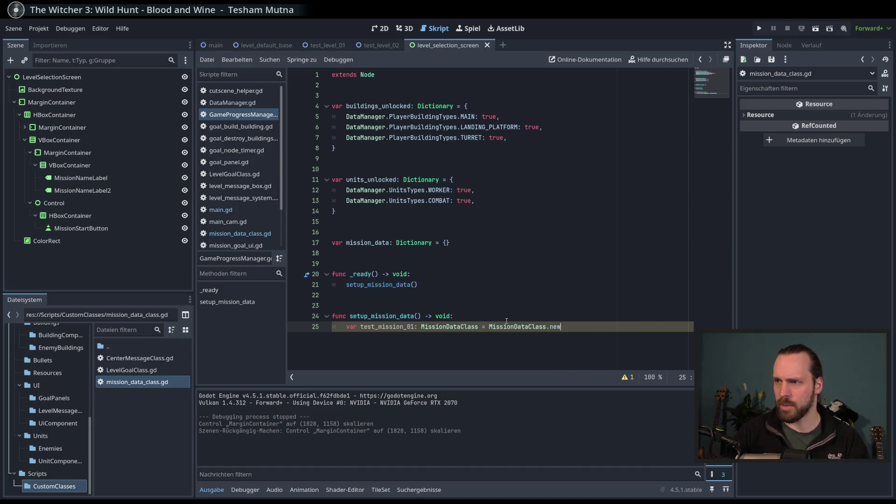
pyautogui.press('Return')
pyautogui.press('Return')
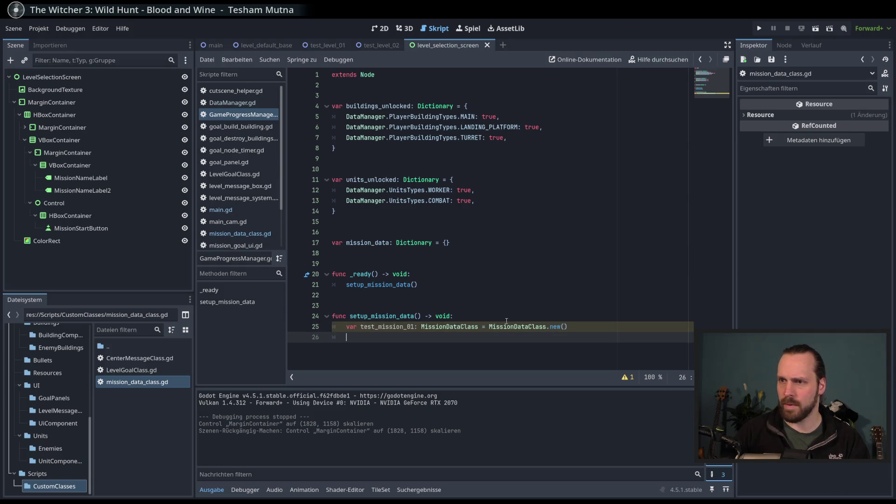
# Begin the line test_mission_01.mission_name = "test on the next line.
pyautogui.write('test_mission_01.')
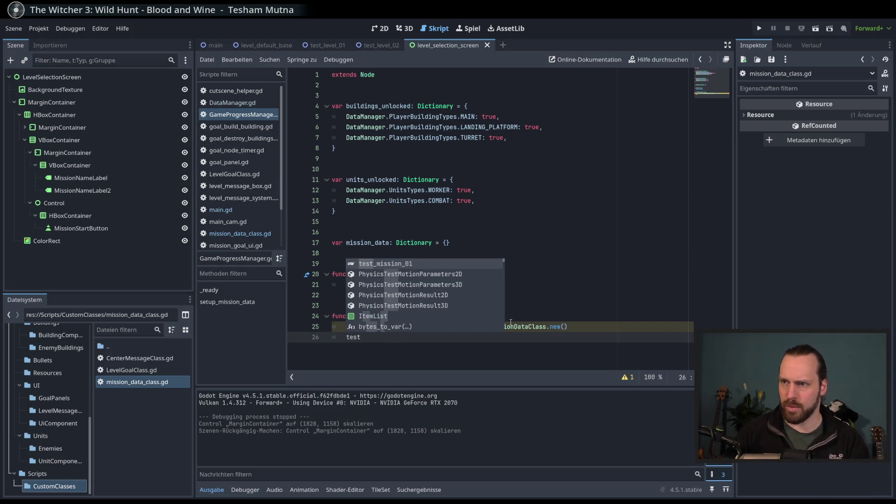
pyautogui.press('Return')
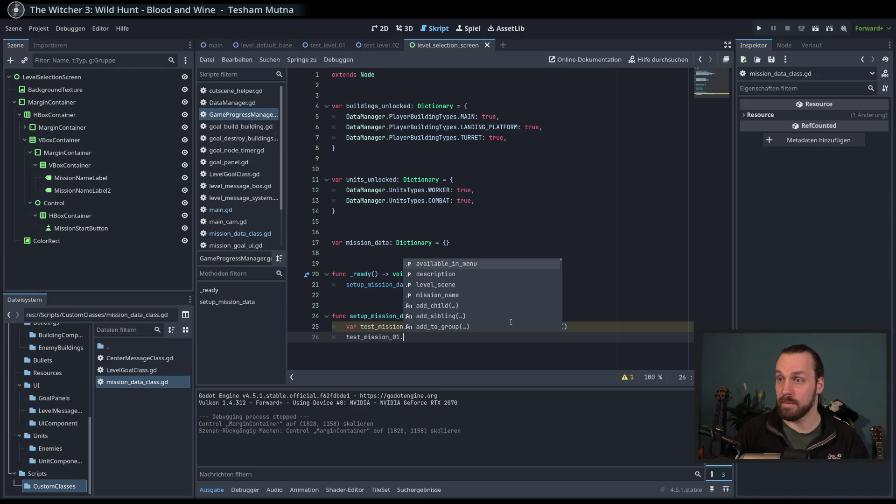
pyautogui.press('Return')
pyautogui.press('BackSpace')
pyautogui.press('BackSpace')
pyautogui.press('BackSpace')
pyautogui.press('BackSpace')
pyautogui.press('BackSpace')
pyautogui.press('BackSpace')
pyautogui.write('.')
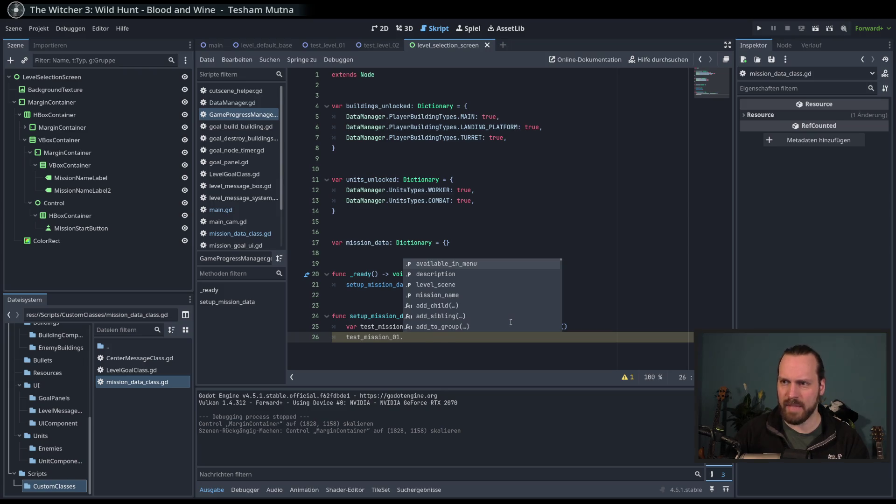
pyautogui.press('Down')
pyautogui.press('Down')
pyautogui.press('Down')
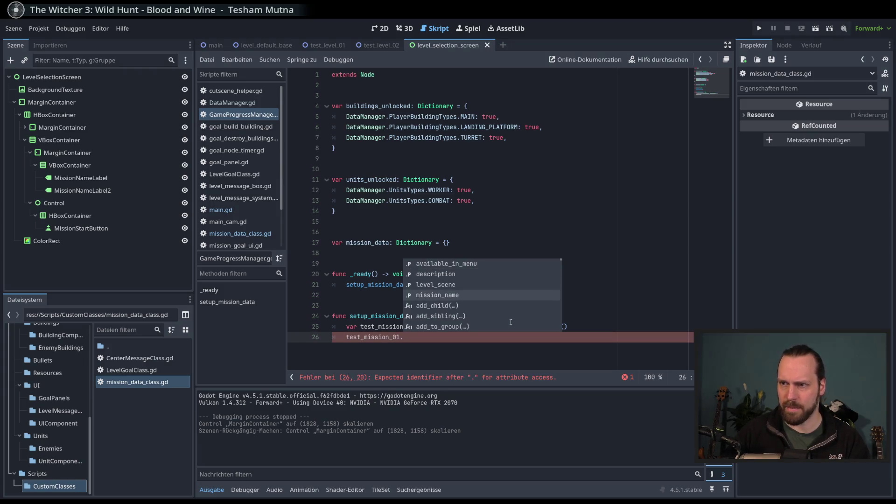
pyautogui.press('Return')
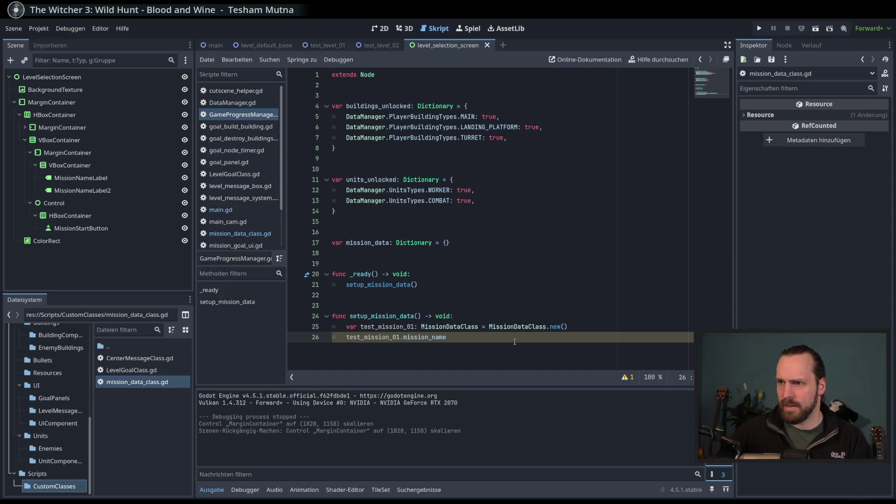
pyautogui.write(' = ')
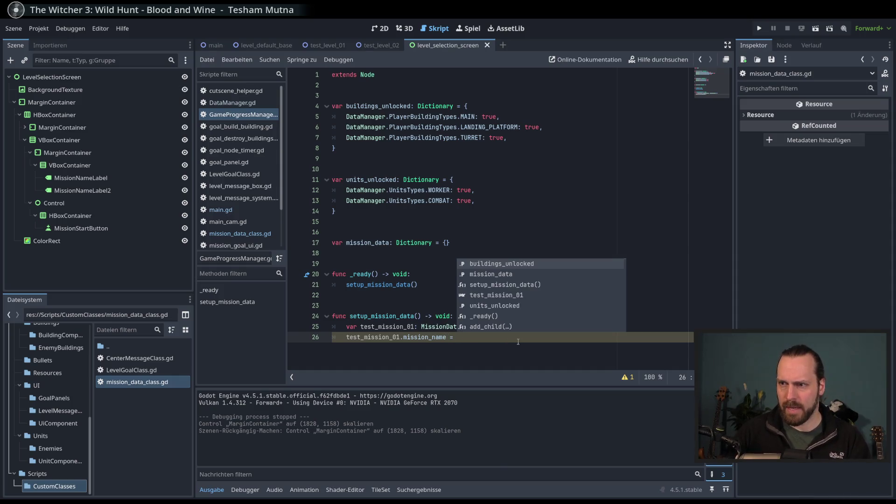
pyautogui.write('"test')
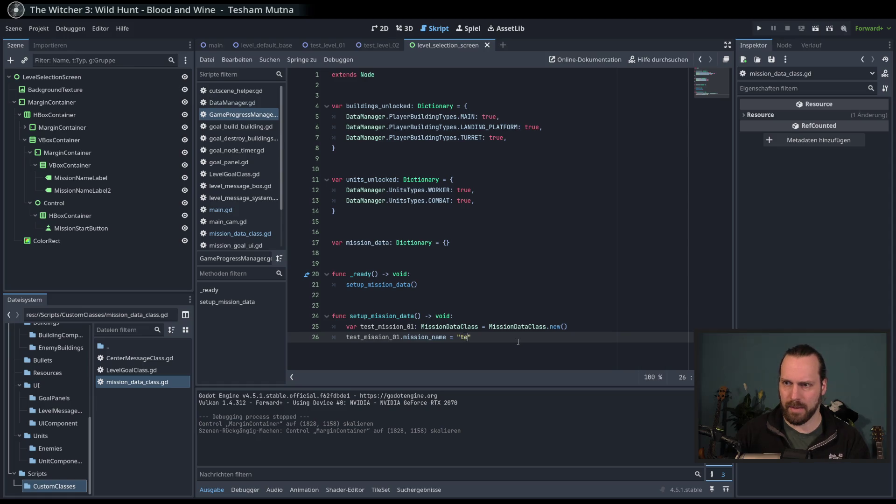
# Assign mission_name "Test Mission 01" and description "Dies ist die erste Testmission." to test_mission_01.
pyautogui.press('BackSpace')
pyautogui.press('BackSpace')
pyautogui.press('BackSpace')
pyautogui.write('Test M')
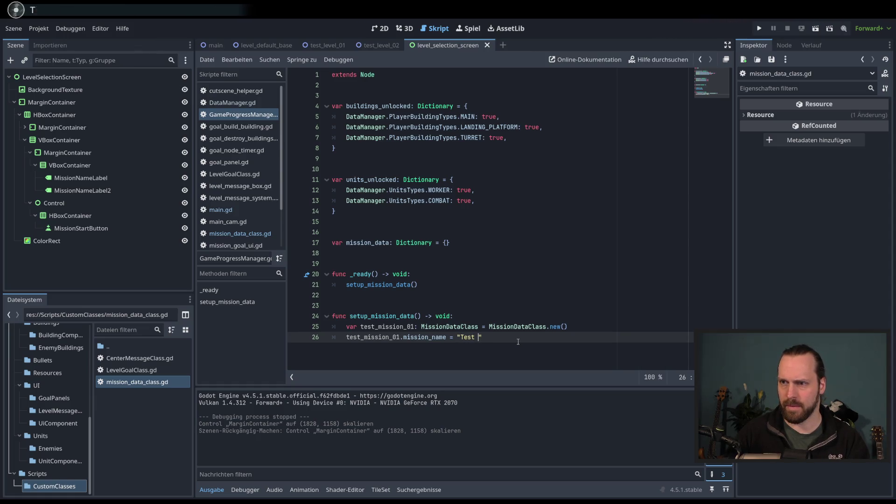
pyautogui.write('ission 01')
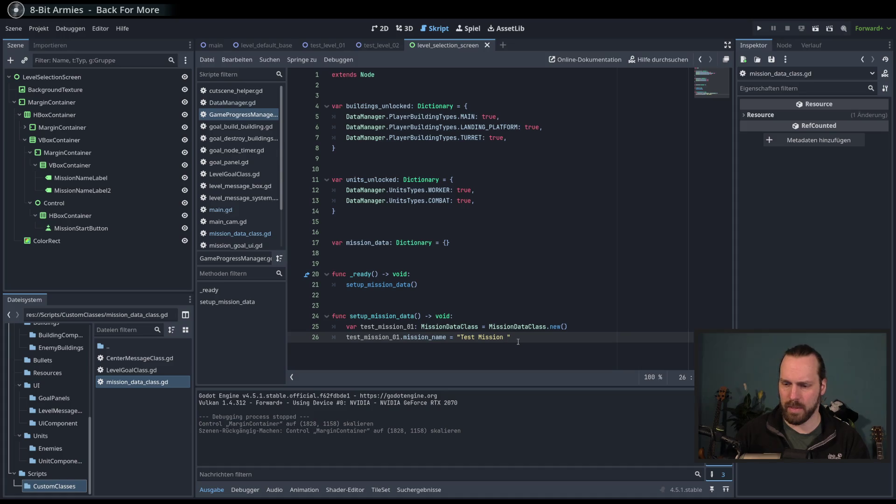
pyautogui.click(518, 342)
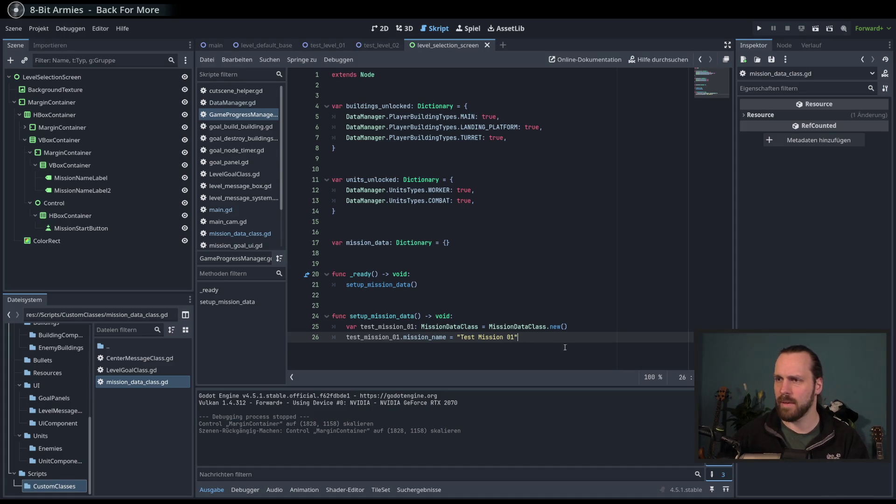
pyautogui.press('Return')
pyautogui.write('test')
pyautogui.press('Return')
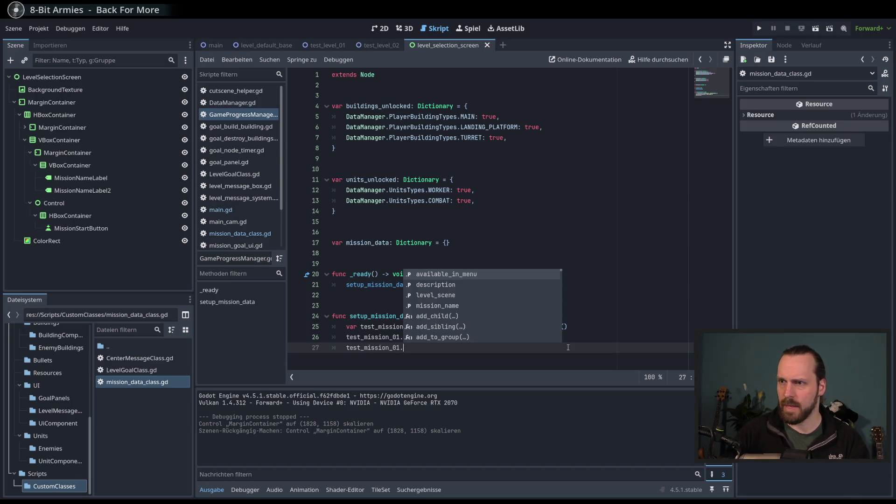
pyautogui.press('Down')
pyautogui.press('Return')
pyautogui.write('= "Dies ist die erste Testmission.')
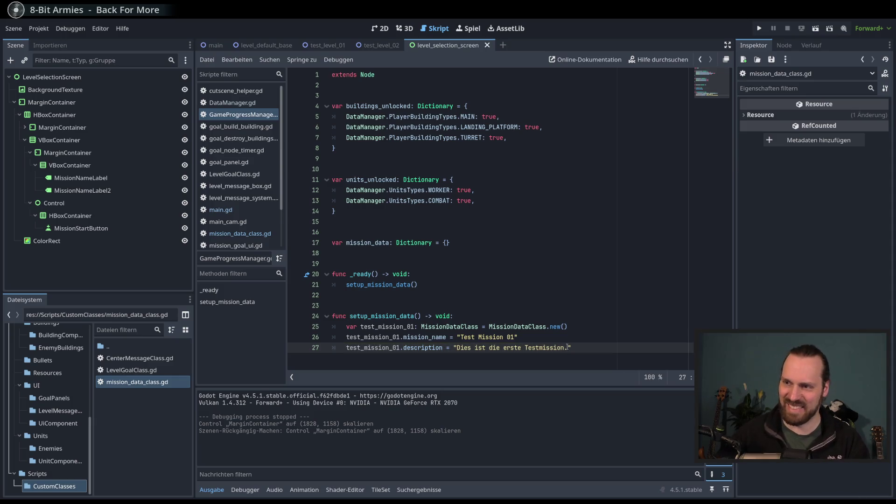
# Add a test_mission_01.level_scene = line and save the script.
pyautogui.press('Return')
pyautogui.write('test_mis')
pyautogui.press('Return')
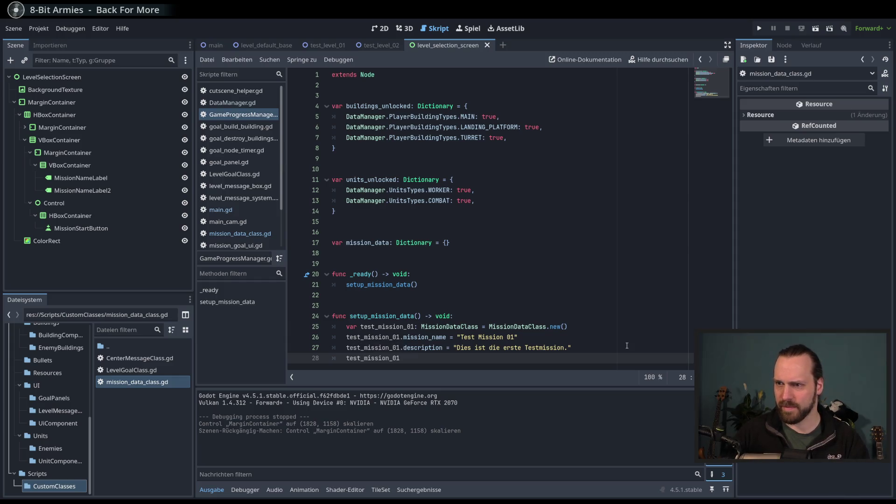
pyautogui.press('Down')
pyautogui.press('Down')
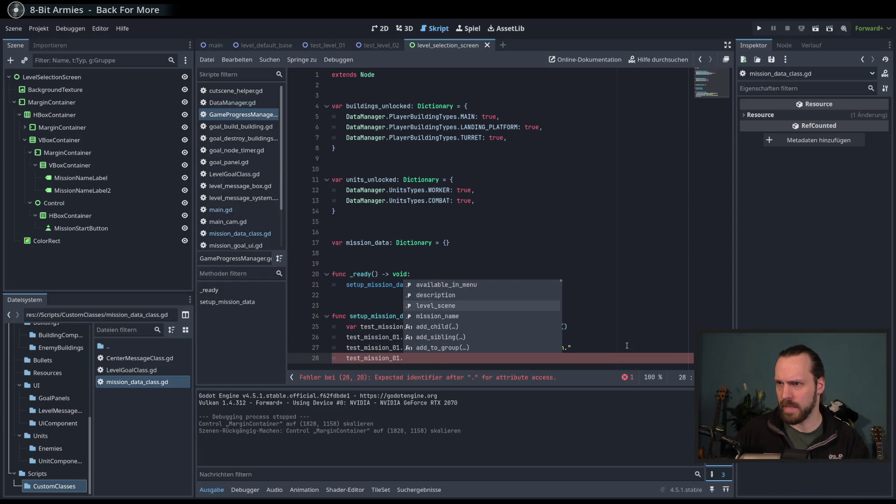
pyautogui.press('Return')
pyautogui.write('=')
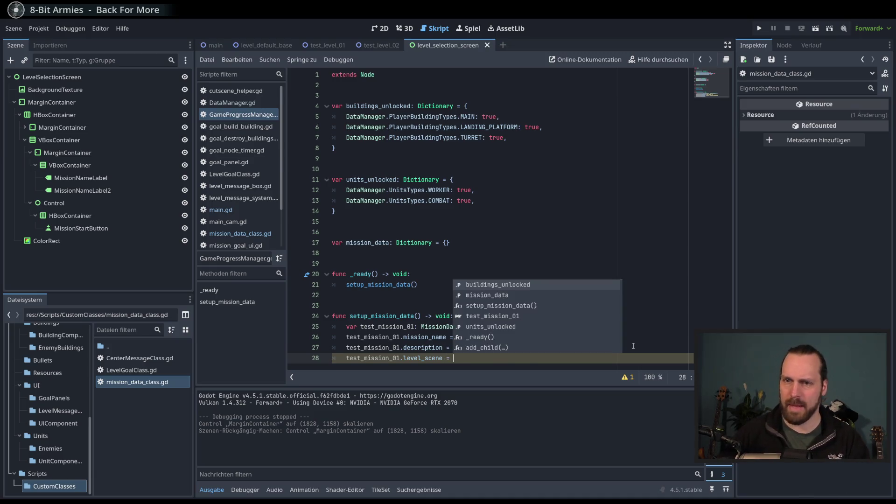
pyautogui.hotkey('ctrl', 's')
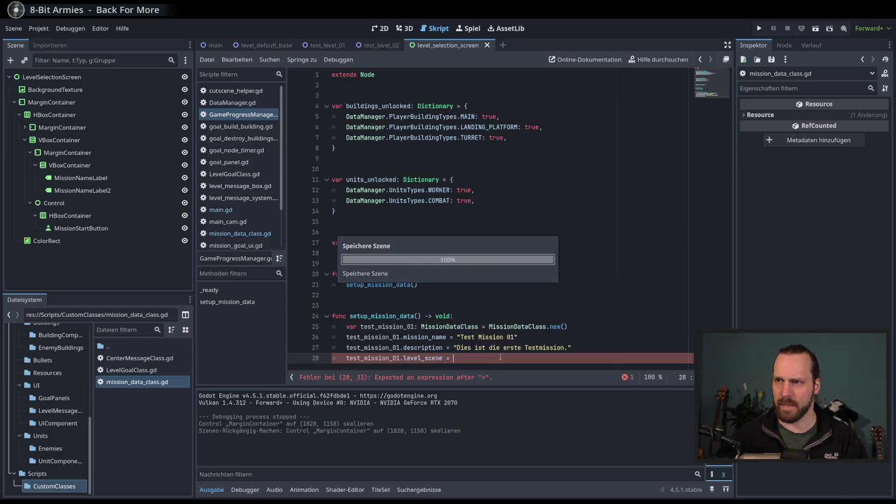
pyautogui.scroll(5, 69, 400)
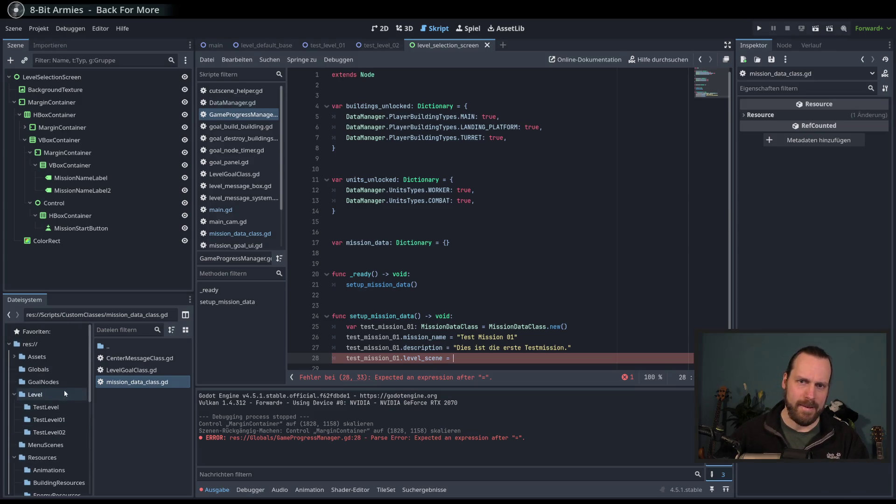
# Insert the res://Level/TestLevel01/test_level_01.tscn path after level_scene =.
pyautogui.scroll(2, 61, 401)
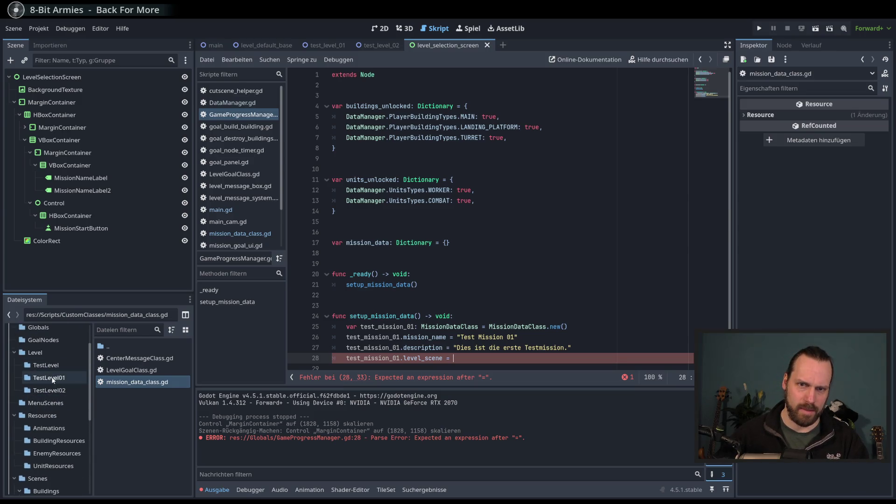
pyautogui.click(49, 377)
pyautogui.moveTo(130, 358)
pyautogui.mouseDown()
pyautogui.moveTo(117, 369)
pyautogui.moveTo(474, 350)
pyautogui.mouseUp()
pyautogui.click(635, 346)
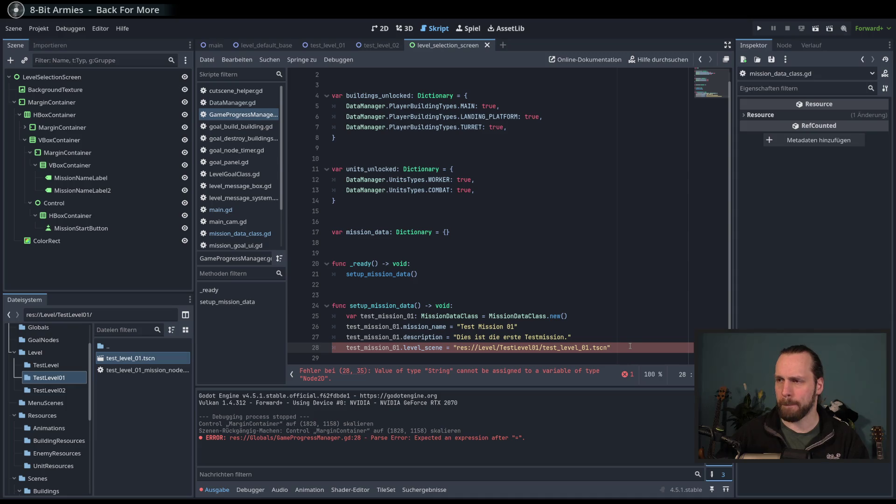
# Change level_scene's type from Node2D to String in MissionDataClass and save.
pyautogui.keyDown('ctrl'); pyautogui.click(434, 349); pyautogui.keyUp('ctrl')
pyautogui.doubleClick(405, 148)
pyautogui.write('String')
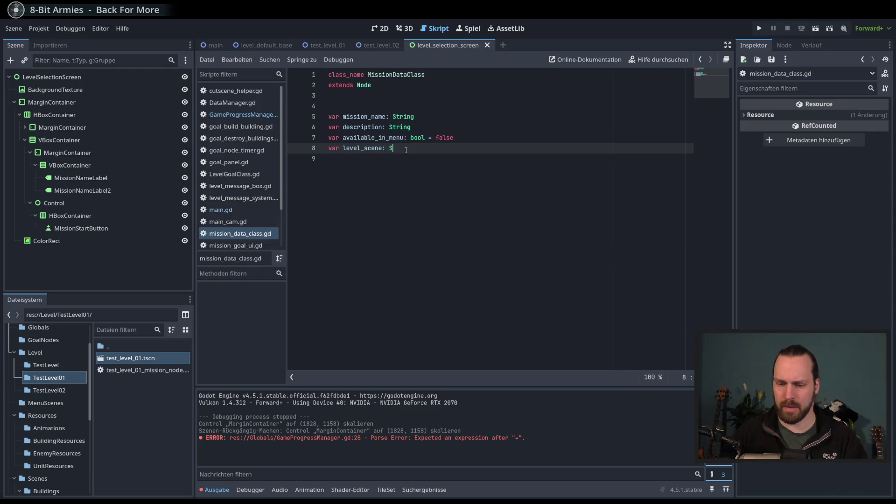
pyautogui.hotkey('ctrl', 's')
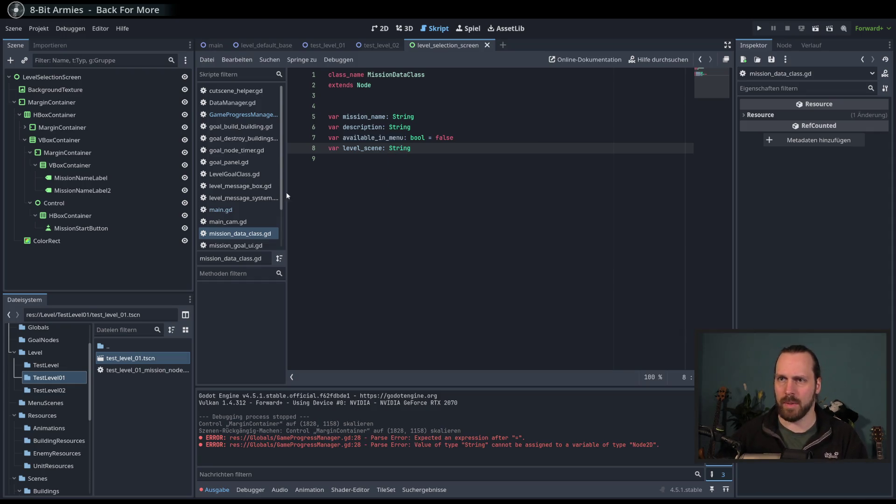
pyautogui.click(242, 115)
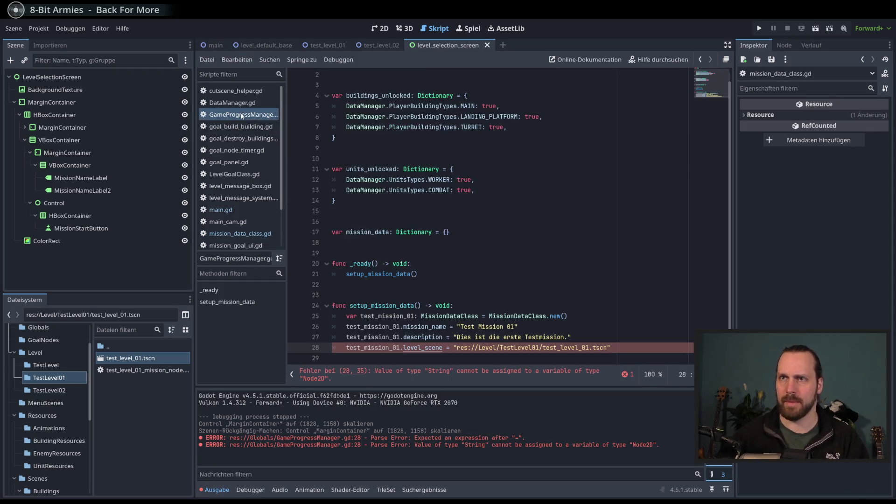
# Delete the res:// scene path from the level_scene line.
pyautogui.doubleClick(535, 349)
pyautogui.doubleClick(417, 327)
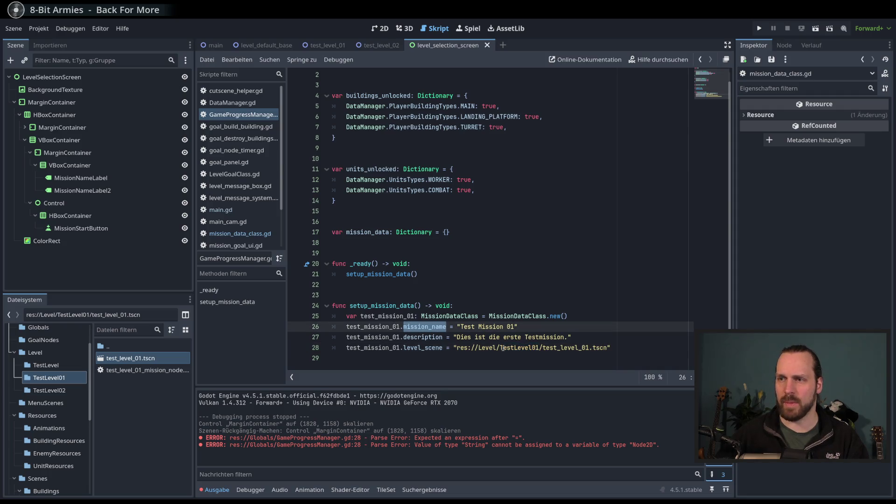
pyautogui.tripleClick(535, 348)
pyautogui.moveTo(609, 348); pyautogui.dragTo(458, 345)
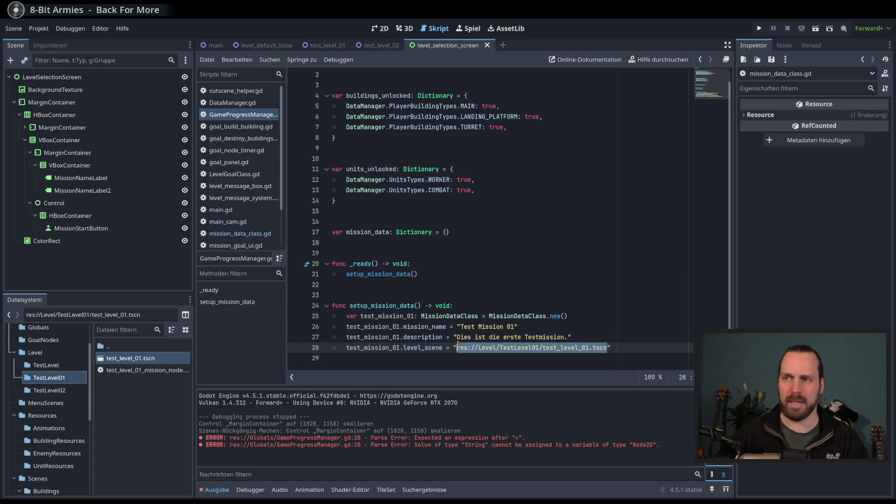
pyautogui.click(459, 347)
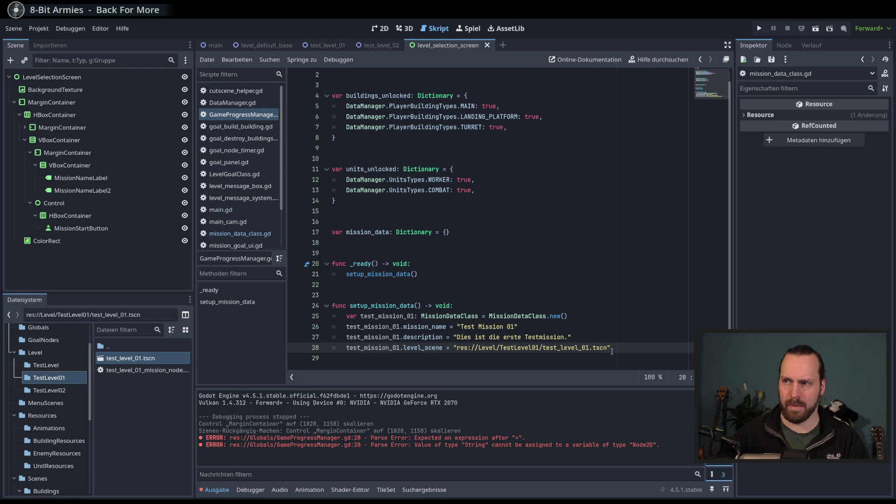
pyautogui.moveTo(618, 346); pyautogui.dragTo(452, 348)
pyautogui.press('BackSpace')
# Paste test_level_01.tscn's uid "uid://c5la32uwgm41x" as level_scene in quotes and save.
pyautogui.rightClick(127, 359)
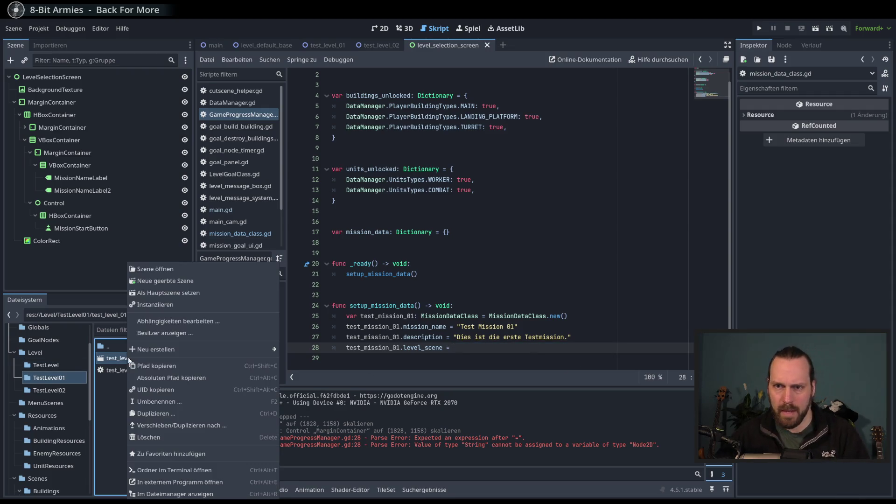
pyautogui.click(156, 366)
pyautogui.rightClick(488, 350)
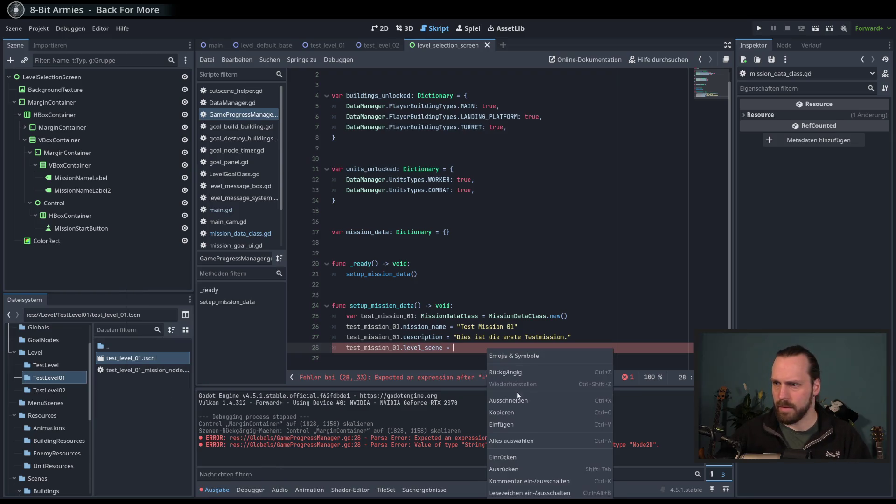
pyautogui.click(514, 424)
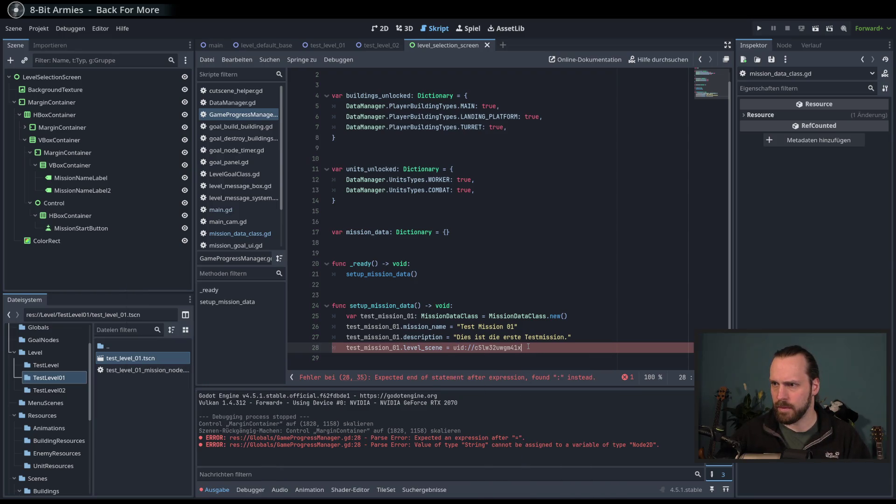
pyautogui.tripleClick(486, 348)
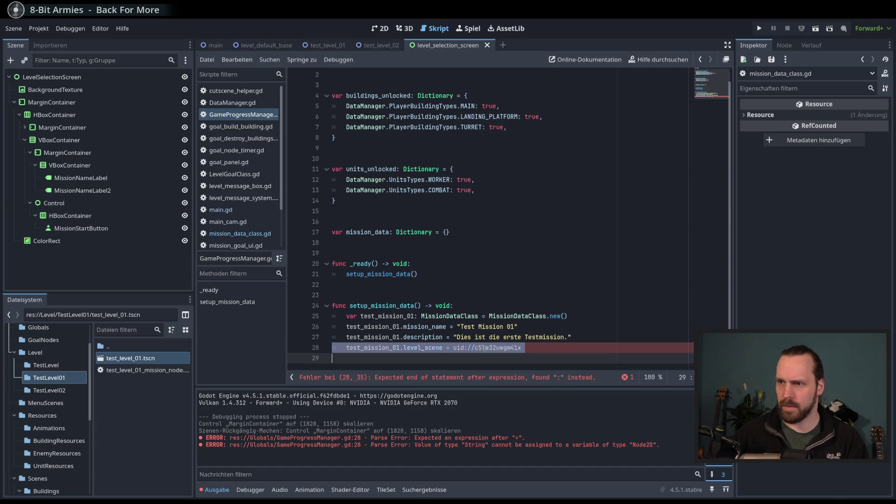
pyautogui.click(569, 351)
pyautogui.keyDown('shift'); pyautogui.click(454, 348); pyautogui.keyUp('shift')
pyautogui.write('"')
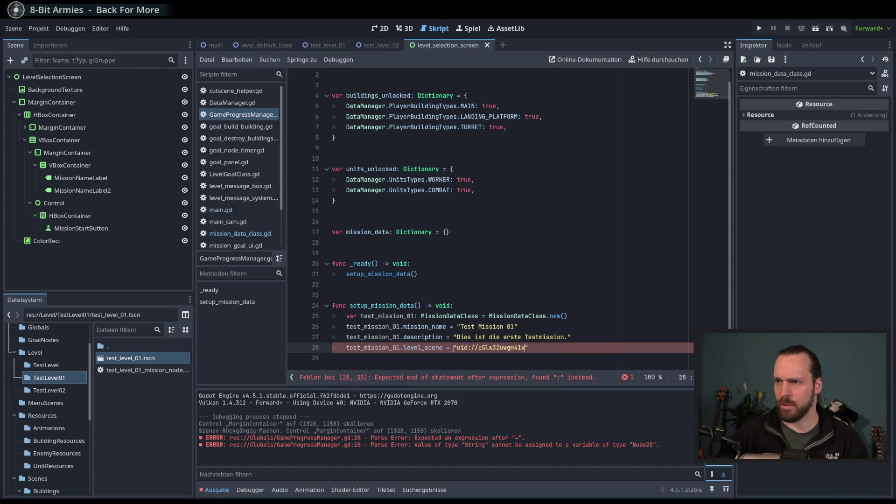
pyautogui.hotkey('ctrl', 's')
pyautogui.write('"')
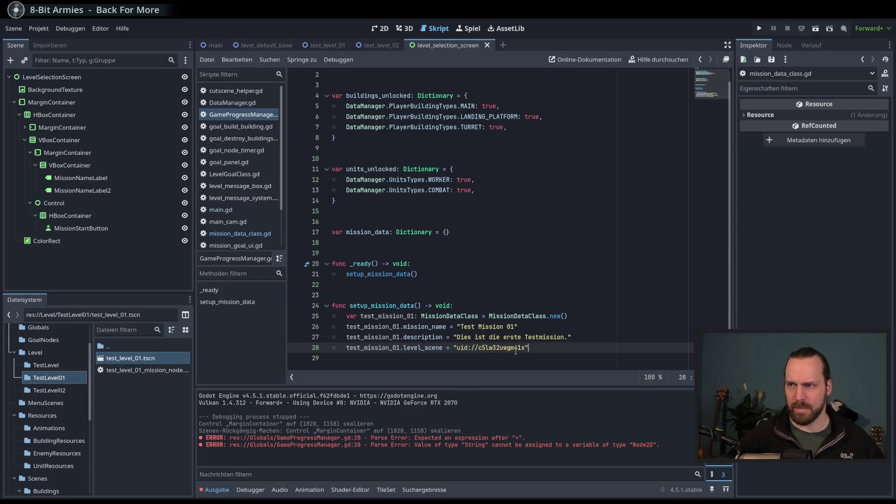
# Add blank lines below the level_scene assignment.
pyautogui.click(558, 345)
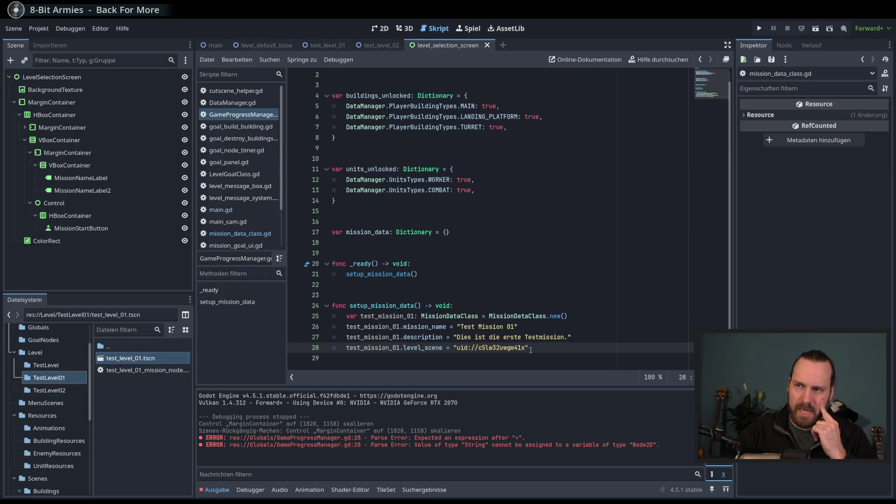
pyautogui.doubleClick(485, 347)
pyautogui.click(134, 360)
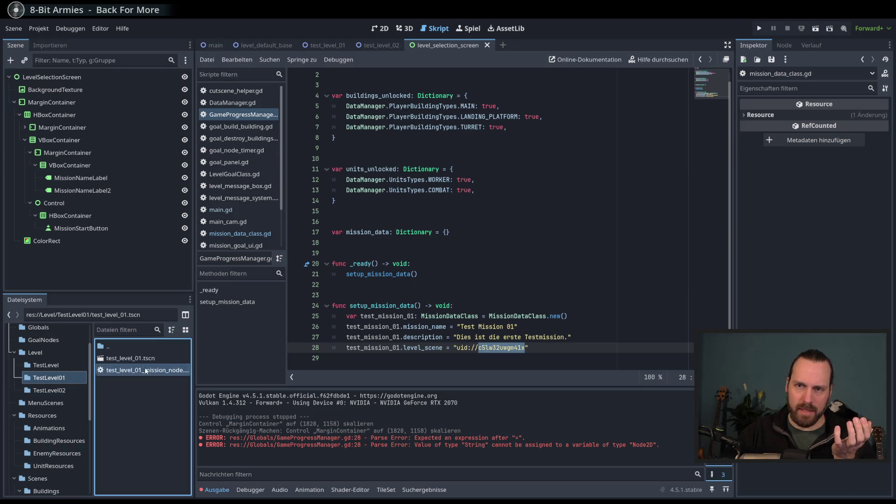
pyautogui.moveTo(497, 348); pyautogui.dragTo(495, 348)
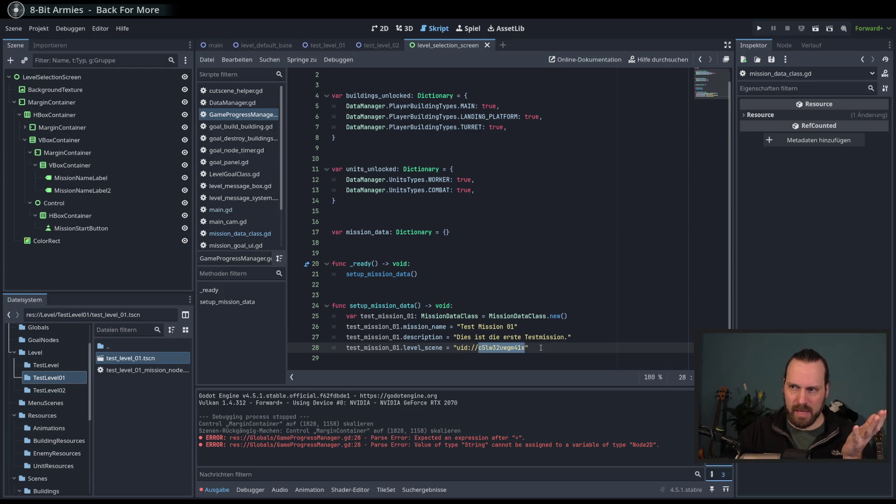
pyautogui.click(540, 348)
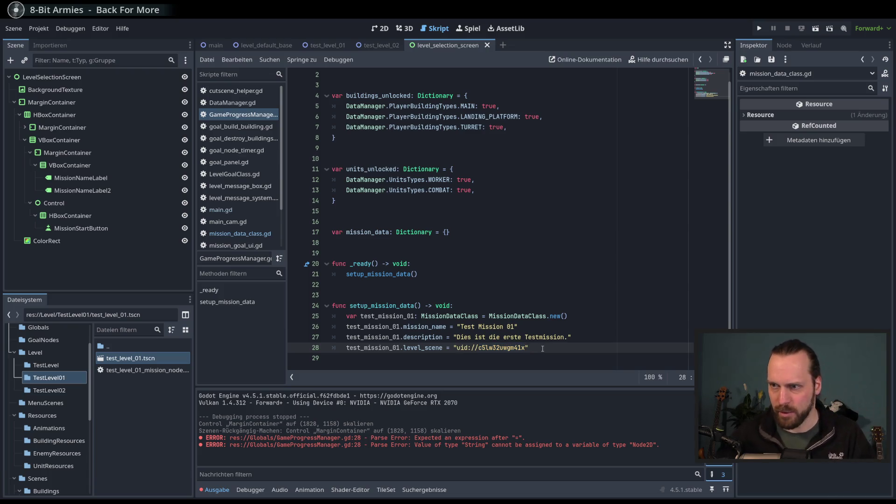
pyautogui.press('Return')
pyautogui.press('Return')
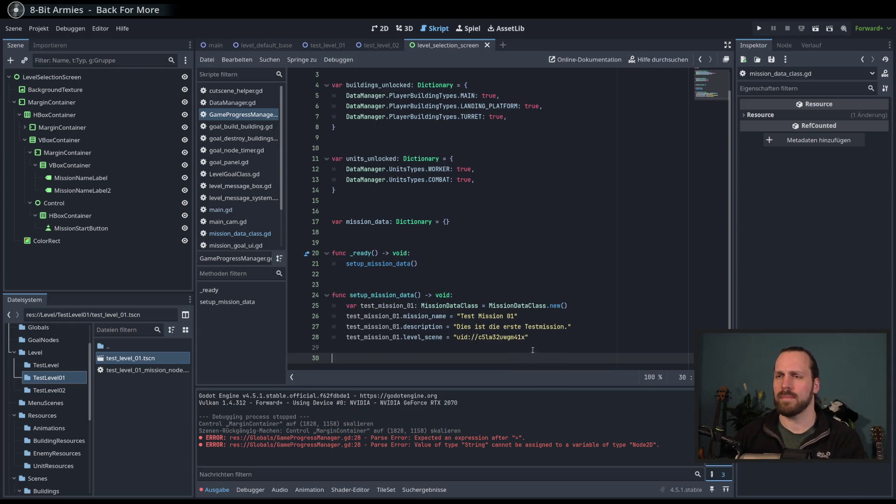
pyautogui.click(546, 339)
# Declare test_misison_02: MissionDataClass = MissionDataClass.new() below the first mission.
pyautogui.press('Return')
pyautogui.press('BackSpace')
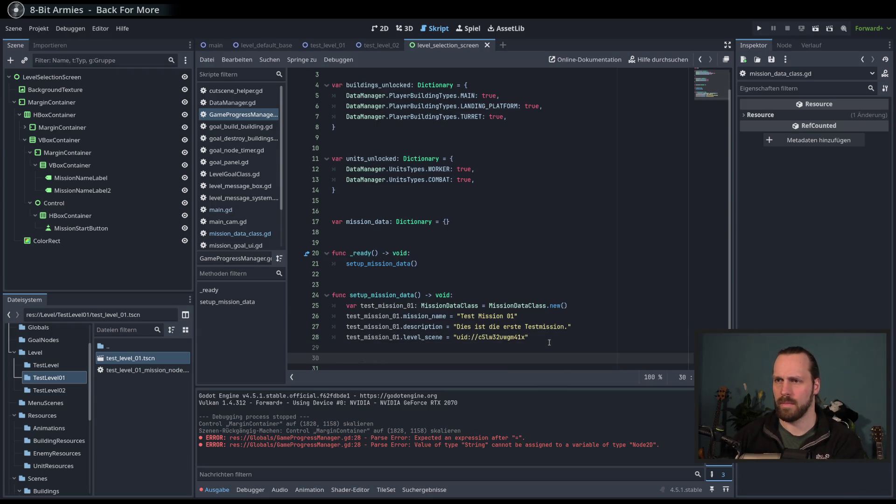
pyautogui.press('BackSpace')
pyautogui.press('Return')
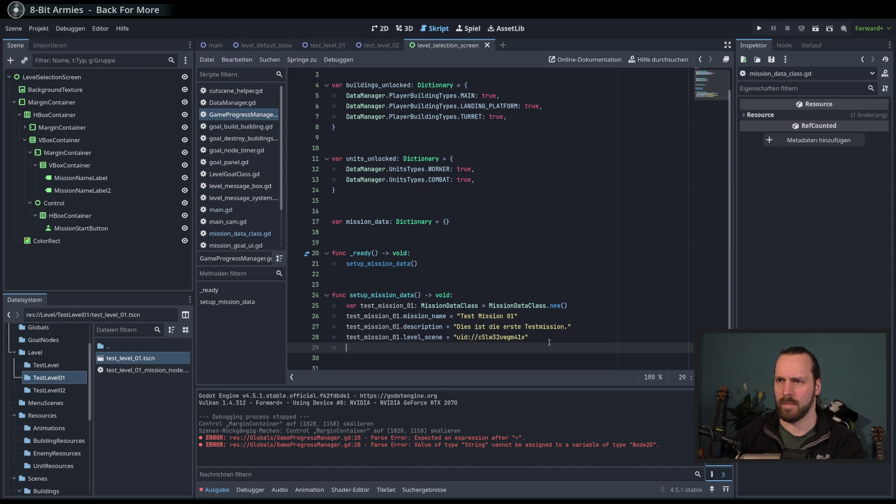
pyautogui.press('Return')
pyautogui.write('ar test_misison_02:')
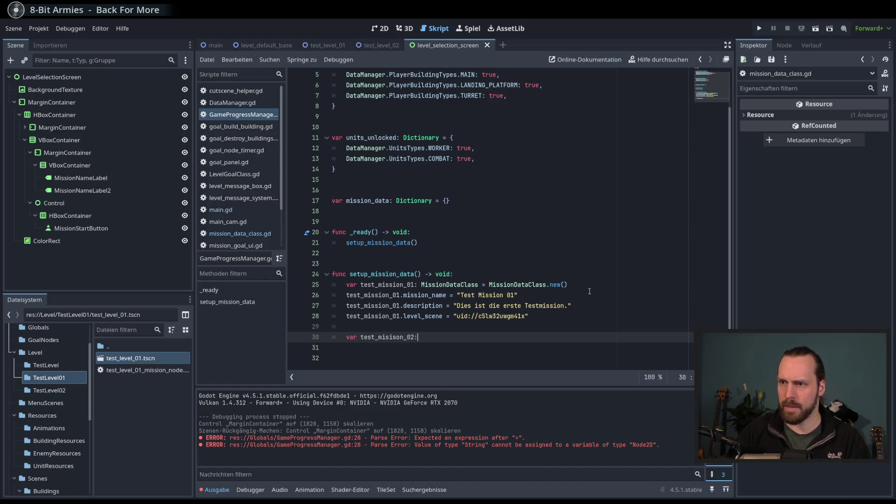
pyautogui.write(' Mis')
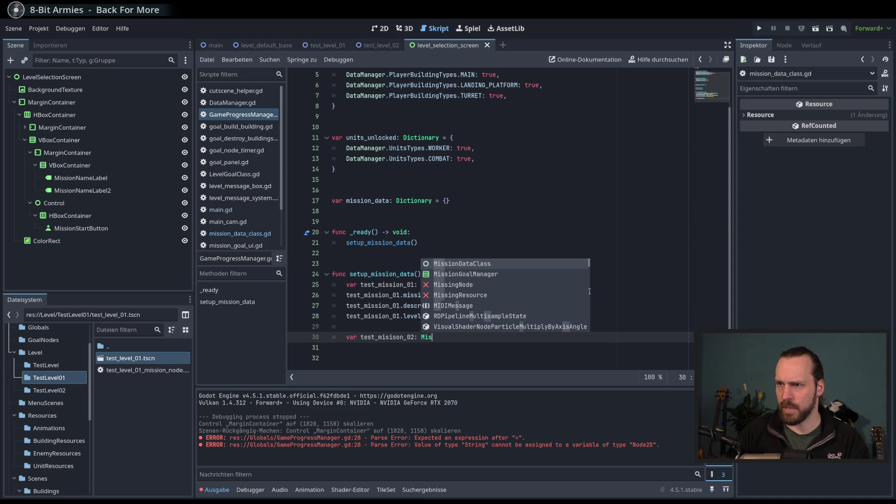
pyautogui.press('Return')
pyautogui.write('Miss')
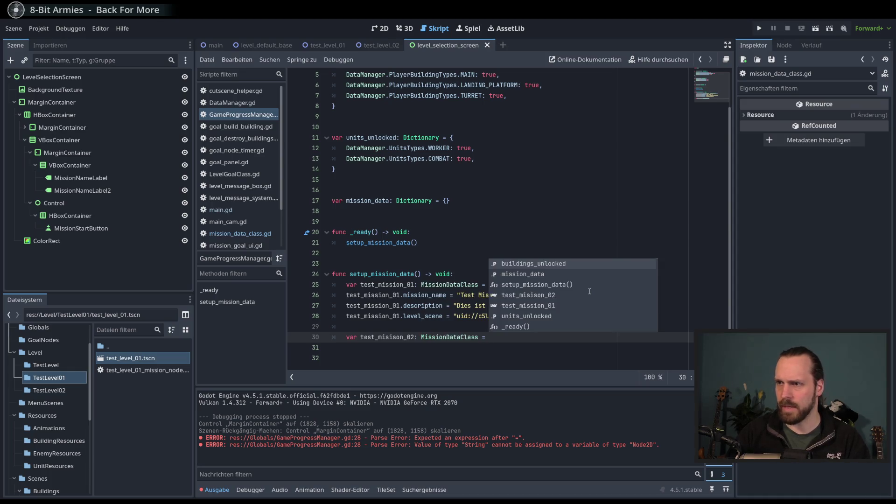
pyautogui.press('Return')
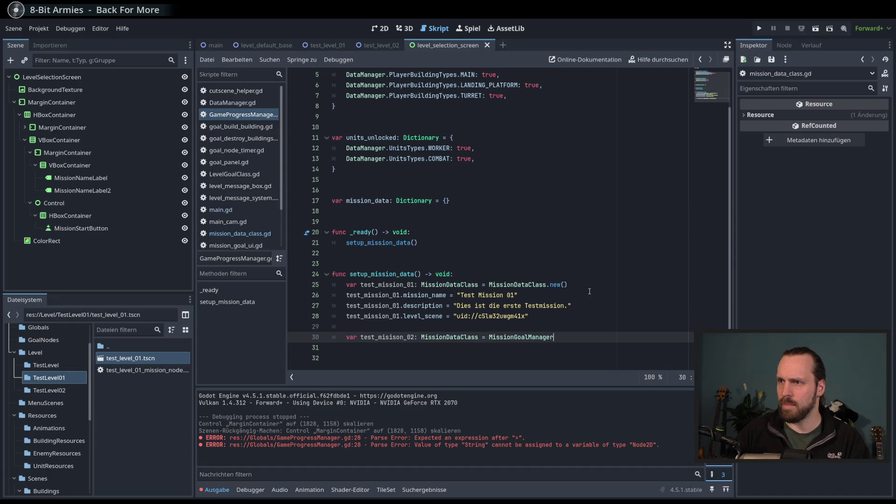
pyautogui.press('BackSpace')
pyautogui.press('BackSpace')
pyautogui.press('BackSpace')
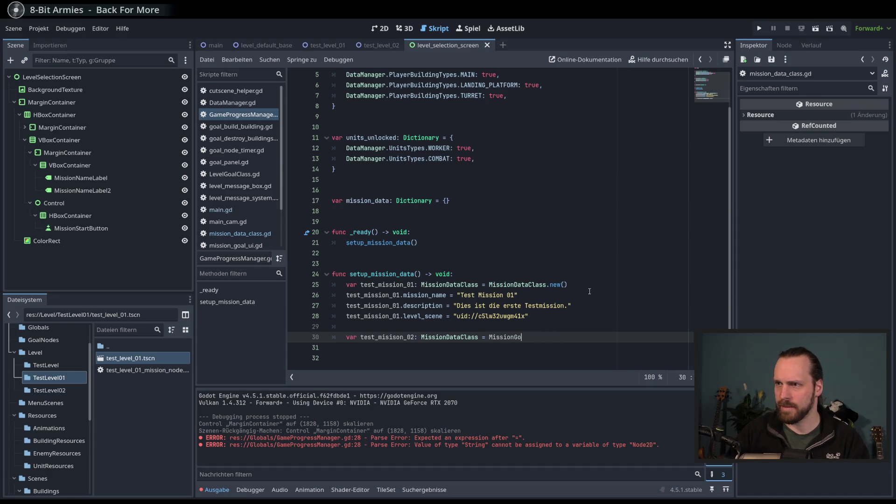
pyautogui.write('Da')
pyautogui.press('Return')
pyautogui.write('.ne')
pyautogui.press('Return')
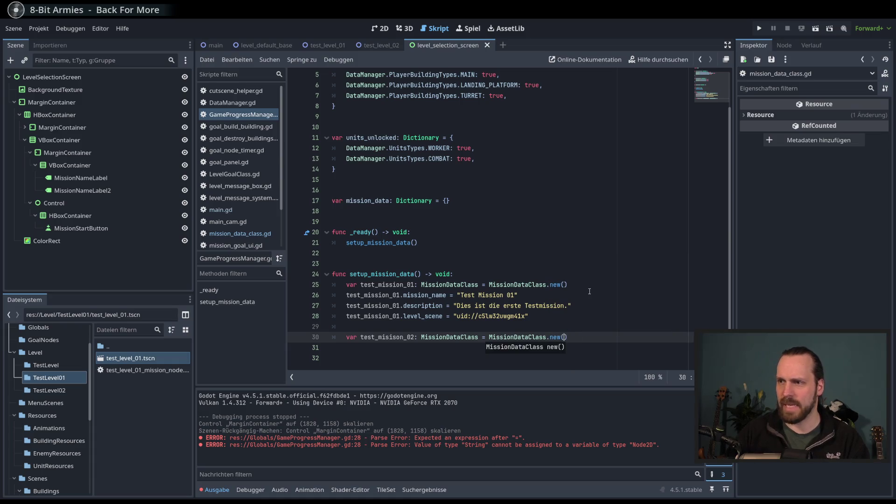
pyautogui.press('End')
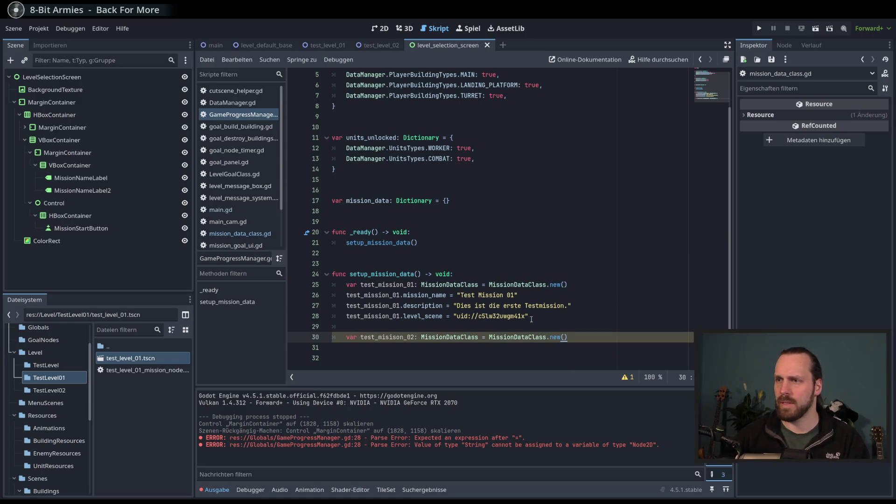
# Copy the first mission's property lines, renaming to "Test Mission 02" with description "Die zweite Testmission. Hast du gut freigespielt.".
pyautogui.moveTo(530, 317); pyautogui.dragTo(332, 295)
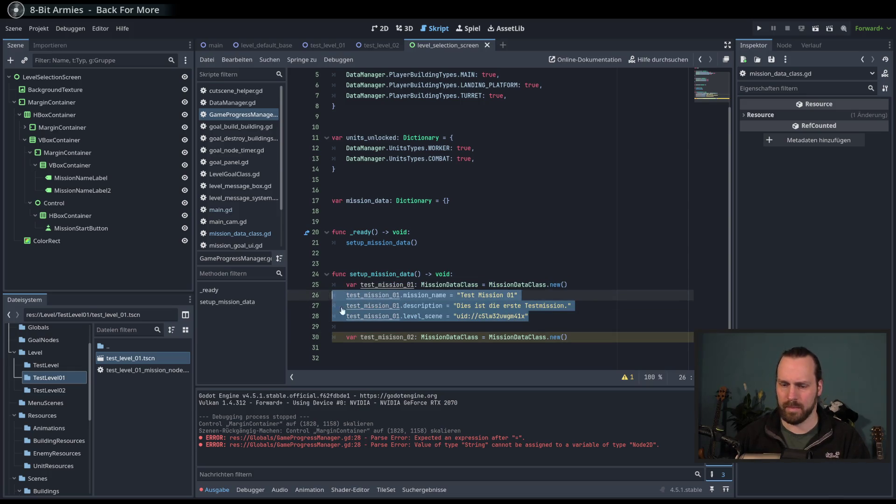
pyautogui.hotkey('ctrl', 'c')
pyautogui.click(491, 347)
pyautogui.hotkey('ctrl', 'v')
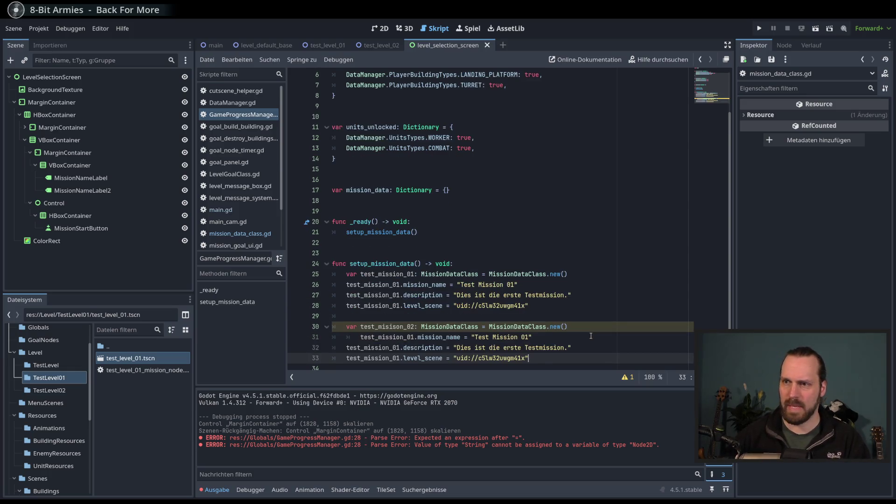
pyautogui.click(530, 337)
pyautogui.hotkey('shift', 'Tab')
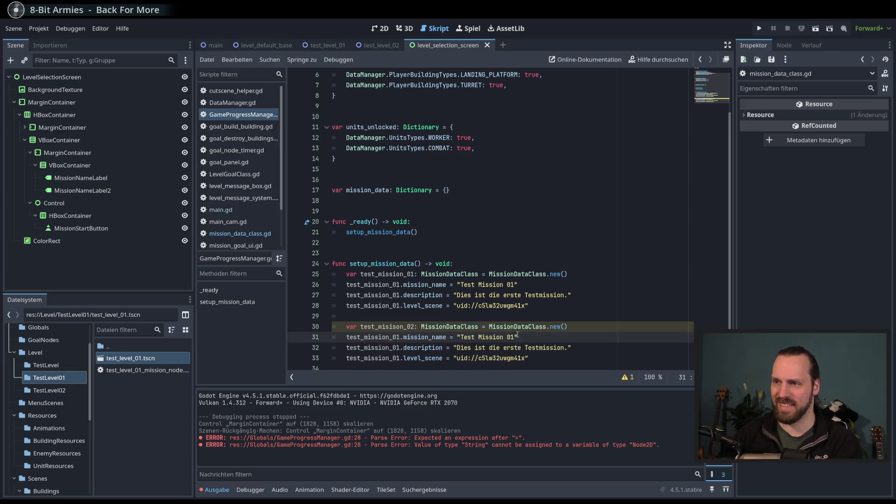
pyautogui.press('BackSpace')
pyautogui.write('2')
pyautogui.moveTo(567, 348); pyautogui.dragTo(457, 348)
pyautogui.write('Die')
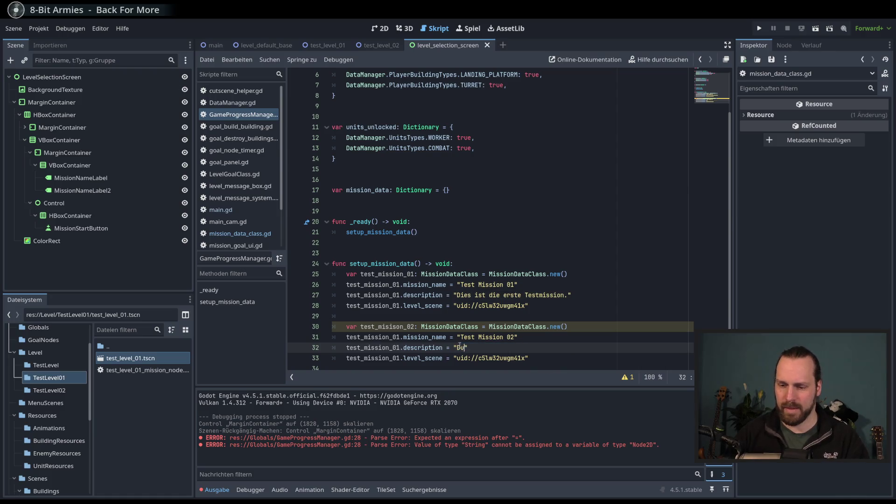
pyautogui.write(' zweite')
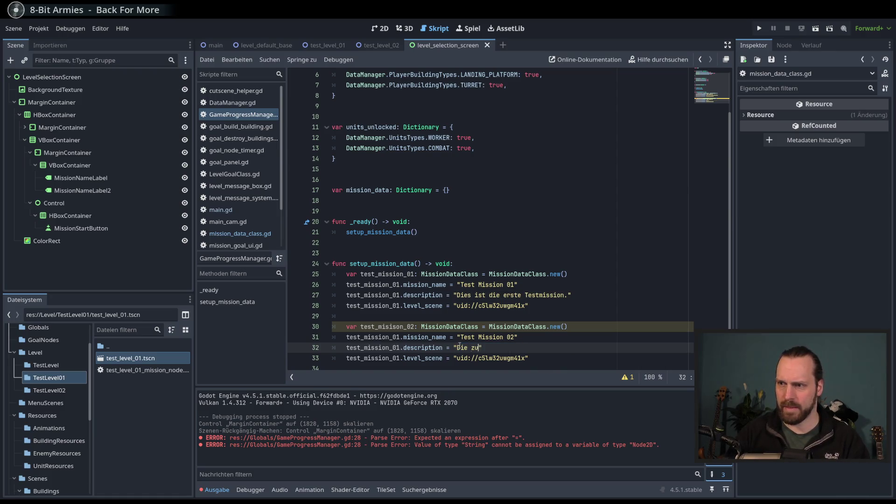
pyautogui.write(' Testmis')
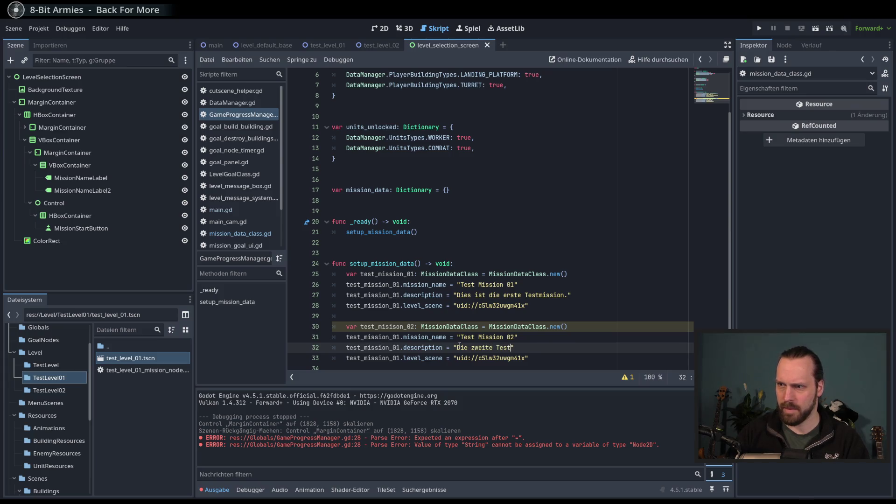
pyautogui.write('sion.')
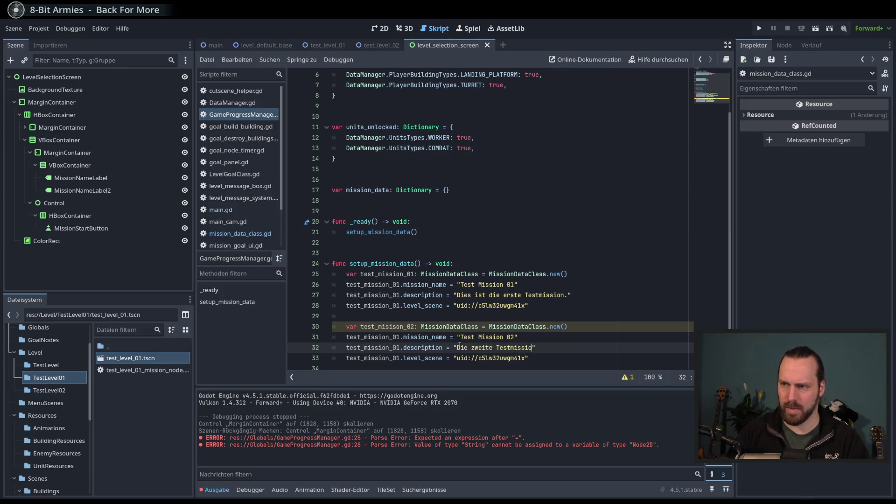
pyautogui.write(' Hast ')
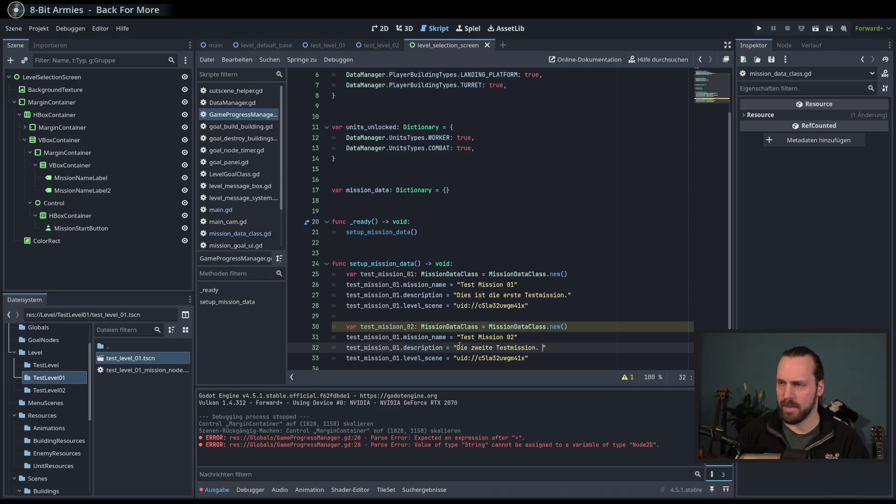
pyautogui.write('du gut freigesp')
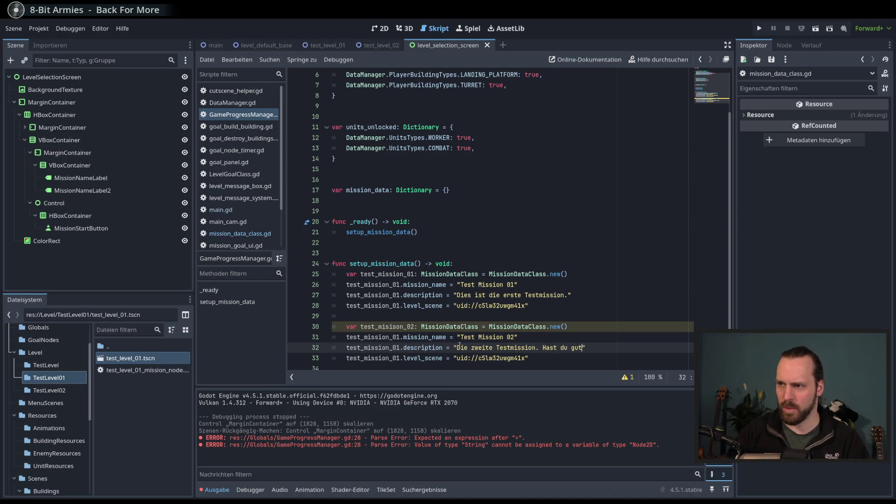
pyautogui.write('ielt.')
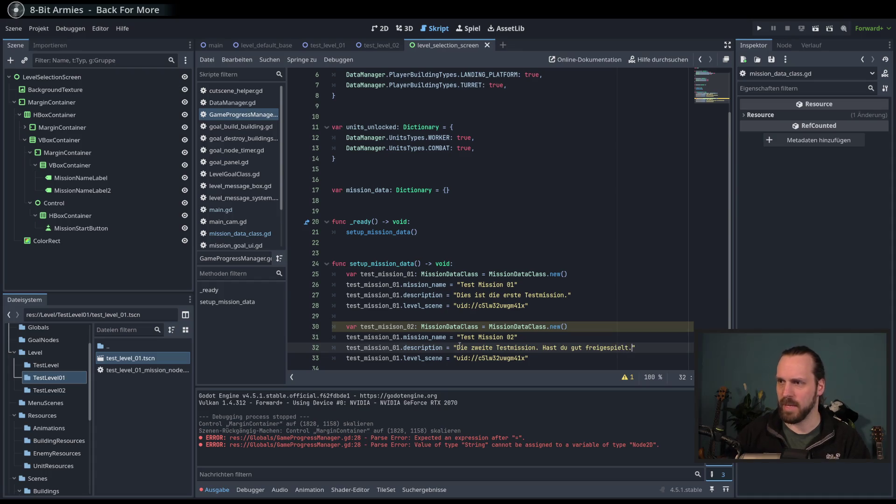
# Replace the level_scene uid with test_level_02.tscn's uid.
pyautogui.click(525, 358)
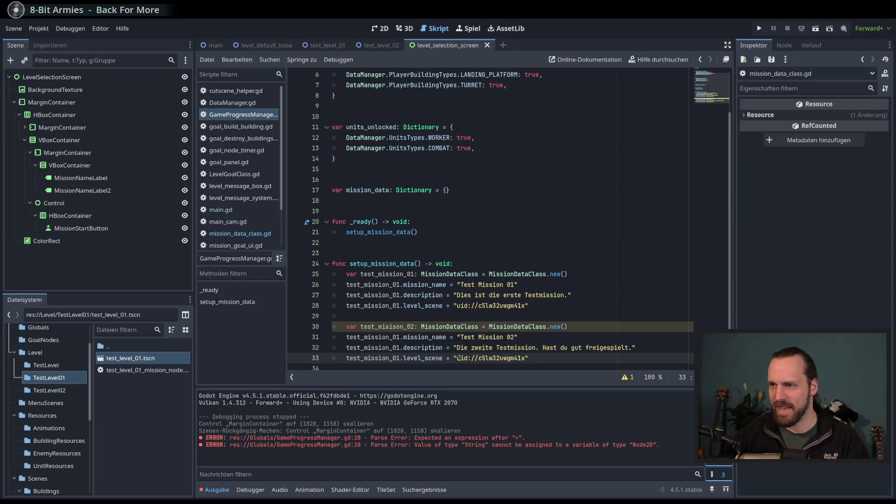
pyautogui.moveTo(457, 358); pyautogui.dragTo(525, 359)
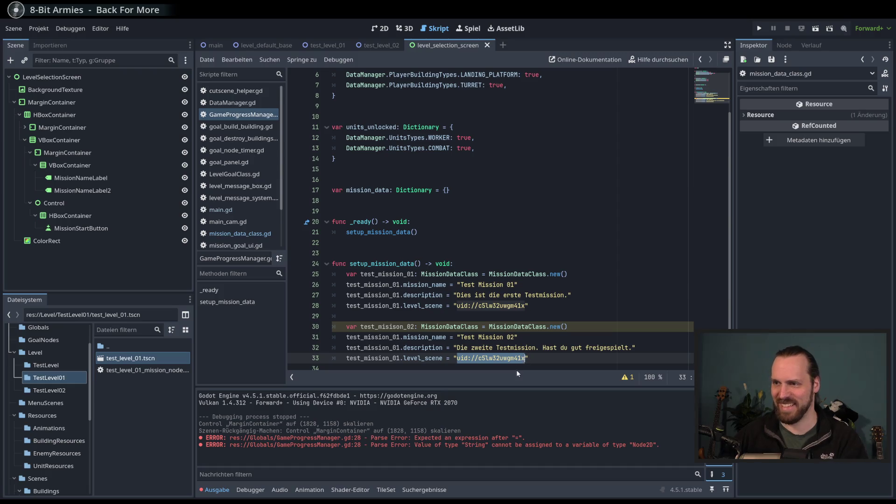
pyautogui.press('BackSpace')
pyautogui.click(82, 387)
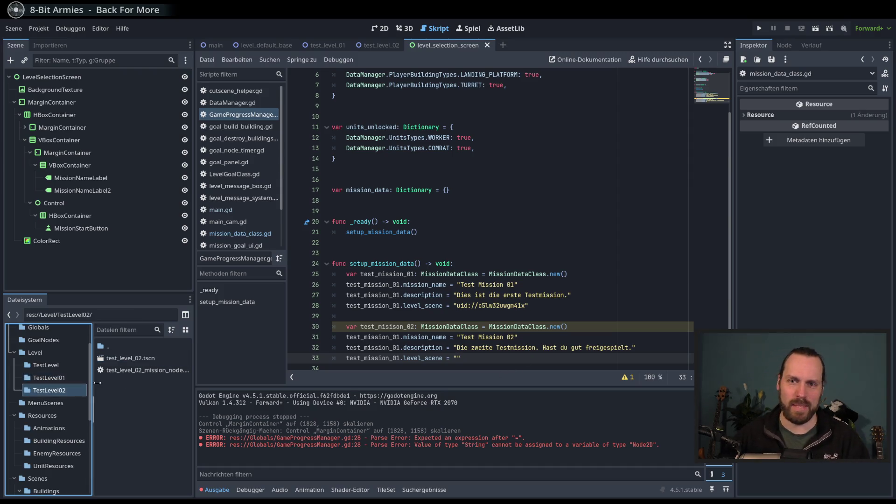
pyautogui.rightClick(142, 361)
pyautogui.click(164, 390)
pyautogui.click(452, 356)
pyautogui.hotkey('ctrl', 'v')
# Change test_mission_01 to test_mission_02 on the three copied property lines.
pyautogui.click(574, 348)
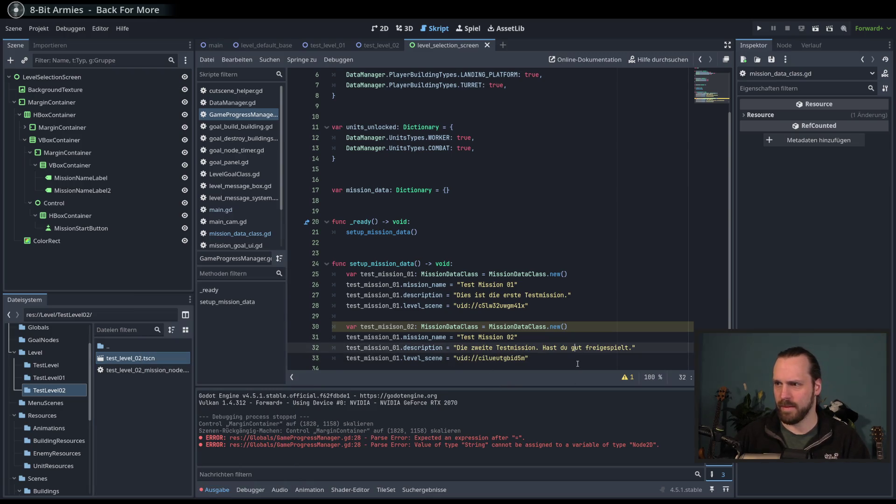
pyautogui.click(631, 348)
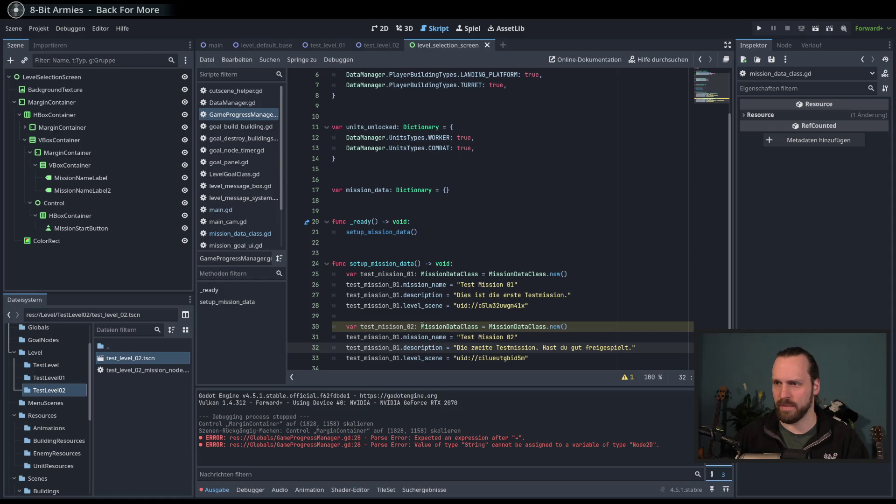
pyautogui.click(457, 327)
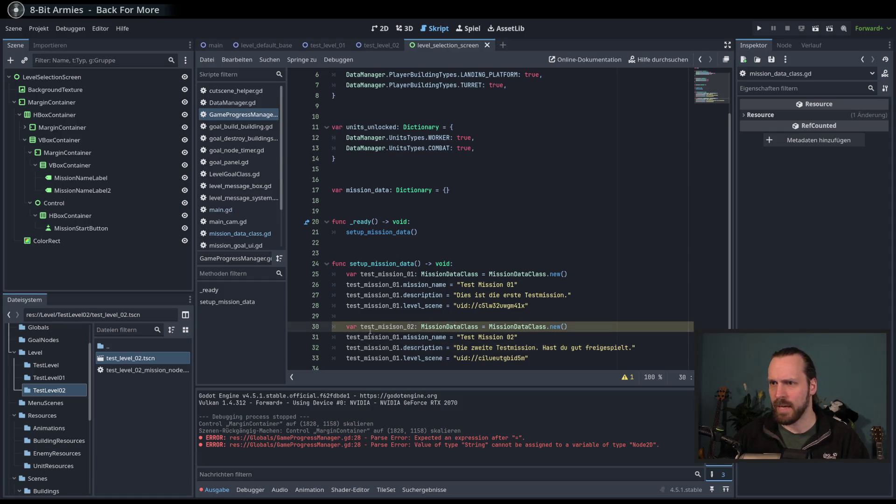
pyautogui.press('Home')
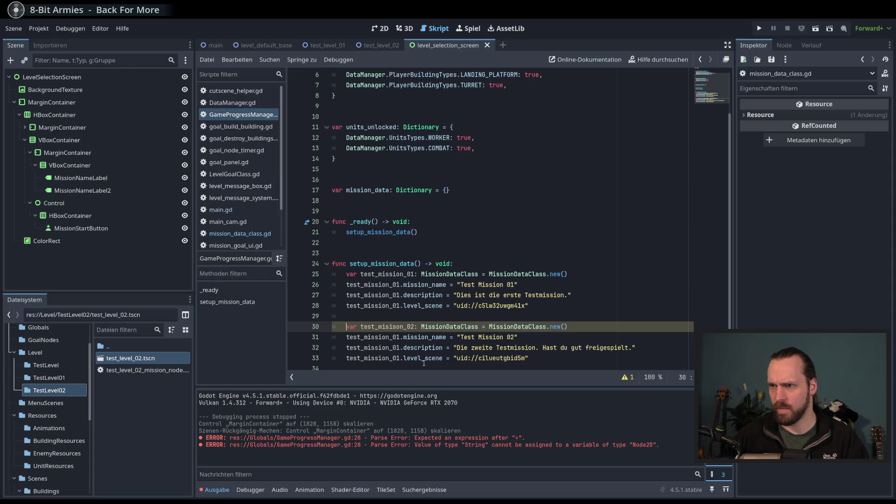
pyautogui.scroll(-1, 401, 344)
pyautogui.click(400, 327)
pyautogui.press('BackSpace')
pyautogui.write('2')
pyautogui.press('Down')
pyautogui.press('BackSpace')
pyautogui.write('2')
pyautogui.press('Down')
pyautogui.press('BackSpace')
pyautogui.write('2')
pyautogui.click(589, 337)
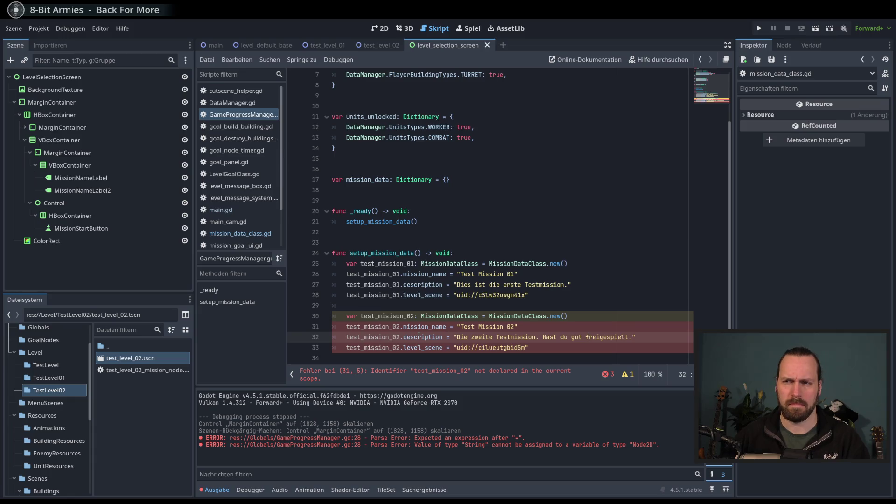
# Replace test_mission_02 on lines 31–33 with the variable name declared on line 30.
pyautogui.doubleClick(387, 317)
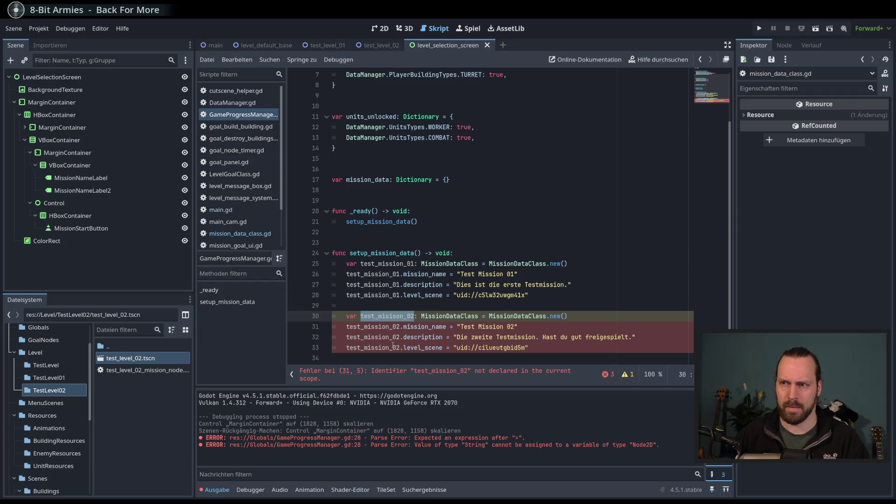
pyautogui.doubleClick(374, 327)
pyautogui.hotkey('ctrl', 'v')
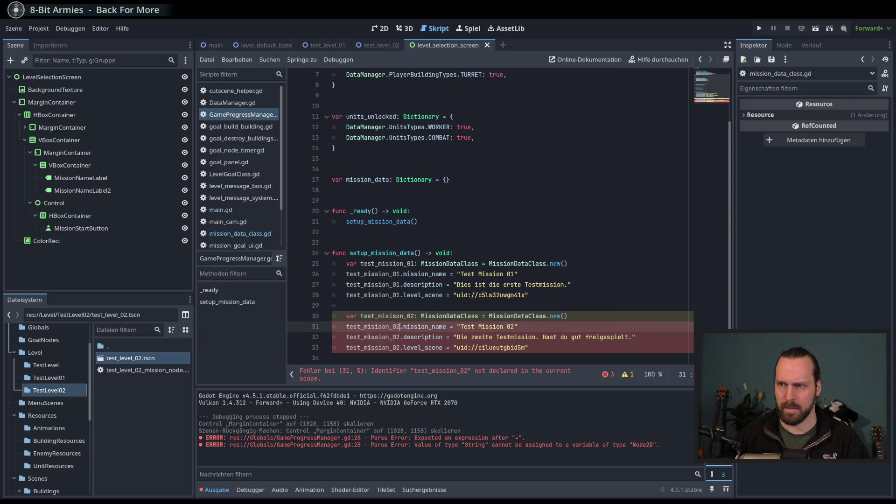
pyautogui.doubleClick(369, 337)
pyautogui.hotkey('ctrl', 'v')
pyautogui.doubleClick(392, 348)
pyautogui.hotkey('ctrl', 'v')
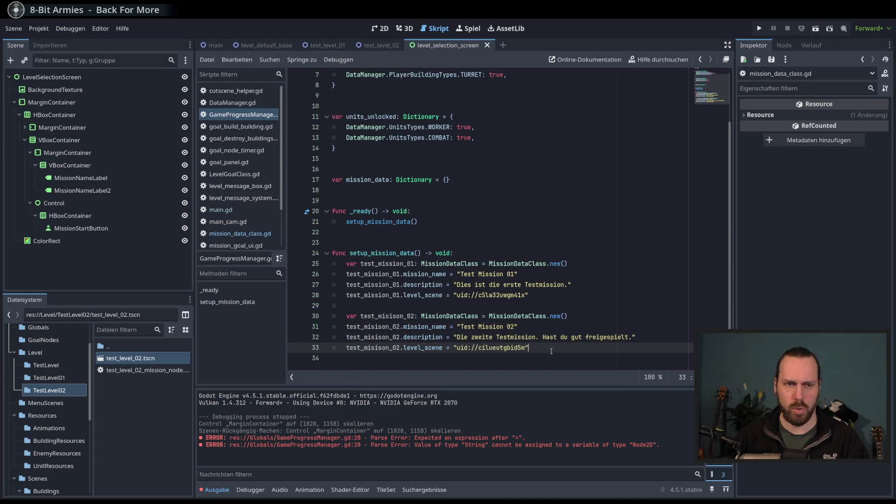
# Add 'mission_data[test_mission_01.name] = test_mission_01' on a new line below line 28.
pyautogui.click(542, 296)
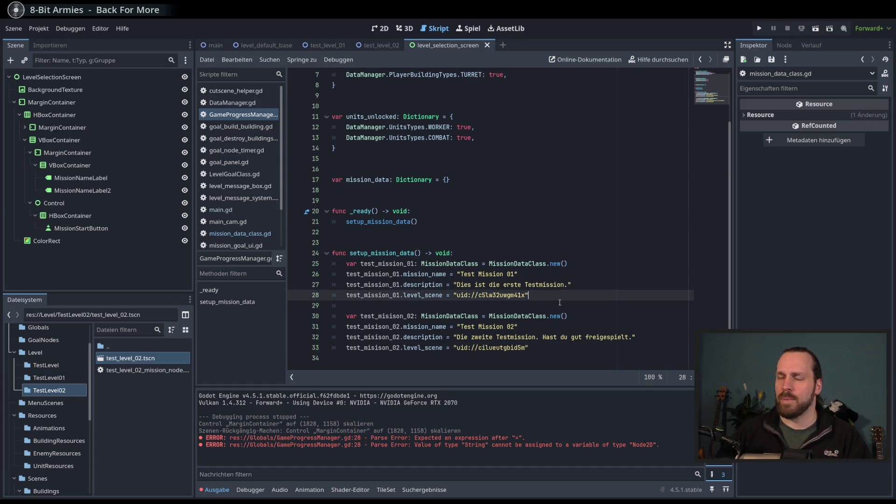
pyautogui.press('Return')
pyautogui.write('miss')
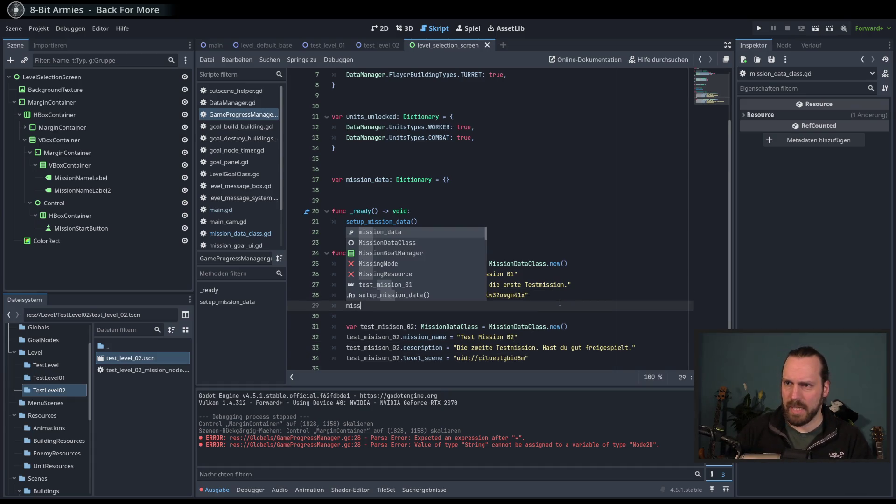
pyautogui.press('Return')
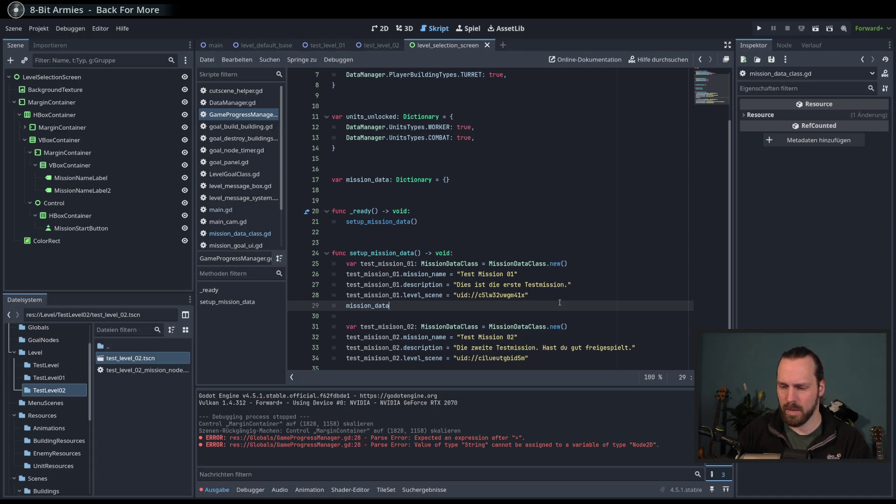
pyautogui.write('[')
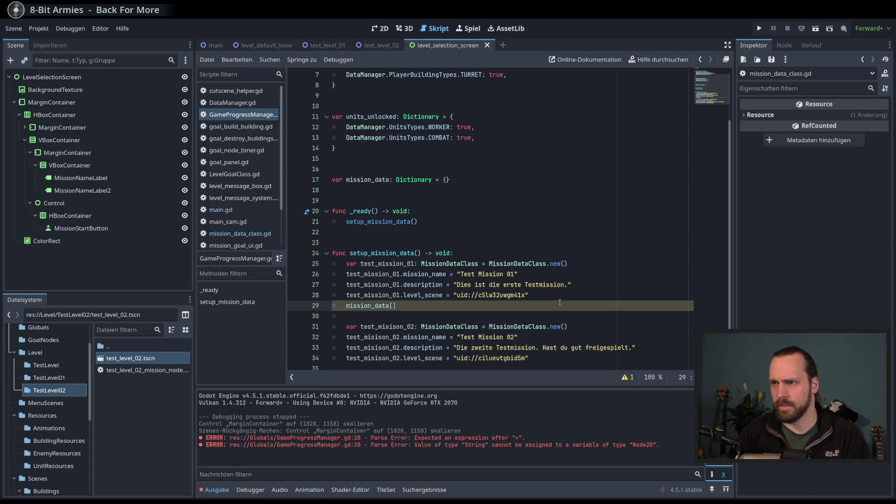
pyautogui.write('test')
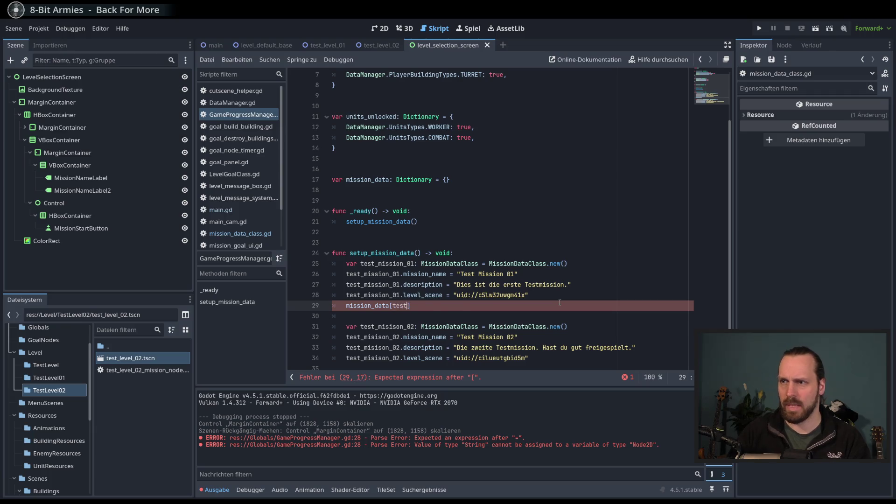
pyautogui.press('Down')
pyautogui.press('Return')
pyautogui.write('.')
pyautogui.write('na')
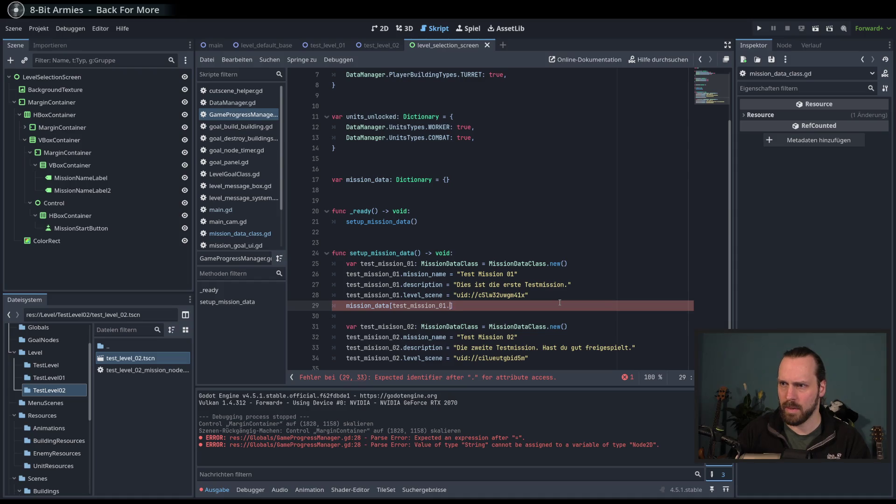
pyautogui.press('Return')
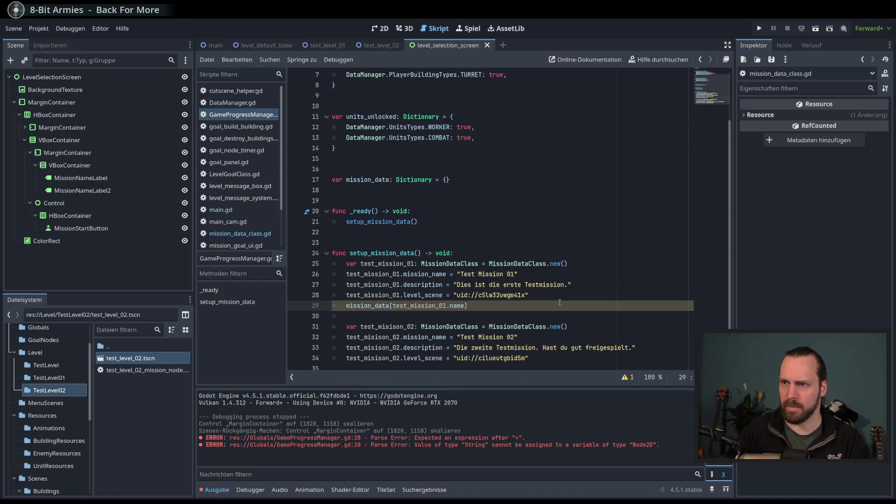
pyautogui.write(' = test')
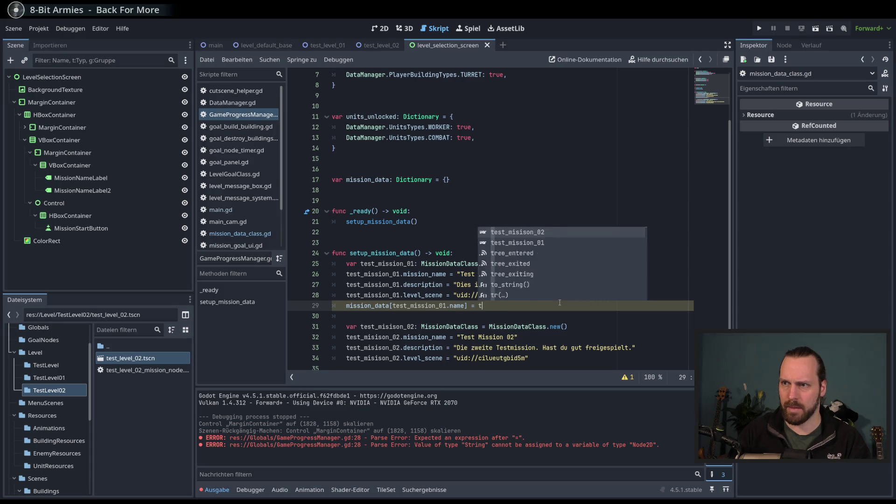
pyautogui.press('Down')
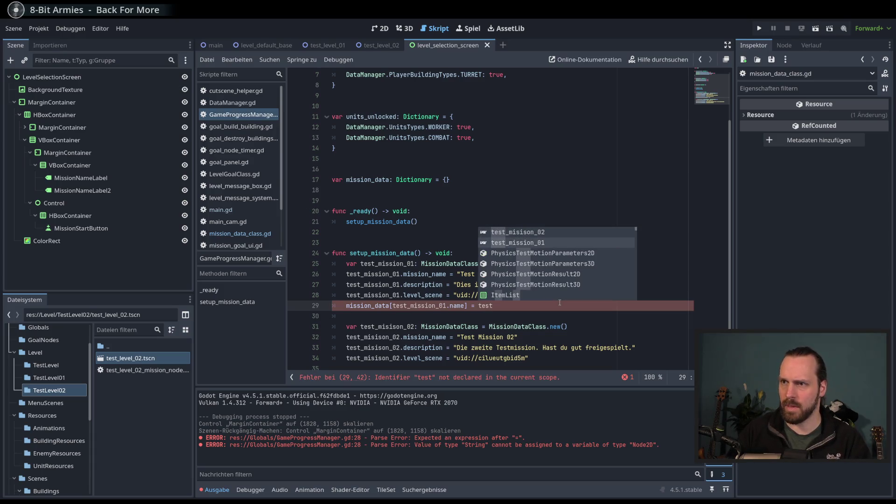
pyautogui.press('Return')
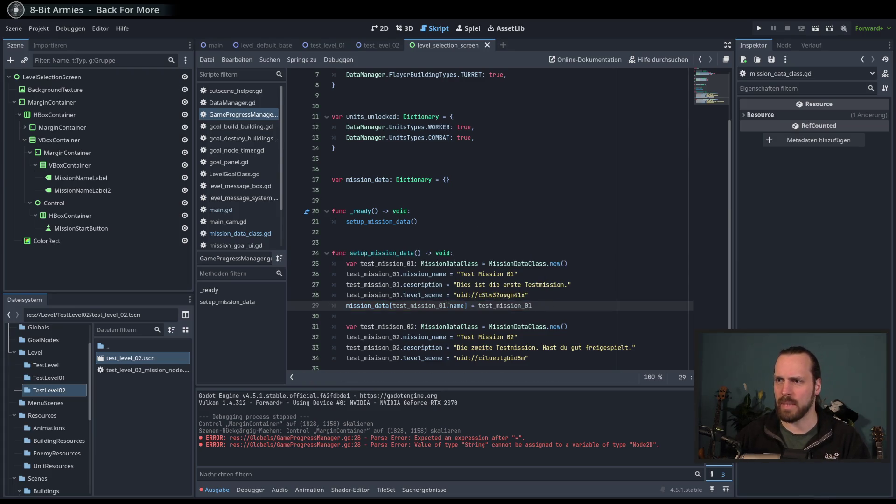
# Review the first mission's setup lines and where mission_data is used.
pyautogui.click(482, 273)
pyautogui.moveTo(461, 275); pyautogui.dragTo(518, 274)
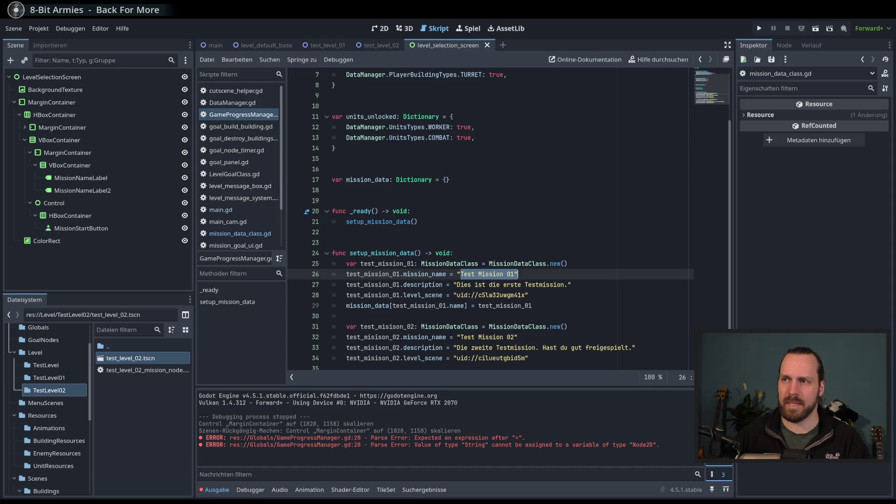
pyautogui.click(361, 181)
pyautogui.doubleClick(361, 180)
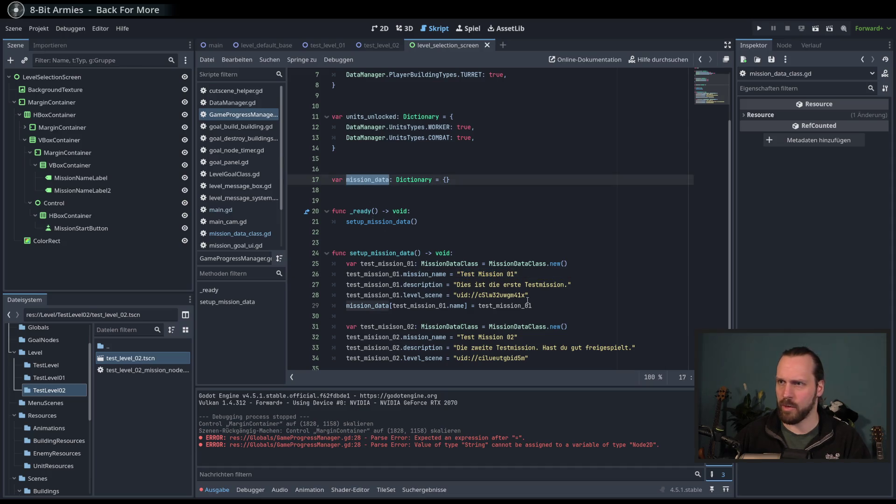
pyautogui.doubleClick(498, 306)
pyautogui.click(436, 305)
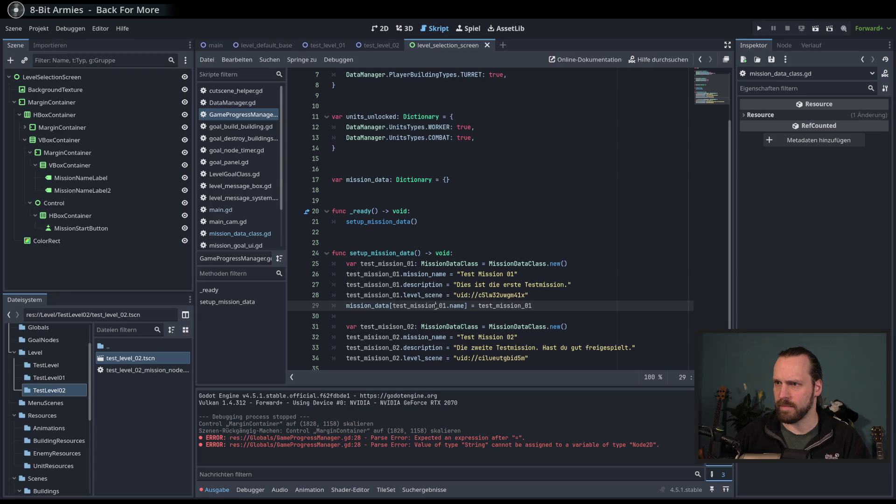
pyautogui.moveTo(433, 269)
pyautogui.mouseDown()
pyautogui.moveTo(462, 270)
pyautogui.moveTo(504, 295)
pyautogui.mouseUp()
pyautogui.click(471, 284)
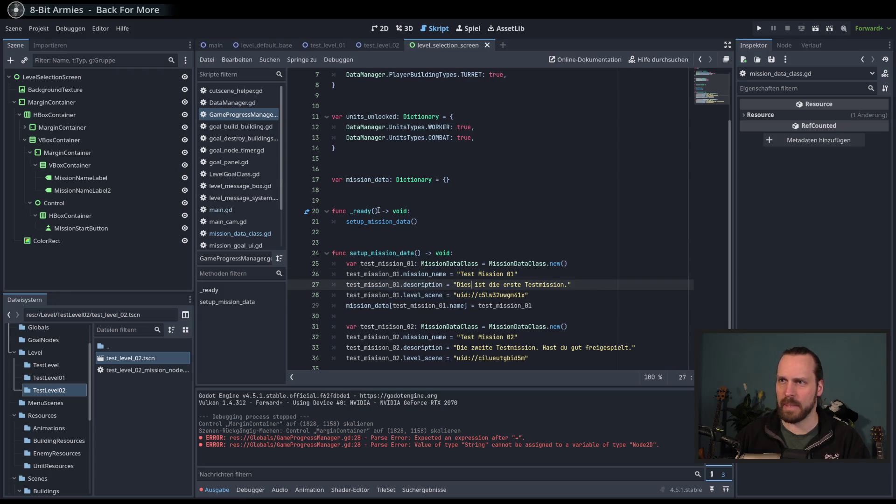
# Select the whole first mission-storing line on line 29.
pyautogui.doubleClick(508, 264)
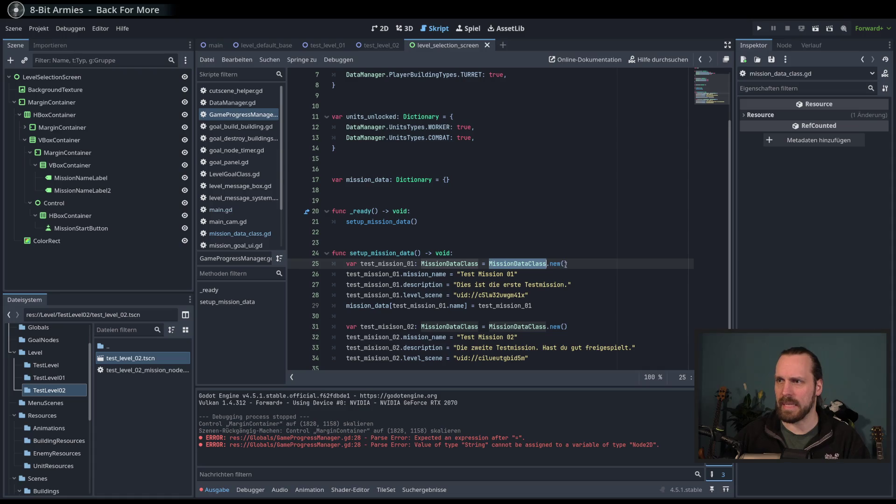
pyautogui.click(367, 181)
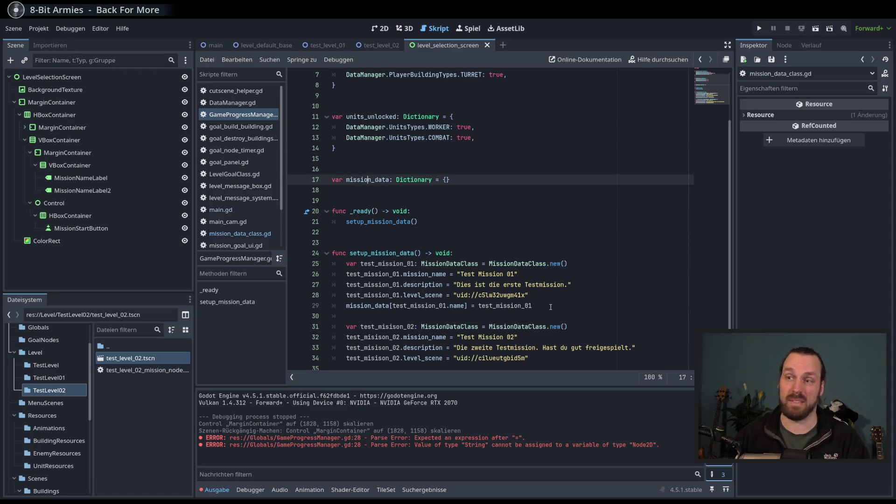
pyautogui.scroll(-1, 551, 318)
pyautogui.click(540, 346)
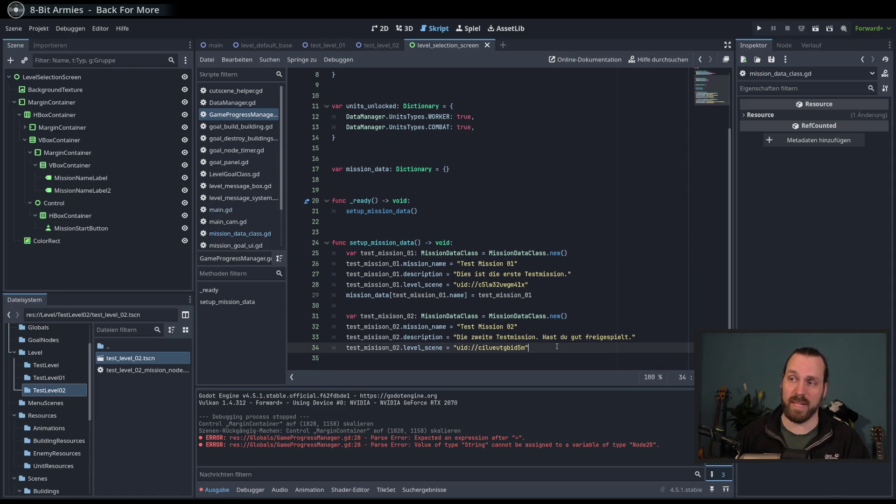
pyautogui.click(534, 295)
pyautogui.keyDown('shift'); pyautogui.click(351, 294); pyautogui.keyUp('shift')
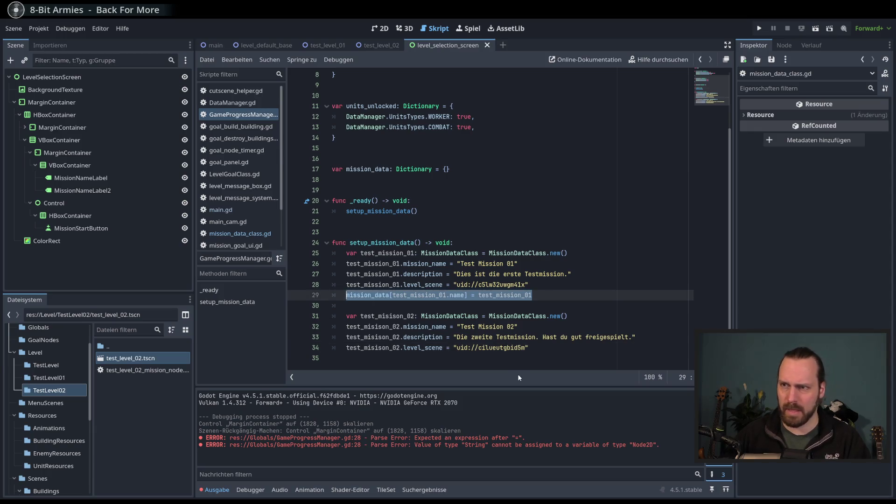
# Paste the storing line below mission 02's setup and change it to mission 02.
pyautogui.click(544, 351)
pyautogui.press('Return')
pyautogui.hotkey('ctrl', 'v')
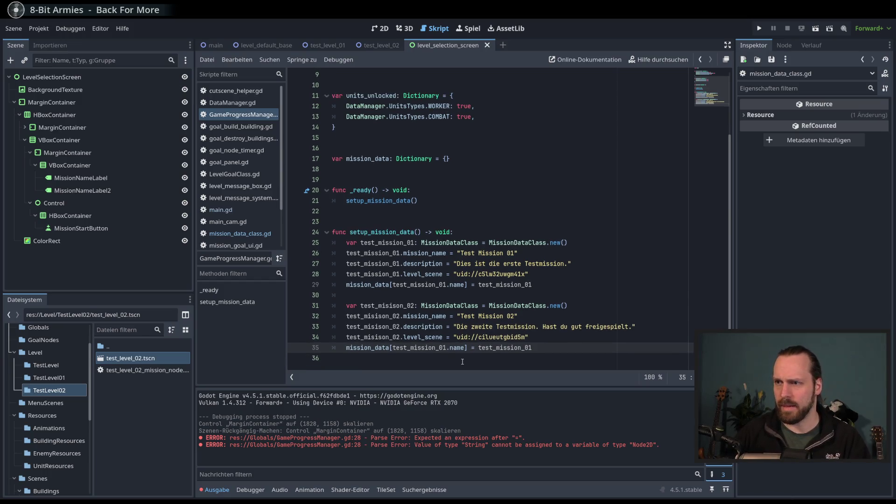
pyautogui.write('2')
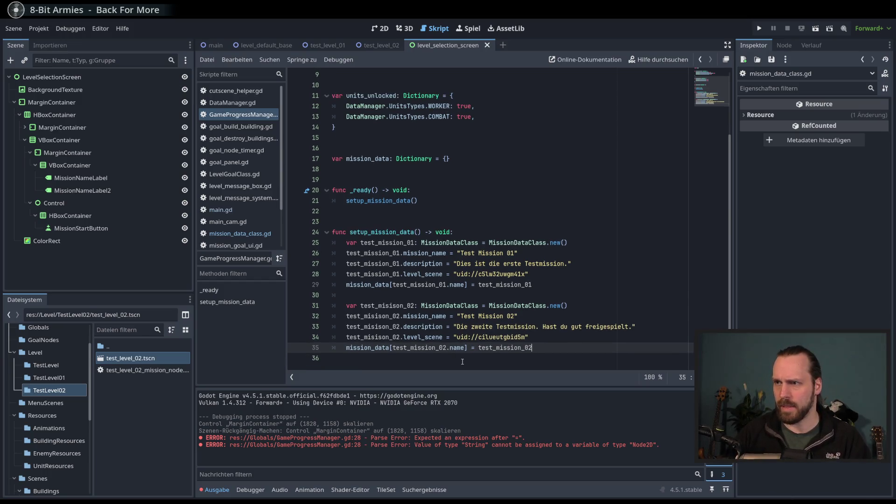
# Replace the bracketed key variable on line 35 with the name declared on line 31.
pyautogui.doubleClick(432, 347)
pyautogui.doubleClick(391, 306)
pyautogui.hotkey('ctrl', 'c')
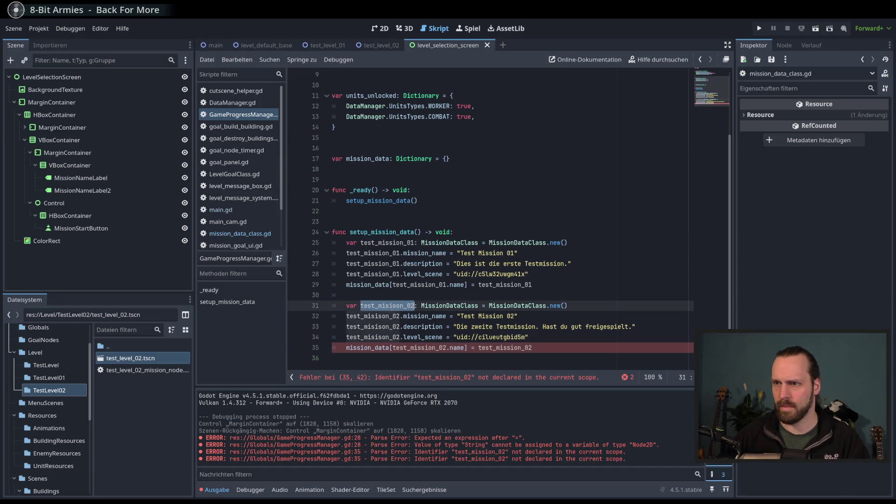
pyautogui.doubleClick(405, 348)
pyautogui.hotkey('ctrl', 'v')
pyautogui.click(535, 342)
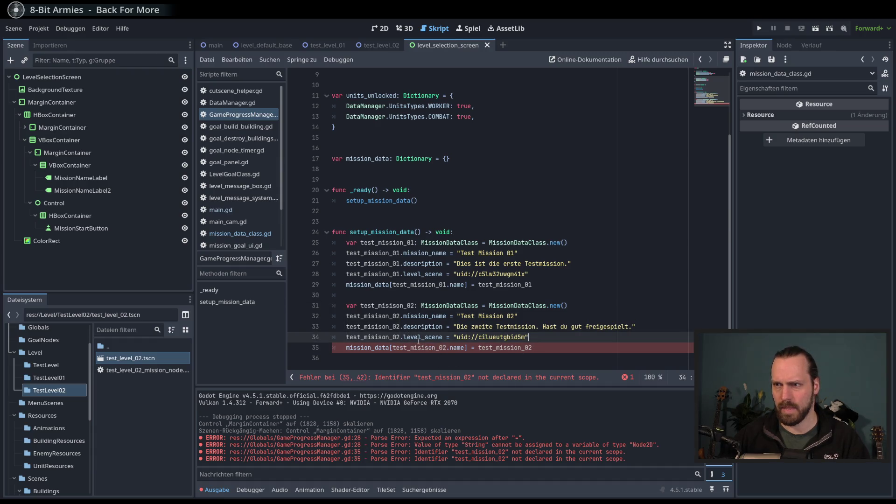
# Correct the 'test_misison_02' spelling on line 31 to test_mission_02.
pyautogui.click(390, 306)
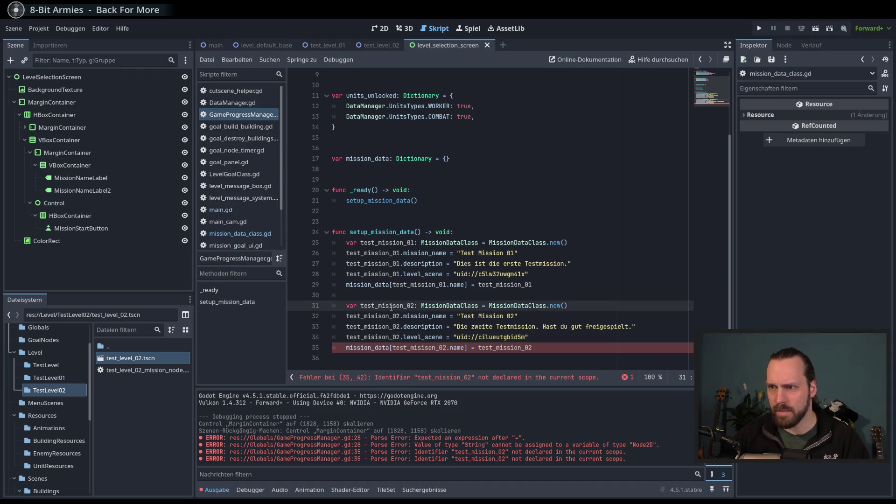
pyautogui.press('Delete')
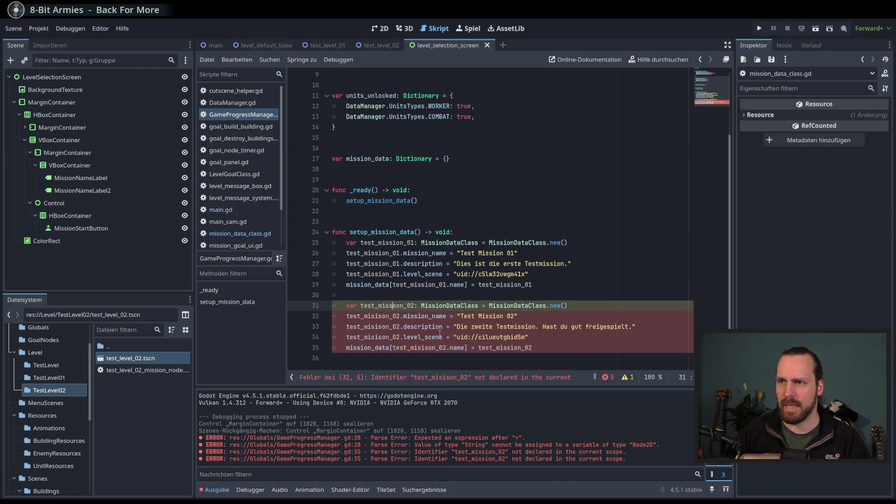
pyautogui.write('i')
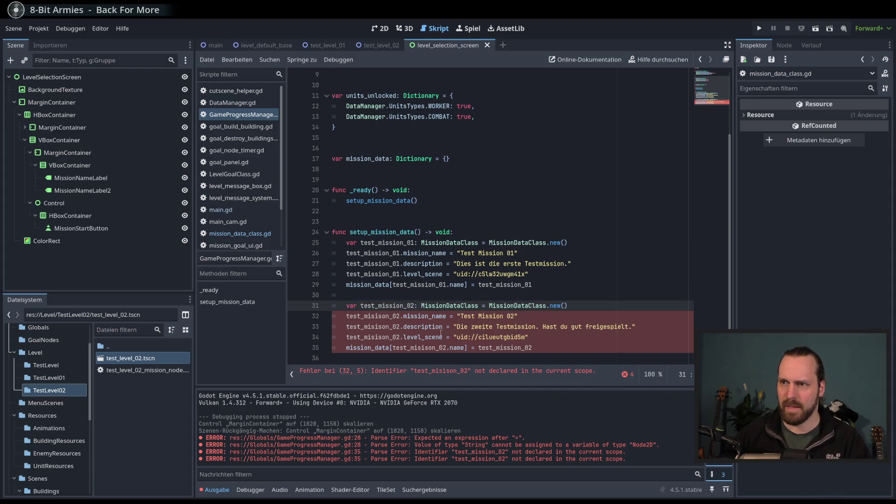
# Paste the corrected test_mission_02 over the misspelled names on lines 32–35.
pyautogui.doubleClick(401, 317)
pyautogui.write('test_mission_02')
pyautogui.doubleClick(377, 328)
pyautogui.write('test_mission_02')
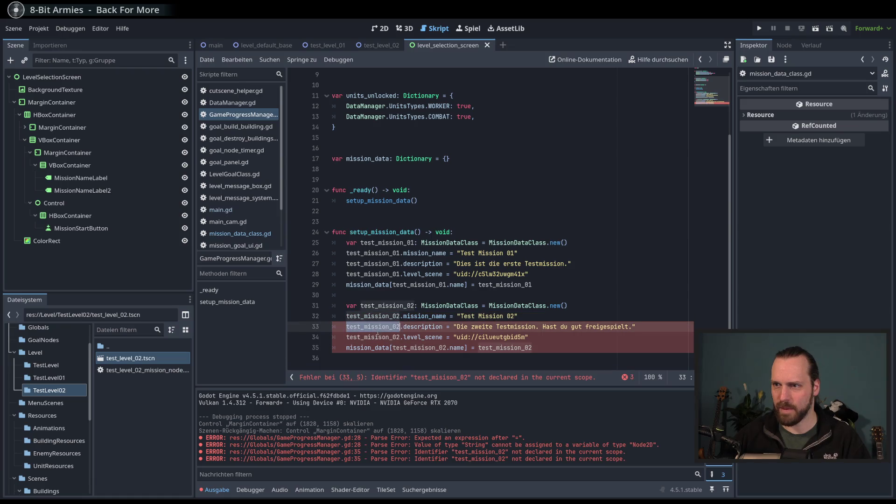
pyautogui.doubleClick(373, 337)
pyautogui.write('test_mission_02')
pyautogui.doubleClick(420, 347)
pyautogui.write('test_mission_02')
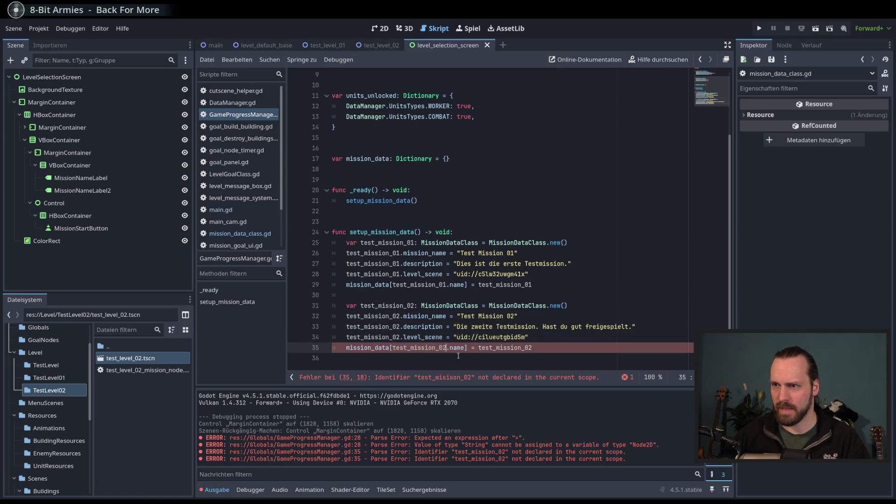
pyautogui.click(559, 340)
pyautogui.click(560, 350)
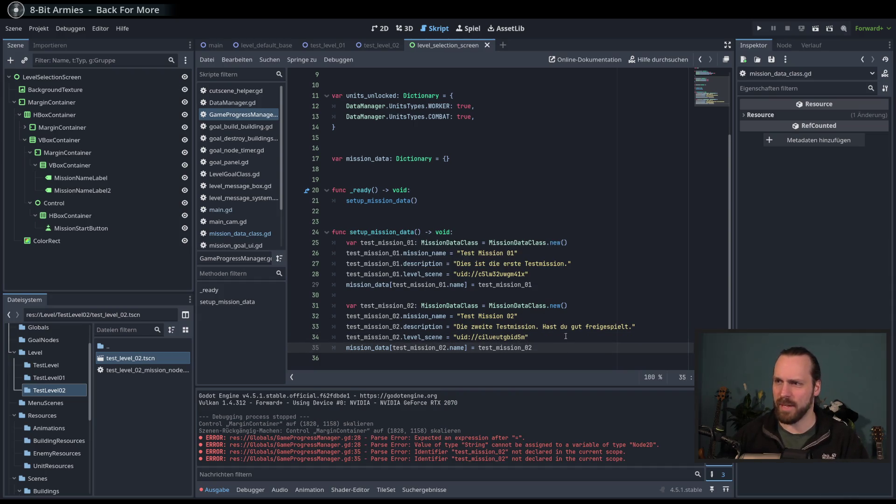
pyautogui.click(565, 335)
# Add a print(mission_data) call on line 37, after the mission-storing lines.
pyautogui.click(572, 348)
pyautogui.press('Return')
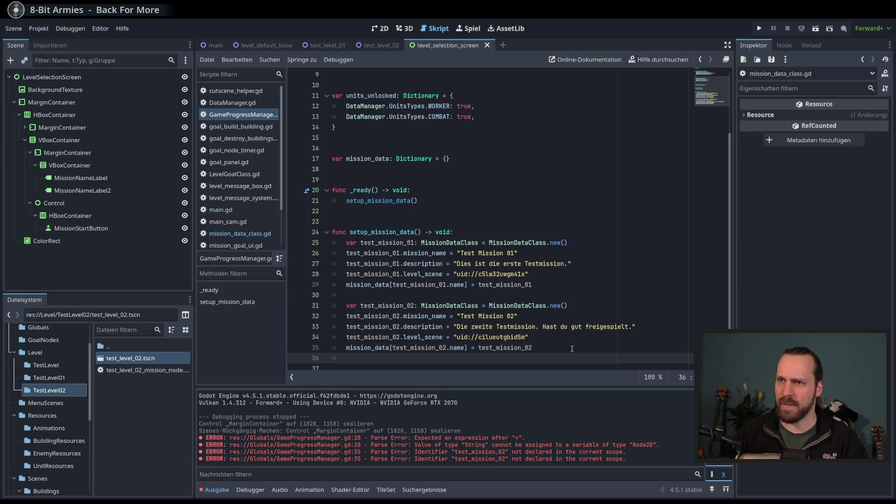
pyautogui.press('Return')
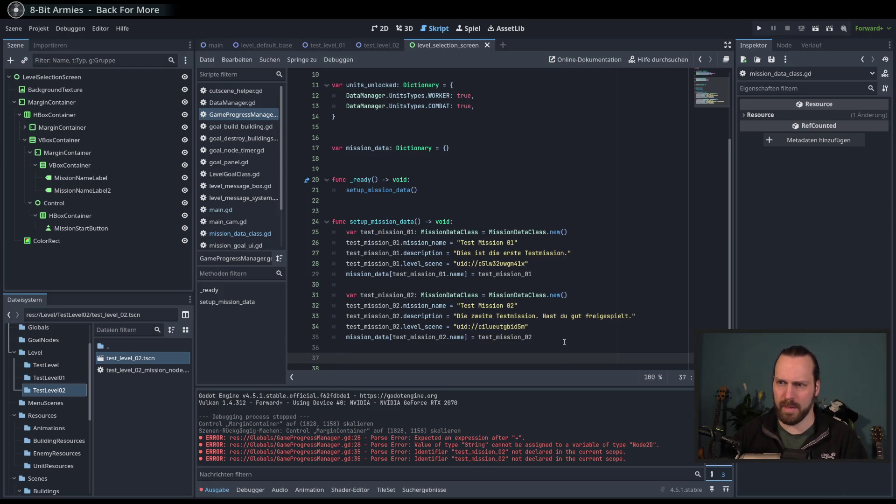
pyautogui.press('BackSpace')
pyautogui.press('Return')
pyautogui.write('pr')
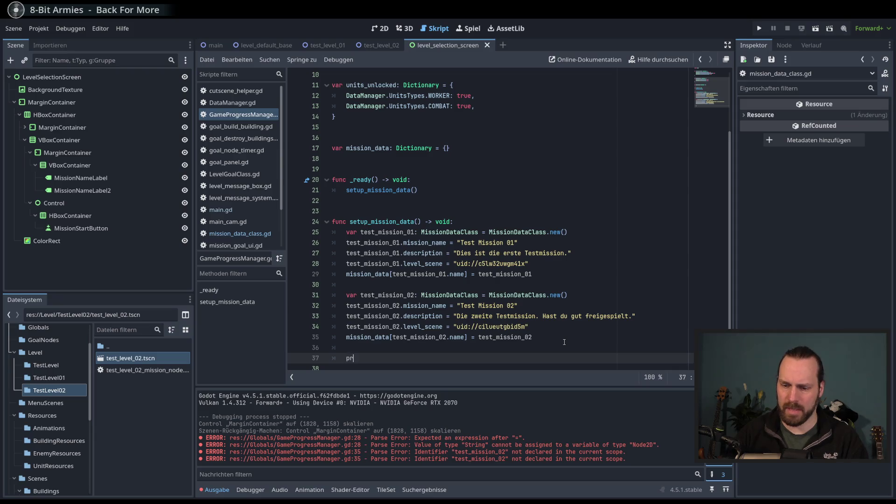
pyautogui.write('int(')
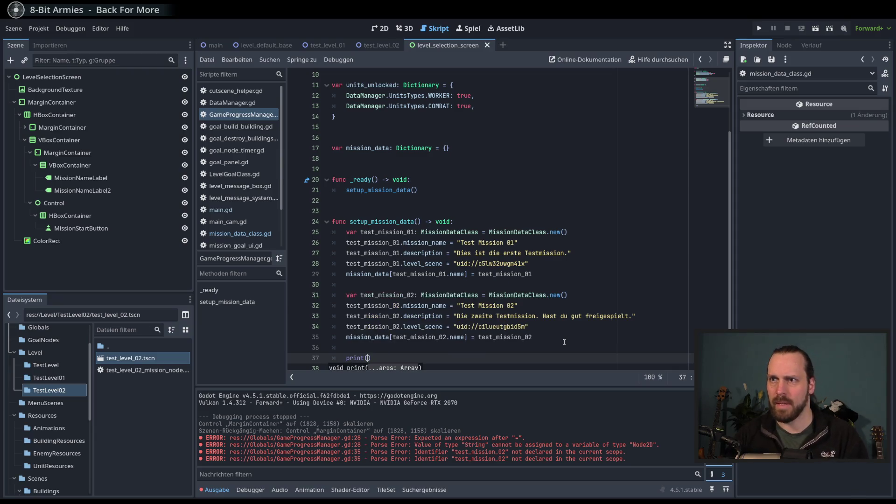
pyautogui.write('mi')
pyautogui.press('Return')
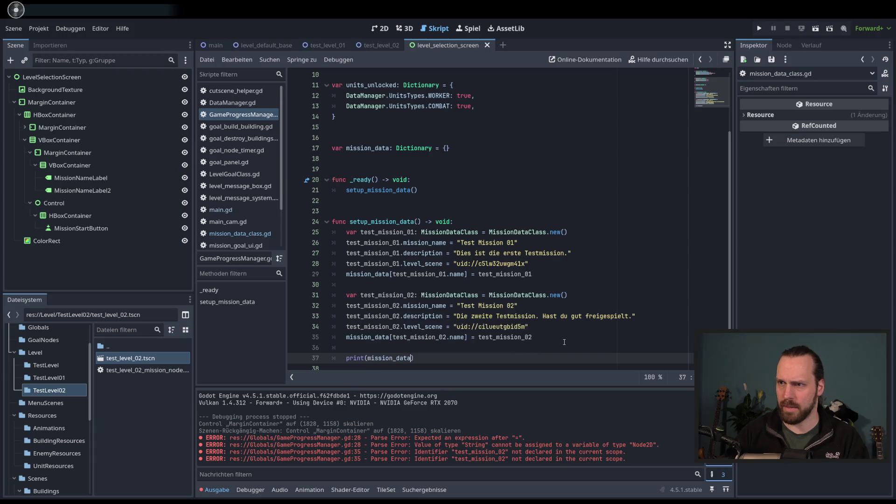
pyautogui.scroll(-1, 564, 342)
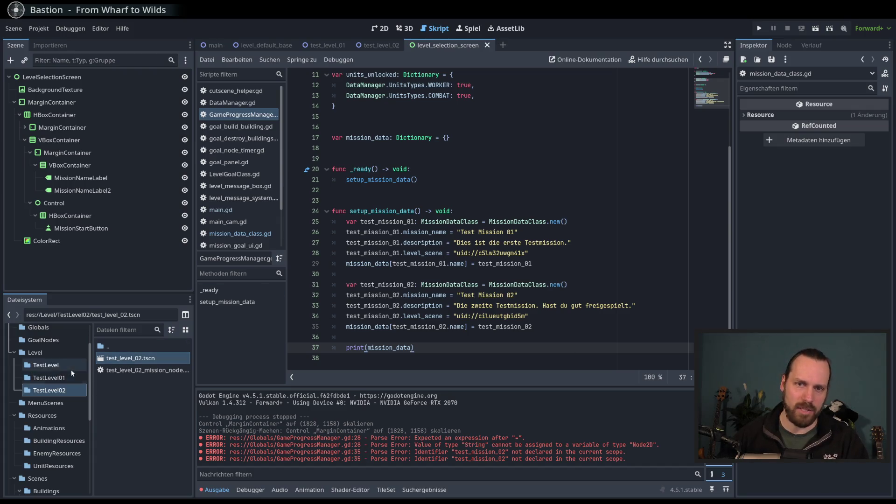
# Browse the TestLevel02, TestLevel01 and Level folders in the FileSystem dock.
pyautogui.click(53, 390)
pyautogui.click(49, 377)
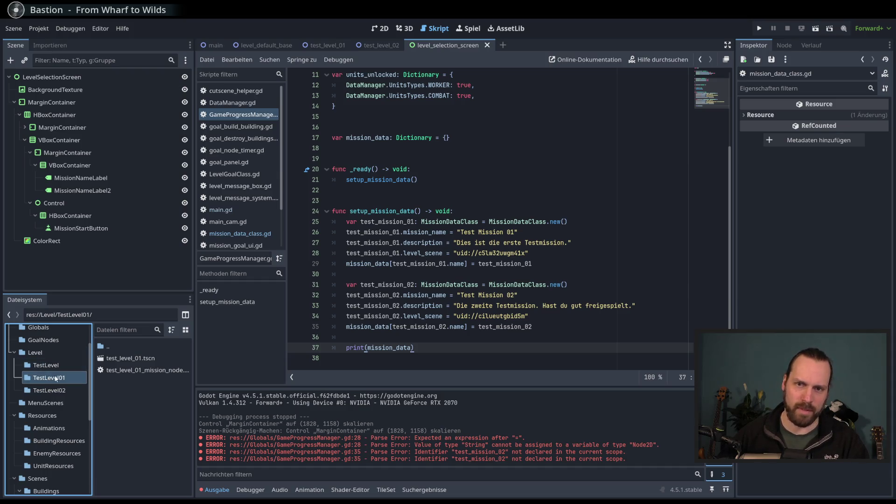
pyautogui.click(34, 355)
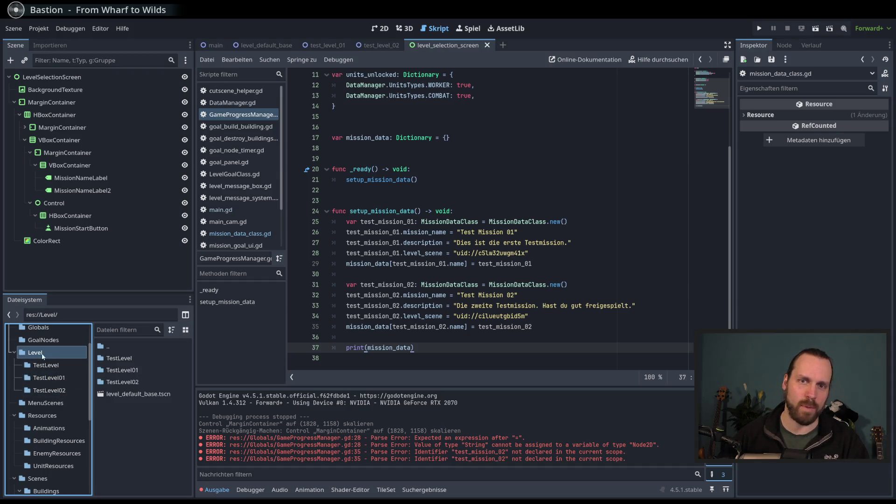
pyautogui.click(44, 391)
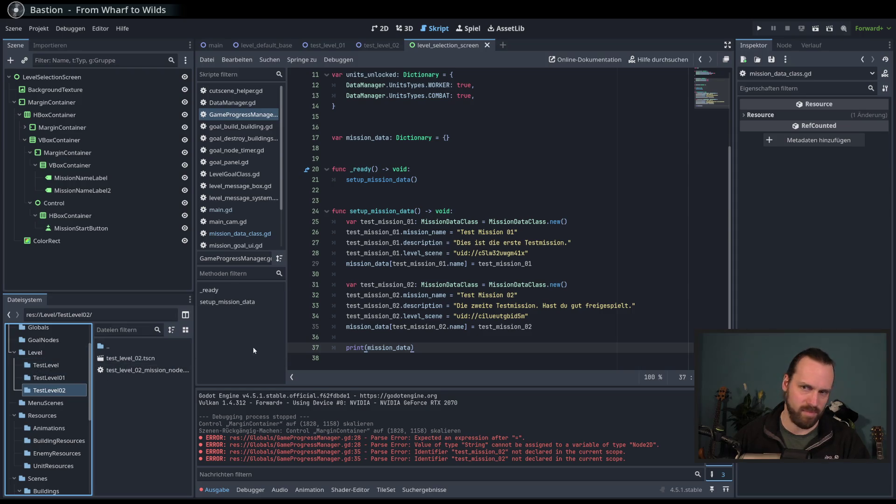
# Review the line 35 storing code and run the project with F5.
pyautogui.press('Up')
pyautogui.press('Up')
pyautogui.press('Down')
pyautogui.press('Down')
pyautogui.press('Up')
pyautogui.press('Down')
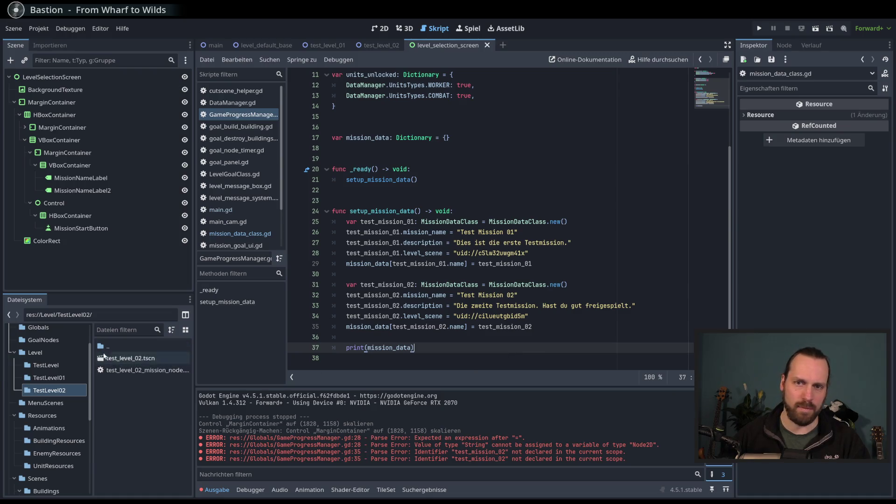
pyautogui.press('Up')
pyautogui.press('Down')
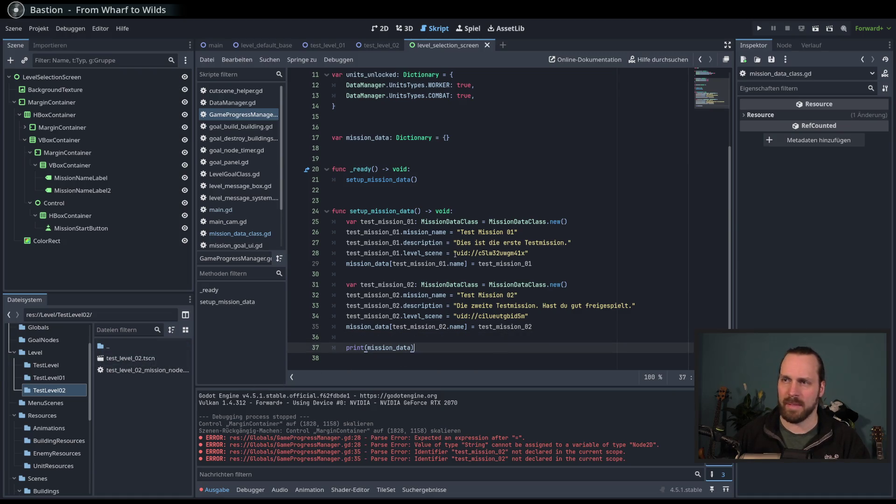
pyautogui.press('Up')
pyautogui.press('Down')
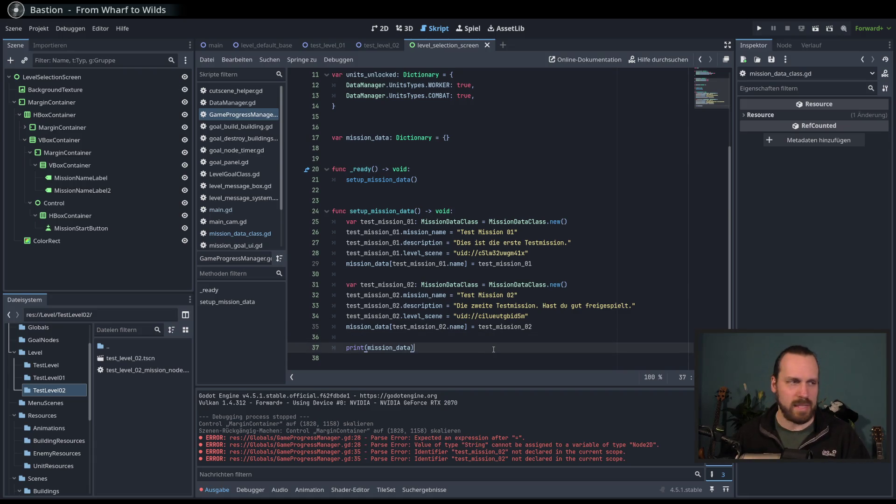
pyautogui.press('Up')
pyautogui.press('Up')
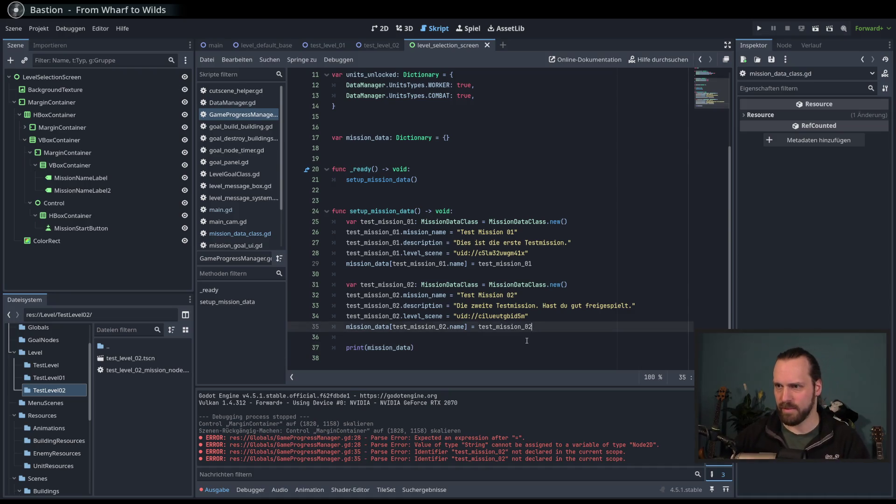
pyautogui.press('Down')
pyautogui.scroll(3, 513, 313)
pyautogui.scroll(-3, 513, 308)
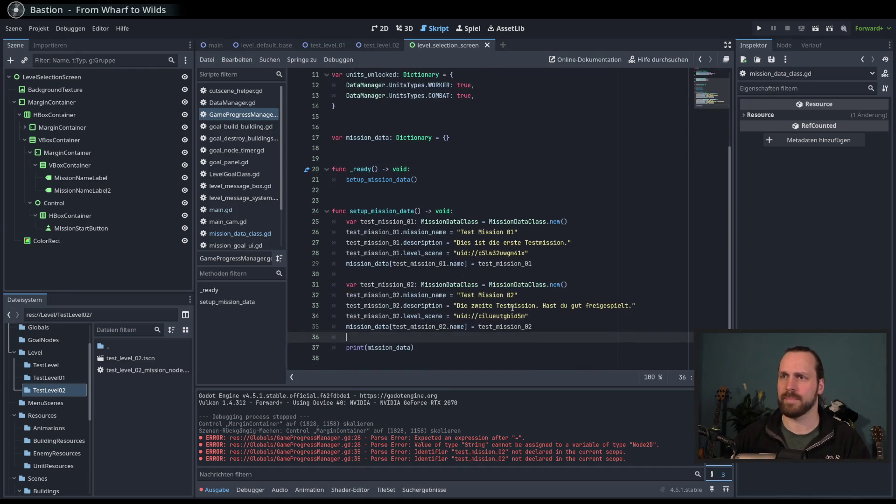
pyautogui.press('F5')
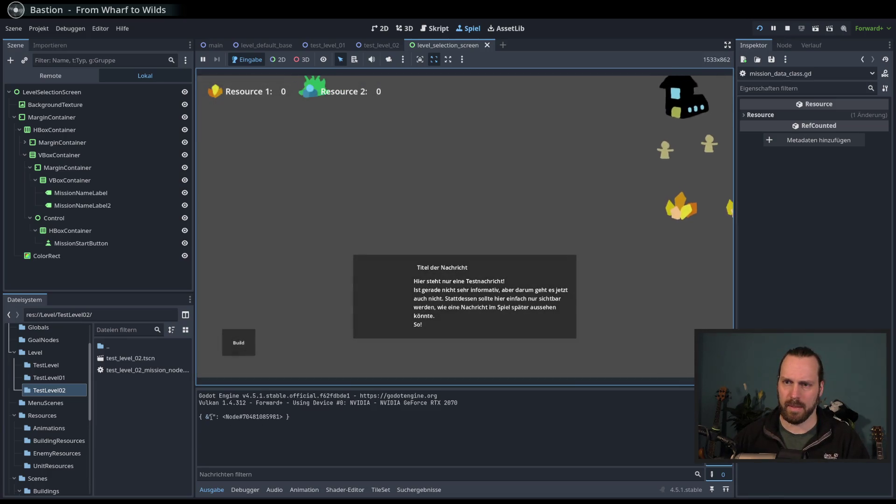
# Inspect the printed { &"": <Node…> } dictionary in Output, then stop the game with F8.
pyautogui.moveTo(205, 416); pyautogui.dragTo(293, 419)
pyautogui.click(295, 419)
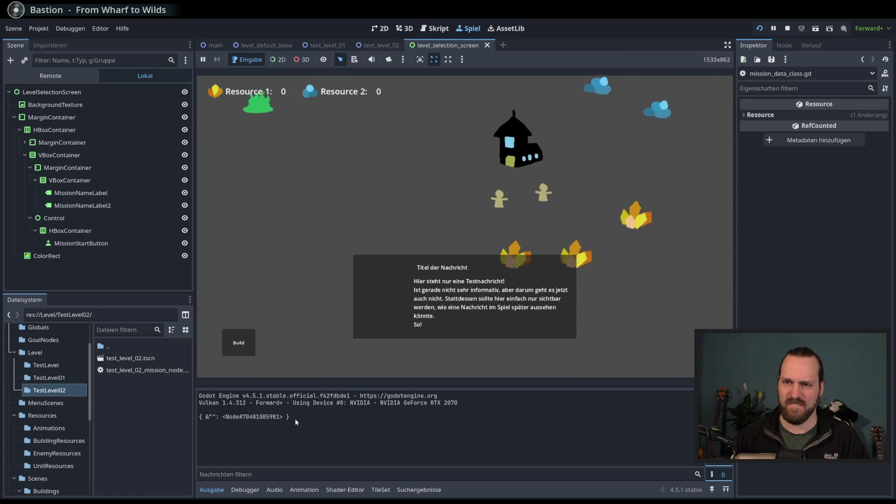
pyautogui.press('F8')
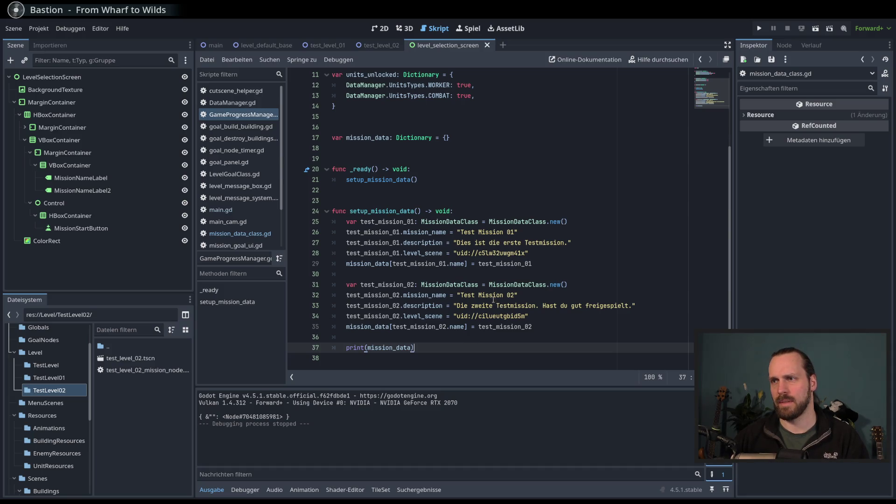
# Test-run the project with print(mission_data) commented out, then restore the print line.
pyautogui.doubleClick(462, 264)
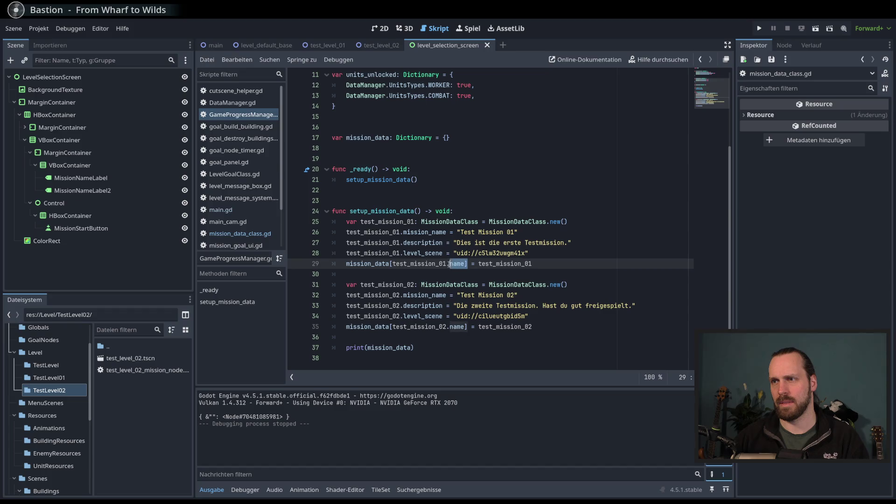
pyautogui.click(470, 274)
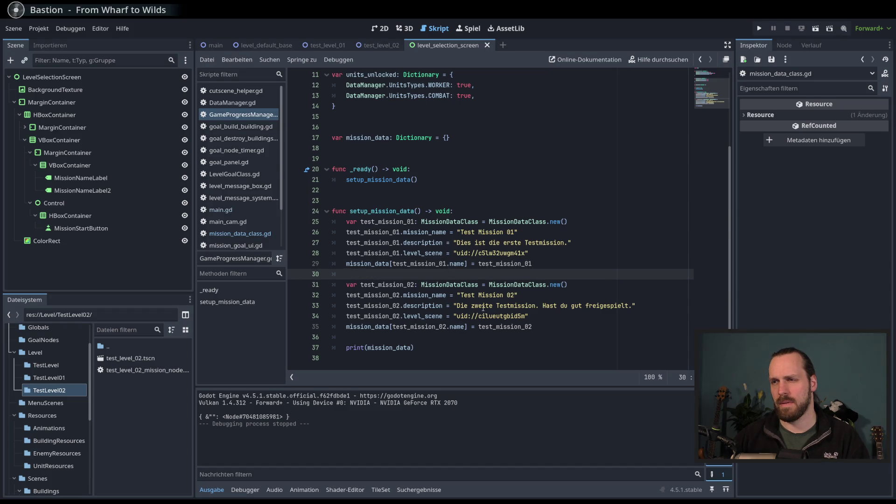
pyautogui.click(405, 347)
pyautogui.hotkey('ctrl', 'k')
pyautogui.press('F5')
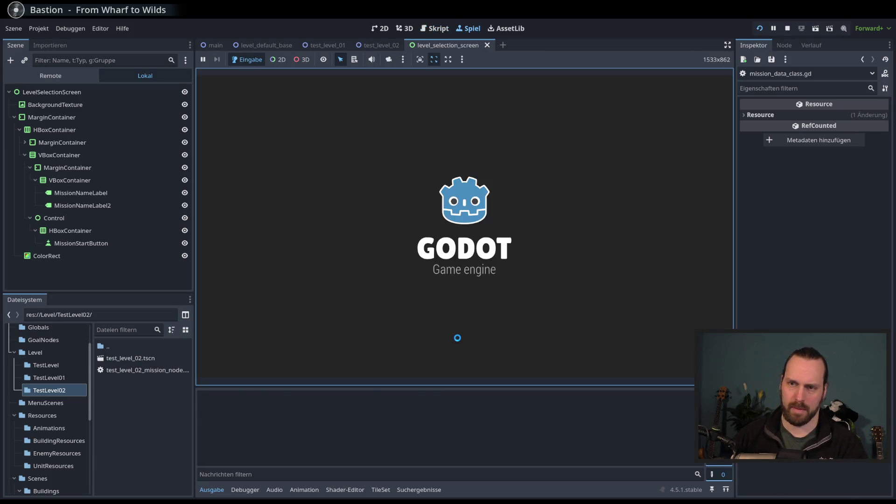
pyautogui.press('F8')
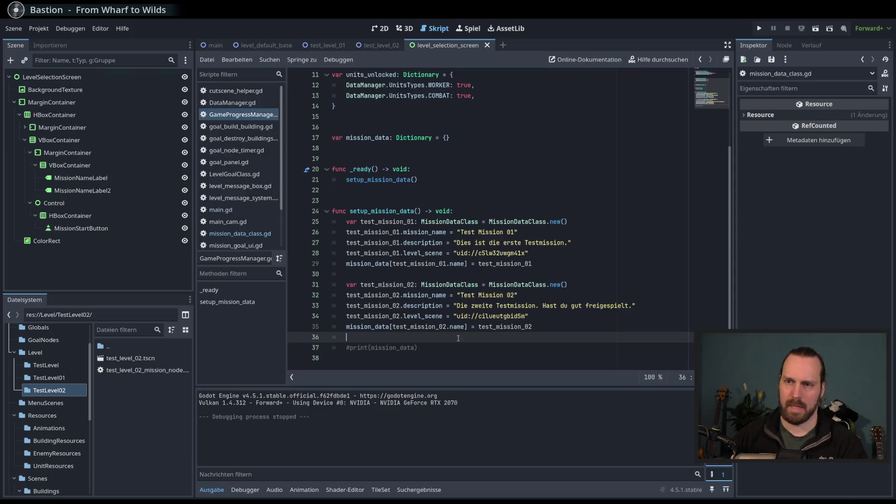
pyautogui.click(404, 347)
pyautogui.hotkey('ctrl', 'k')
pyautogui.click(465, 341)
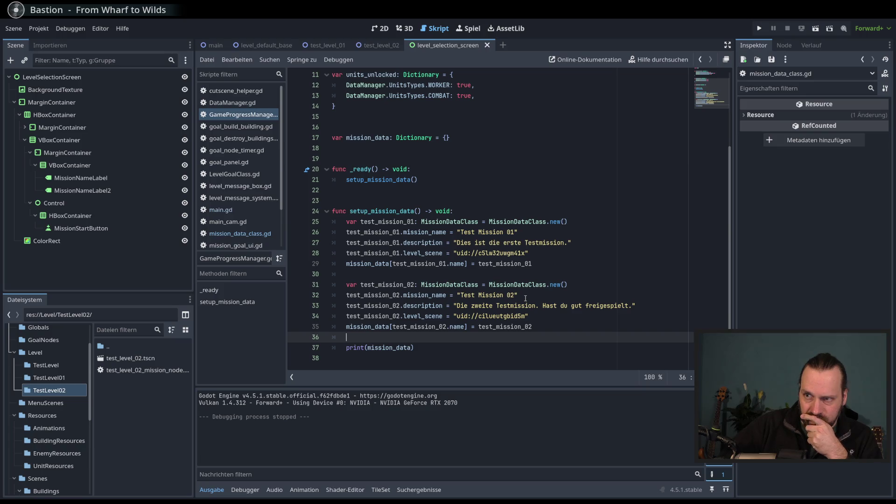
# Try quoted keys on lines 29 and 35, then undo back to the original keys.
pyautogui.moveTo(464, 264); pyautogui.dragTo(393, 264)
pyautogui.write('"')
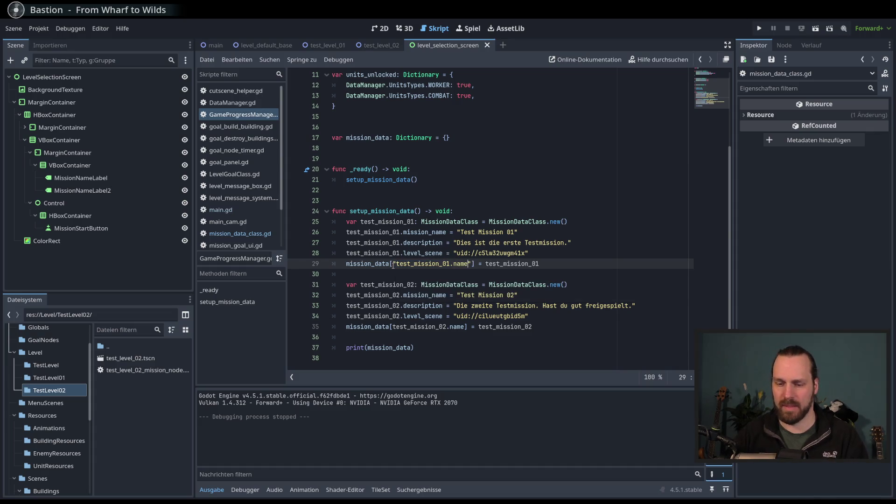
pyautogui.press('BackSpace')
pyautogui.press('BackSpace')
pyautogui.press('BackSpace')
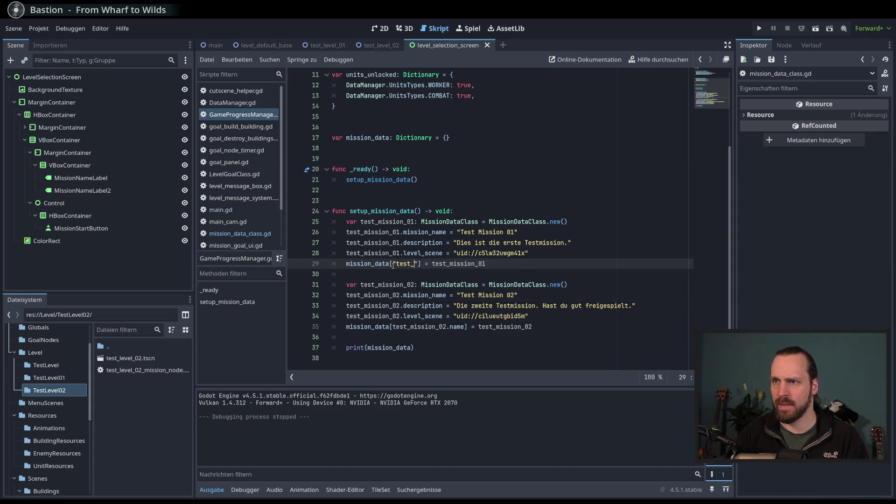
pyautogui.press('BackSpace')
pyautogui.press('BackSpace')
pyautogui.press('BackSpace')
pyautogui.write('TEST')
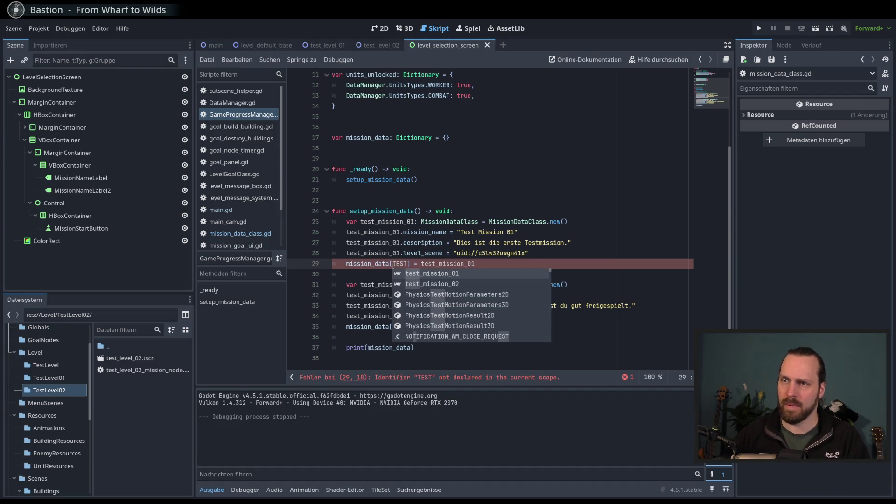
pyautogui.doubleClick(396, 264)
pyautogui.write('"')
pyautogui.press('End')
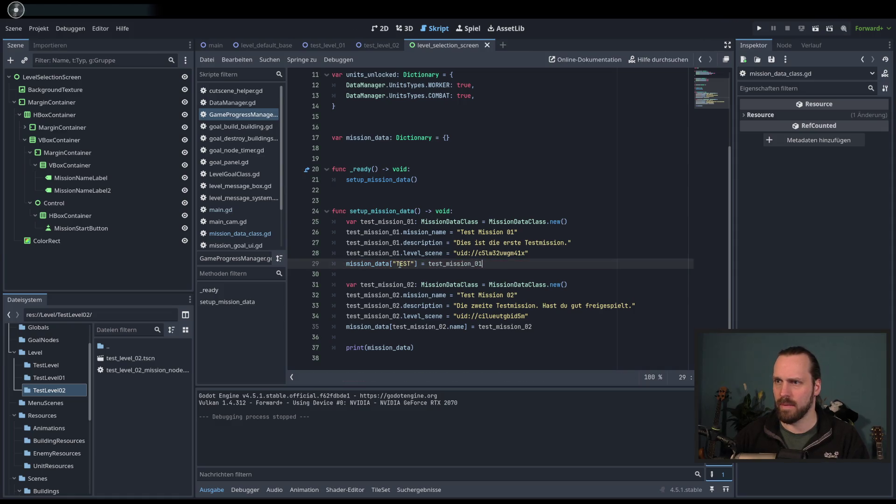
pyautogui.moveTo(465, 324); pyautogui.dragTo(393, 329)
pyautogui.write('"T')
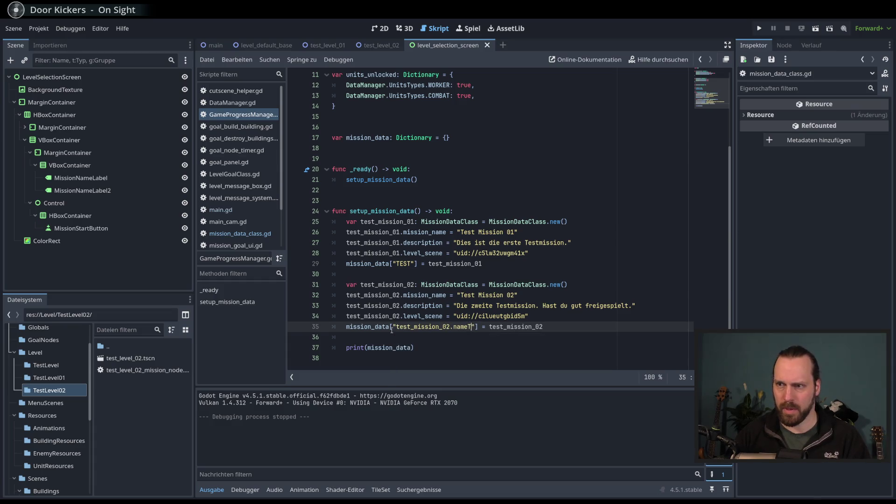
pyautogui.press('BackSpace')
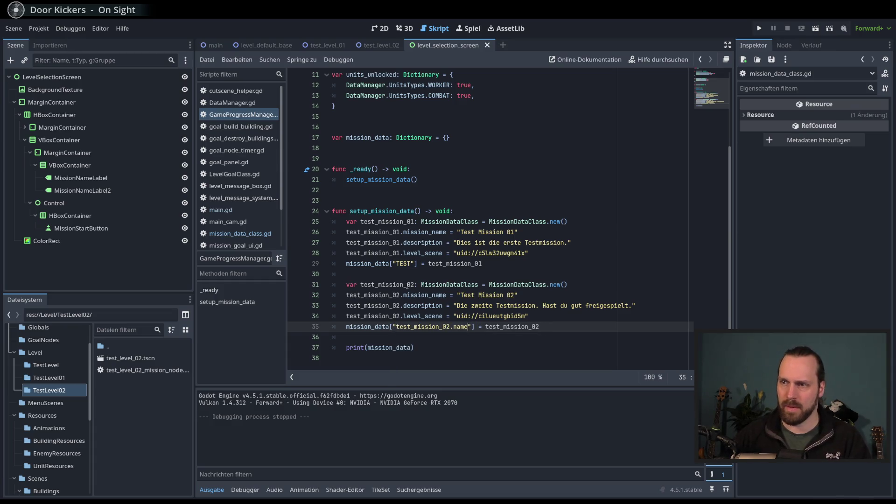
pyautogui.hotkey('ctrl', 'z')
pyautogui.hotkey('ctrl', 'z')
pyautogui.hotkey('ctrl', 'z')
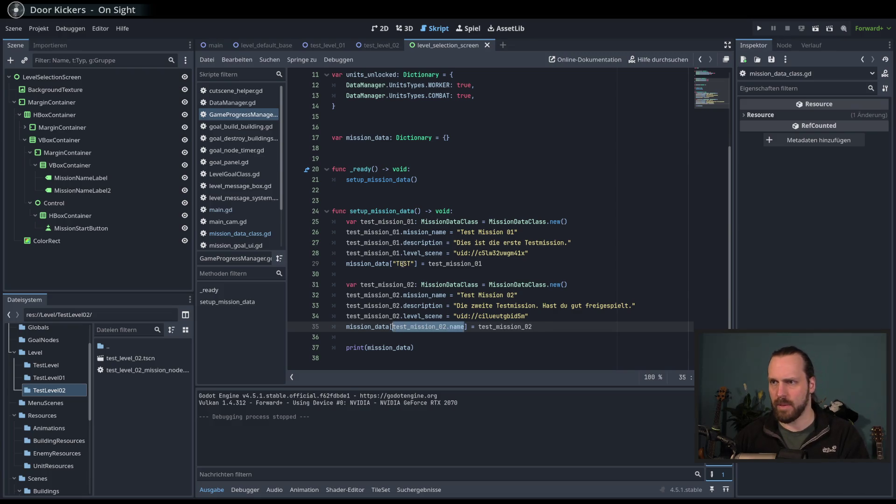
pyautogui.hotkey('ctrl', 'z')
pyautogui.hotkey('ctrl', 'z')
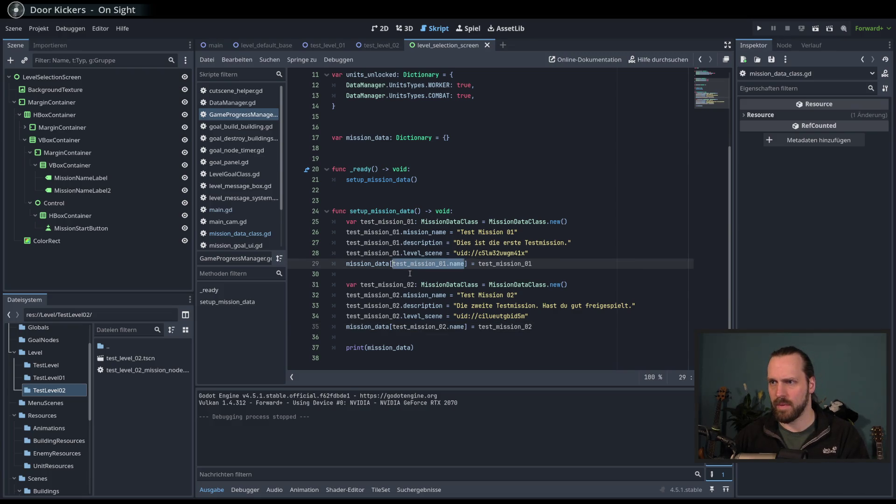
# Quote the keys as "test_mission_01.name" and "test_mission_02.name", then run the project.
pyautogui.doubleClick(419, 264)
pyautogui.moveTo(418, 267)
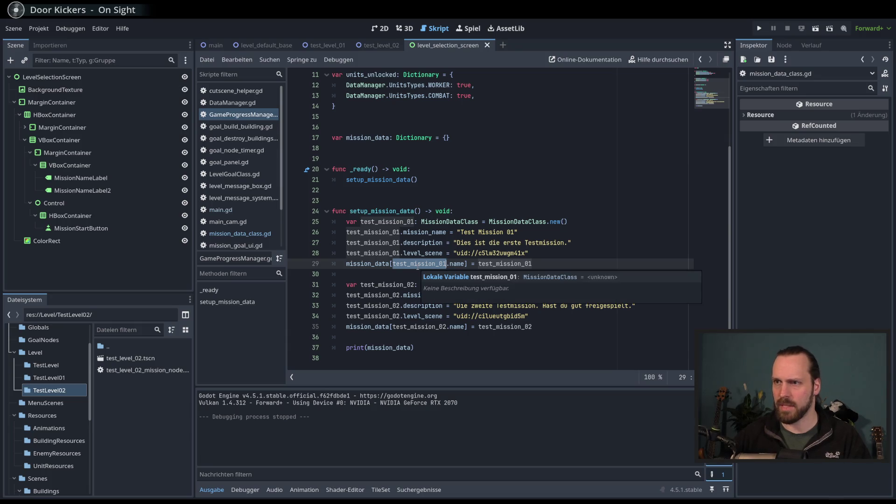
pyautogui.moveTo(393, 263); pyautogui.dragTo(467, 264)
pyautogui.write('"')
pyautogui.moveTo(393, 326); pyautogui.dragTo(467, 326)
pyautogui.write('"')
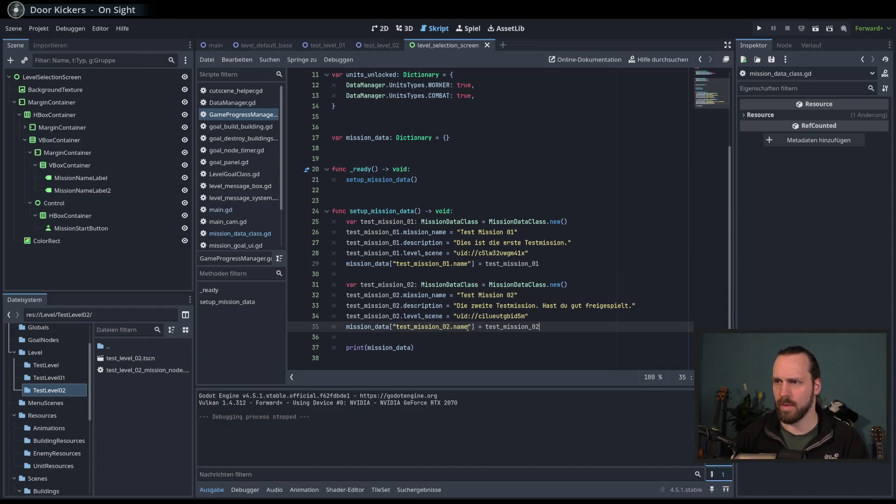
pyautogui.press('F5')
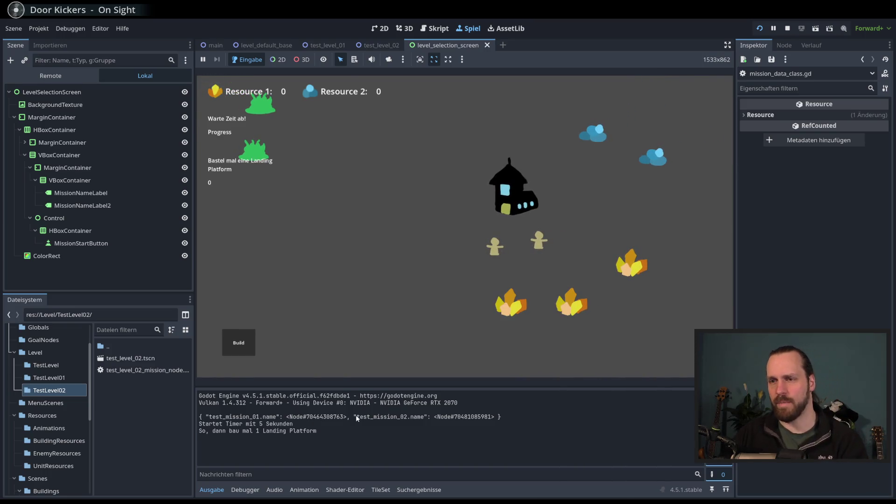
# Stop the game and undo the quoting of both mission keys.
pyautogui.press('F8')
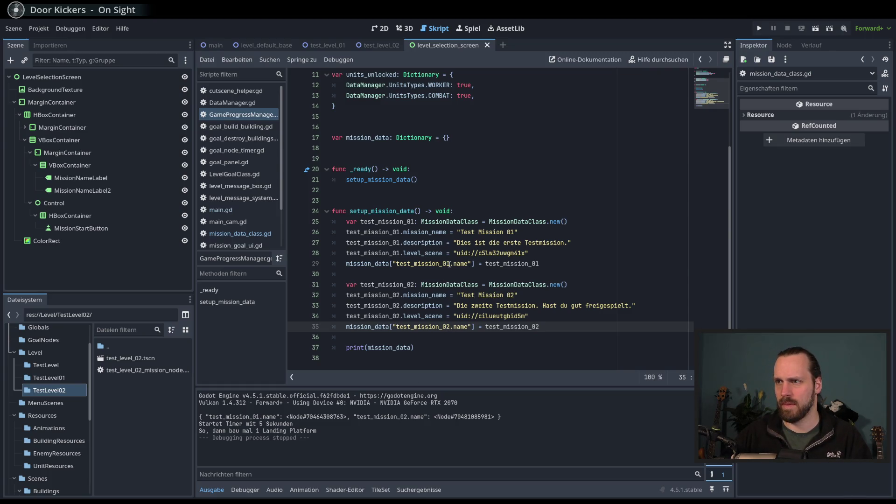
pyautogui.click(449, 265)
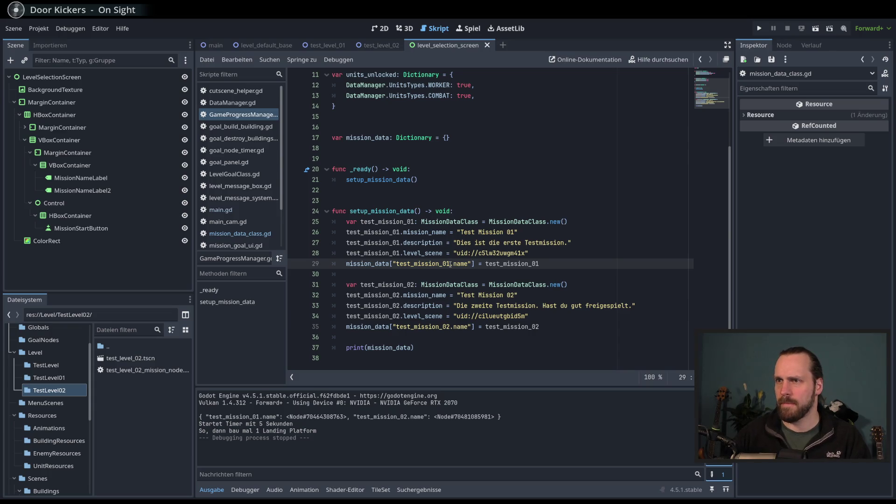
pyautogui.write('"')
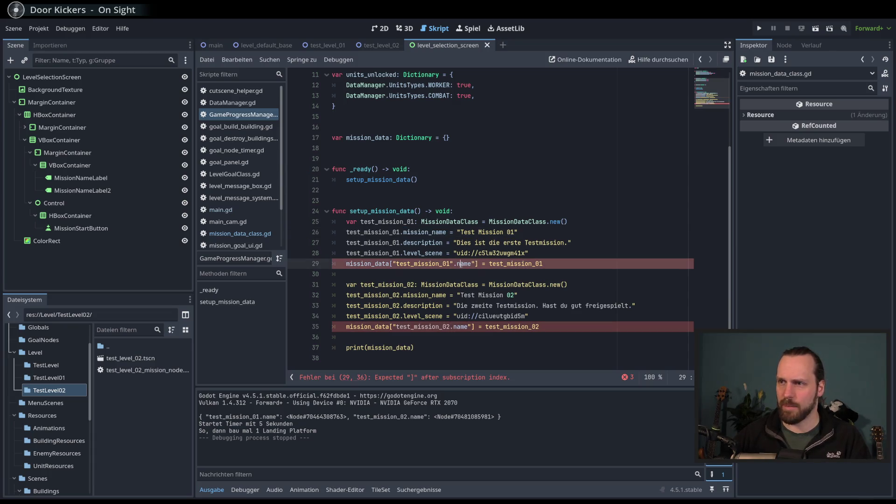
pyautogui.hotkey('ctrl', 'z')
pyautogui.hotkey('ctrl', 'z')
pyautogui.hotkey('ctrl', 'z')
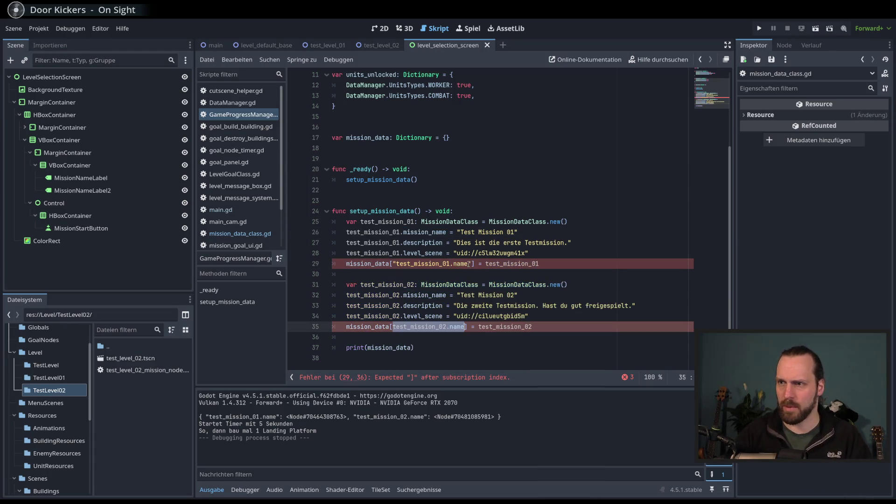
# Change the keys on lines 29 and 35 from .name to .mission_name.
pyautogui.doubleClick(456, 264)
pyautogui.press('BackSpace')
pyautogui.write('m')
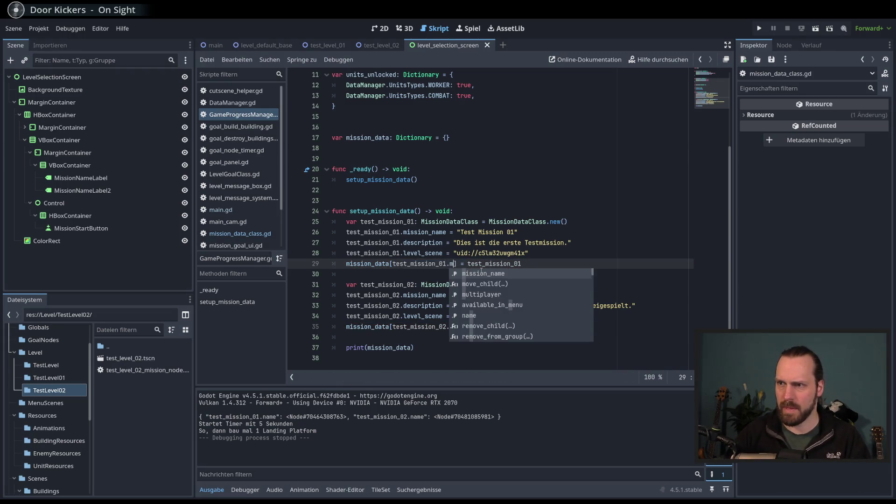
pyautogui.press('Return')
pyautogui.doubleClick(455, 327)
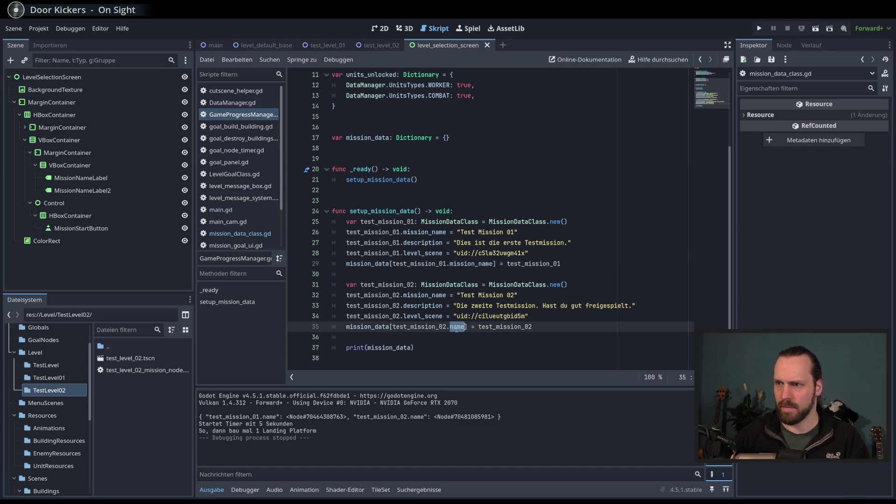
pyautogui.press('BackSpace')
pyautogui.write('m')
pyautogui.press('Return')
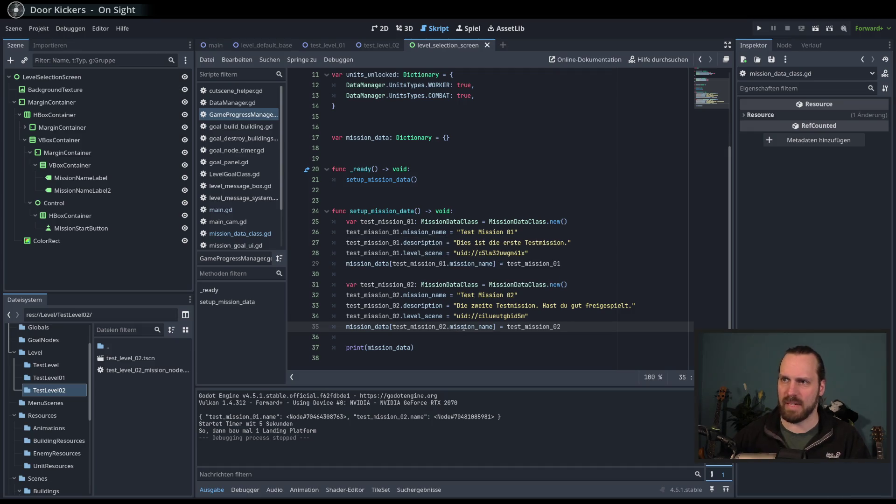
# Check the mission_name usages, then run the project to test the mission data.
pyautogui.doubleClick(420, 232)
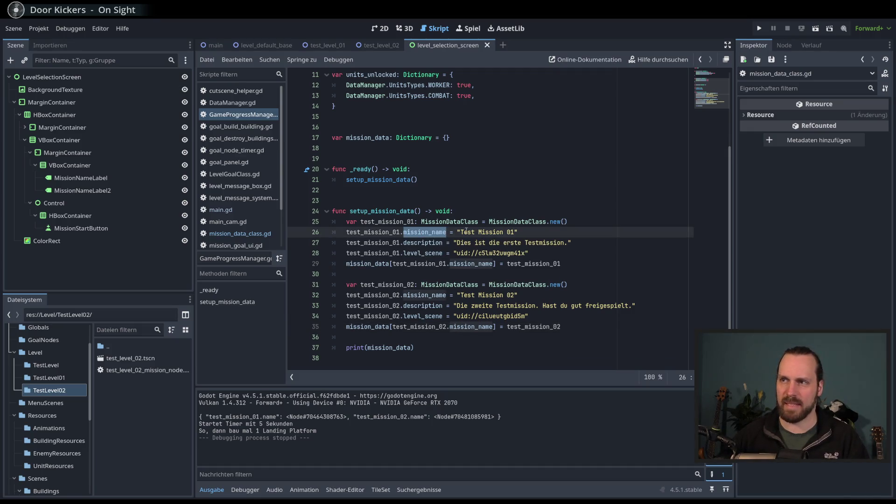
pyautogui.click(581, 317)
pyautogui.click(584, 327)
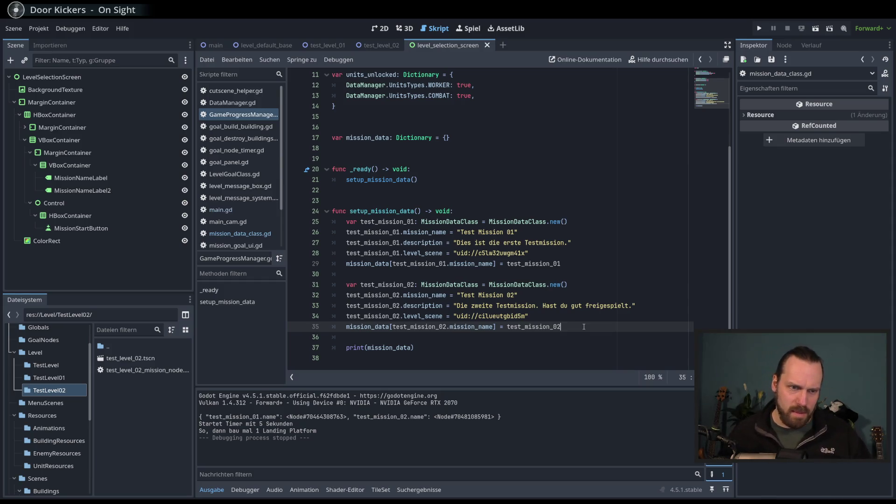
pyautogui.press('Up')
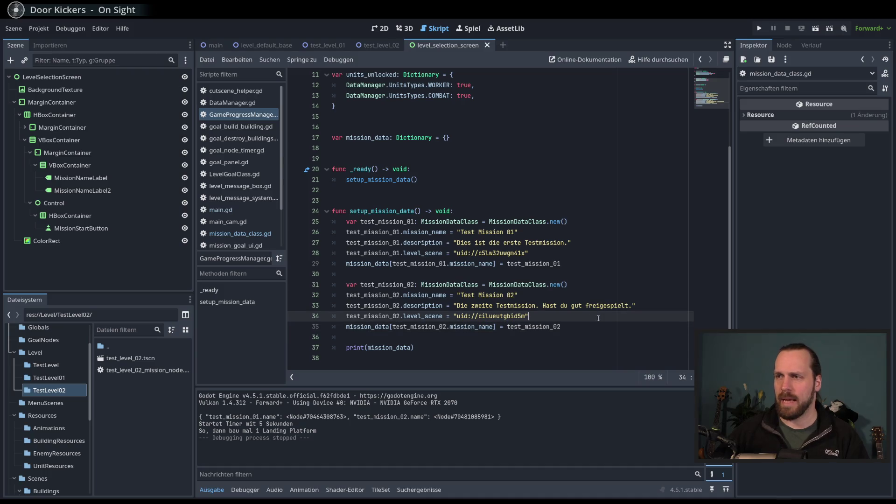
pyautogui.click(607, 324)
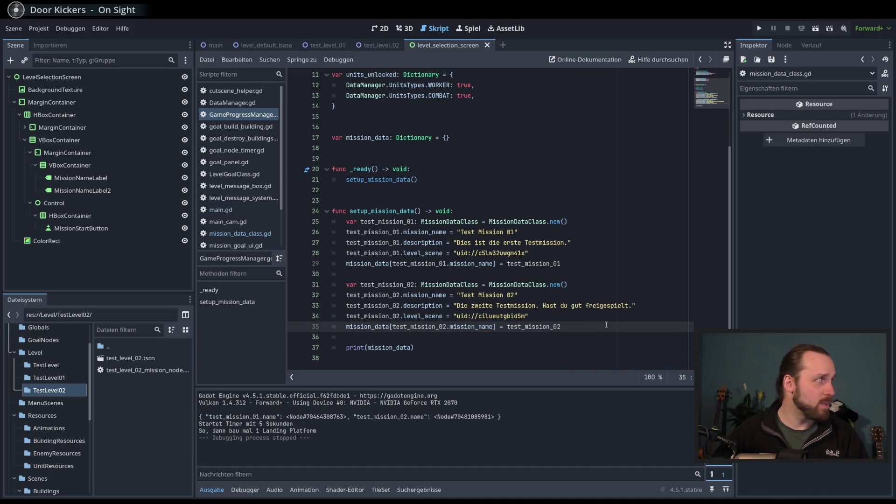
pyautogui.press('Up')
pyautogui.press('Down')
pyautogui.press('Down')
pyautogui.press('Up')
pyautogui.press('Down')
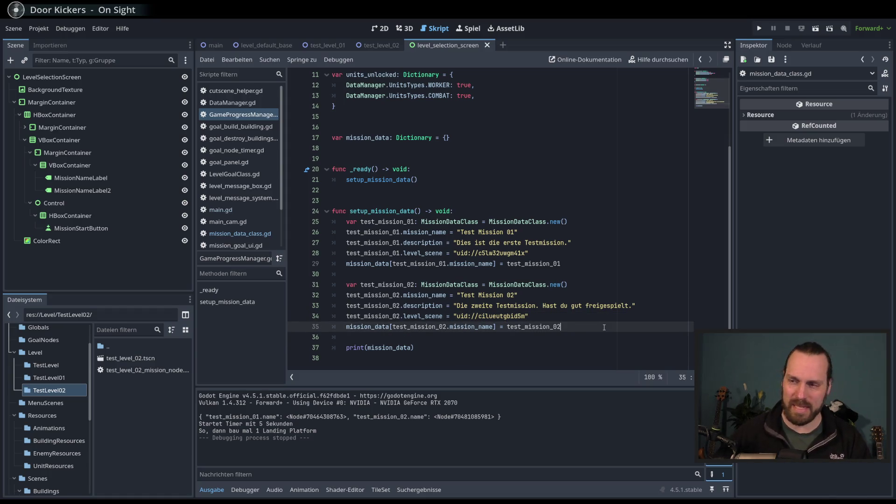
pyautogui.press('F5')
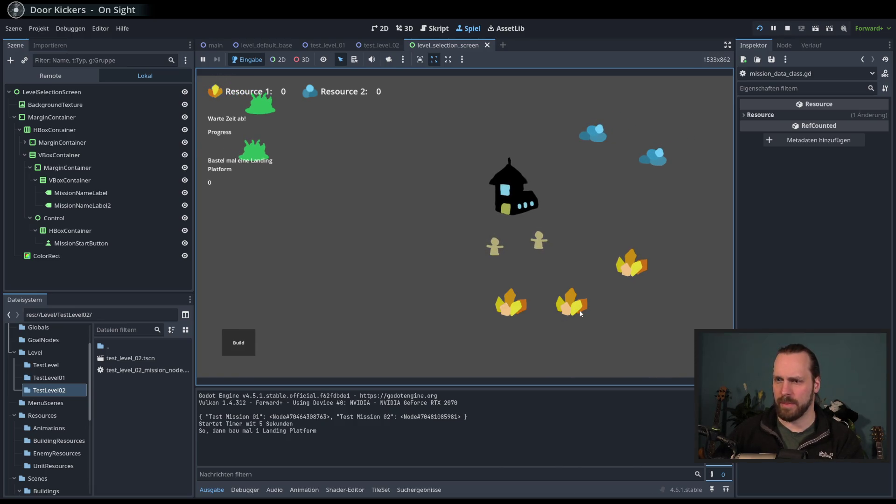
# Stop the game and review the printed node id and the MissionDataClass.new() call on line 25.
pyautogui.press('F8')
pyautogui.click(582, 321)
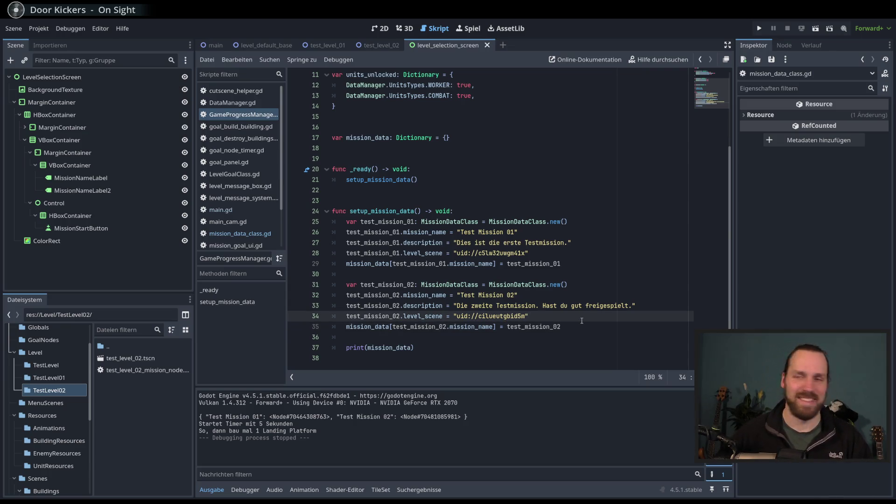
pyautogui.click(572, 339)
pyautogui.click(563, 348)
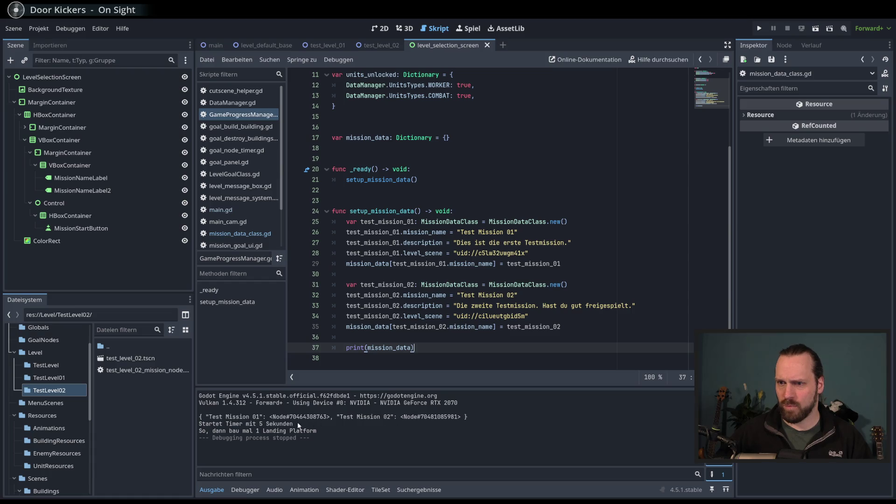
pyautogui.moveTo(273, 417); pyautogui.dragTo(329, 419)
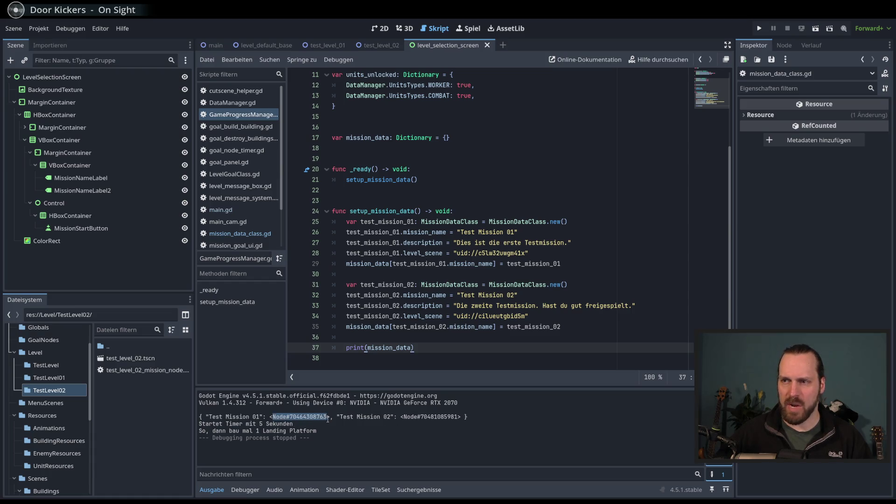
pyautogui.moveTo(488, 221); pyautogui.dragTo(568, 222)
pyautogui.moveTo(489, 221); pyautogui.dragTo(568, 222)
pyautogui.click(569, 223)
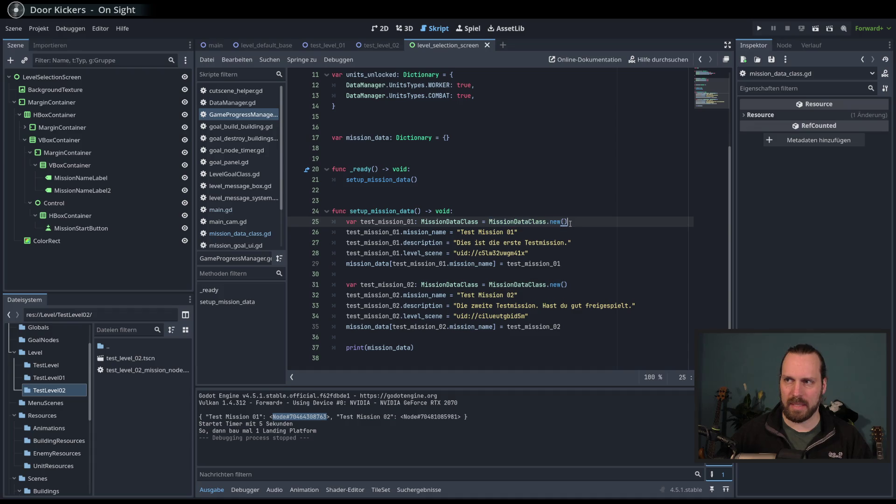
pyautogui.moveTo(488, 221); pyautogui.dragTo(535, 222)
pyautogui.click(566, 264)
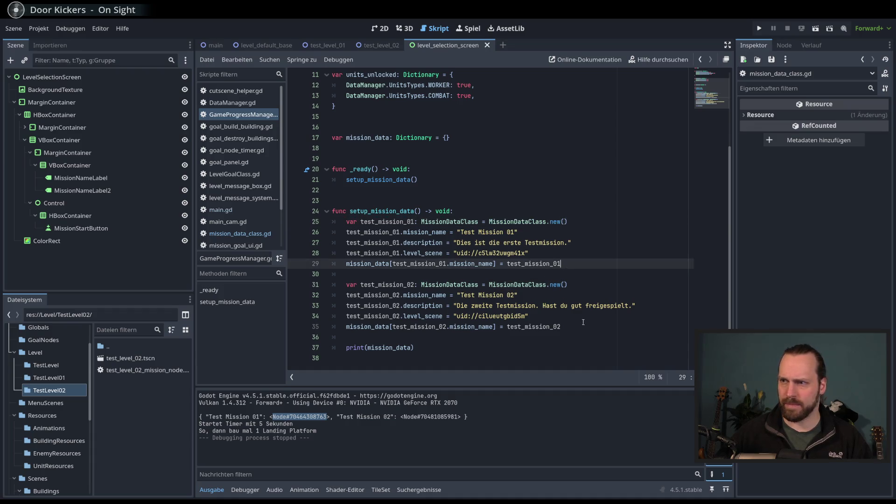
pyautogui.click(574, 331)
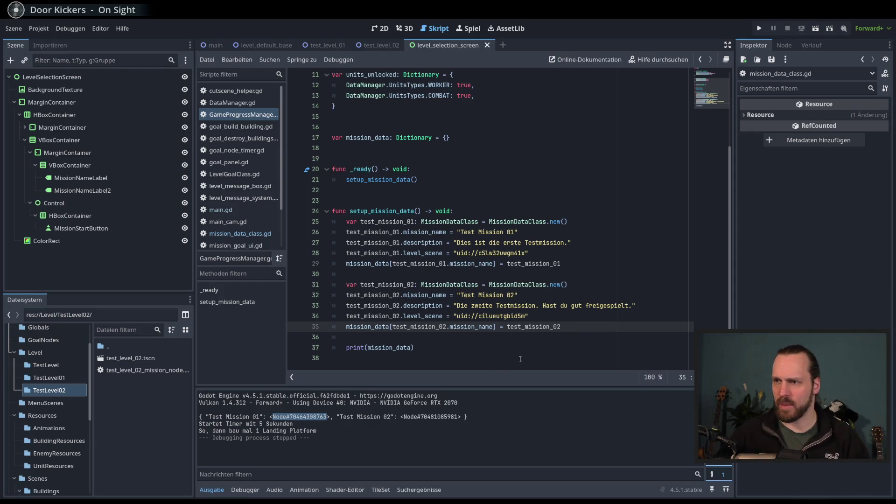
pyautogui.click(432, 348)
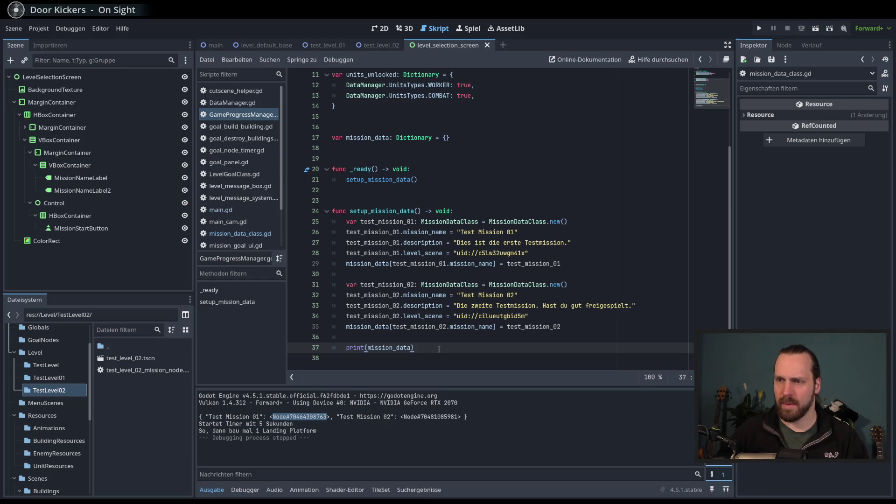
# Add print(mission_data["Test Mission 01"].description) below the print line and run with F5.
pyautogui.press('Return')
pyautogui.write('print')
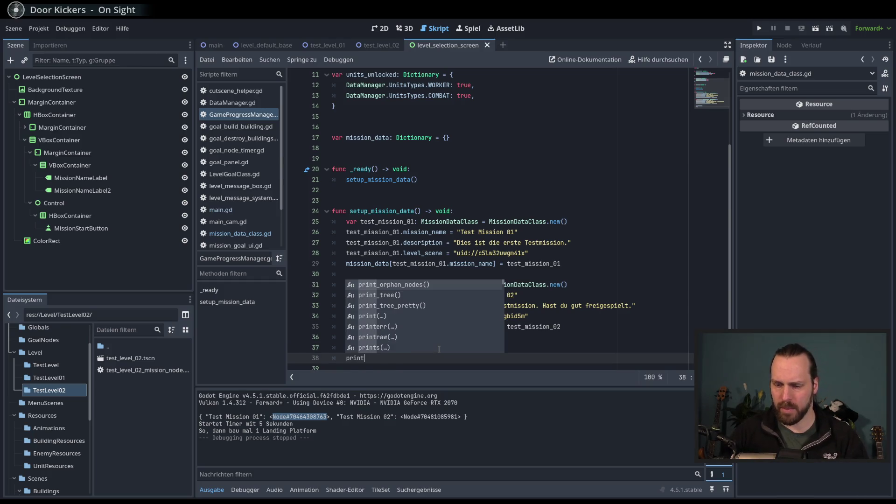
pyautogui.write('(mis')
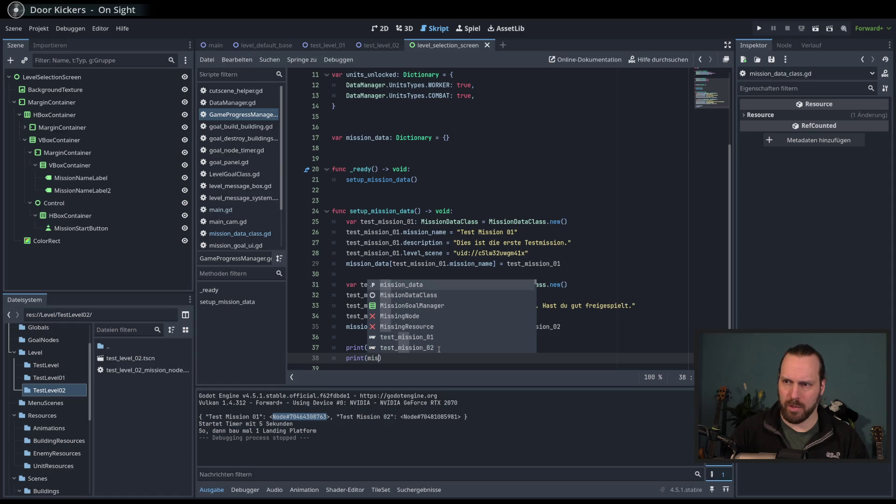
pyautogui.press('Return')
pyautogui.write('.')
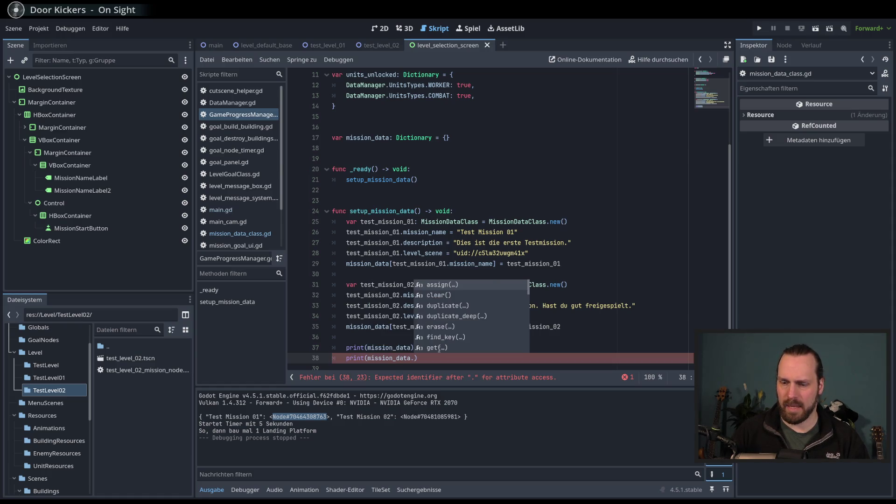
pyautogui.press('BackSpace')
pyautogui.write('["Test Mission')
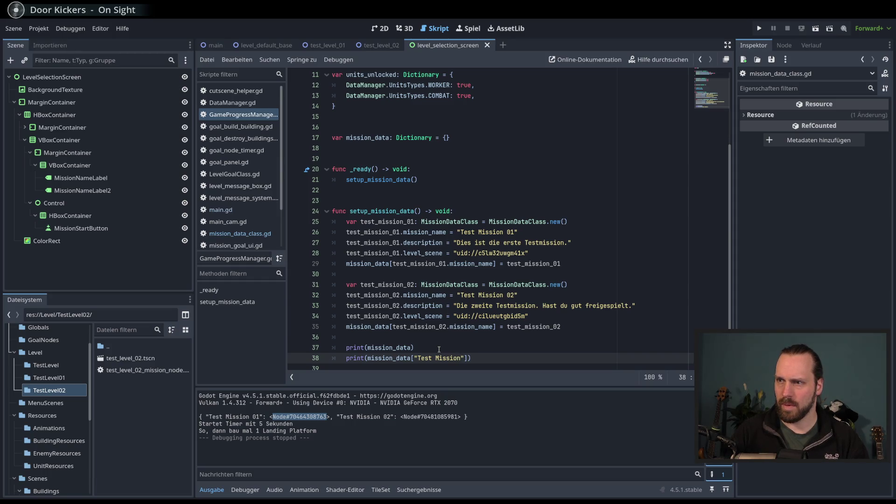
pyautogui.write(' 01"]')
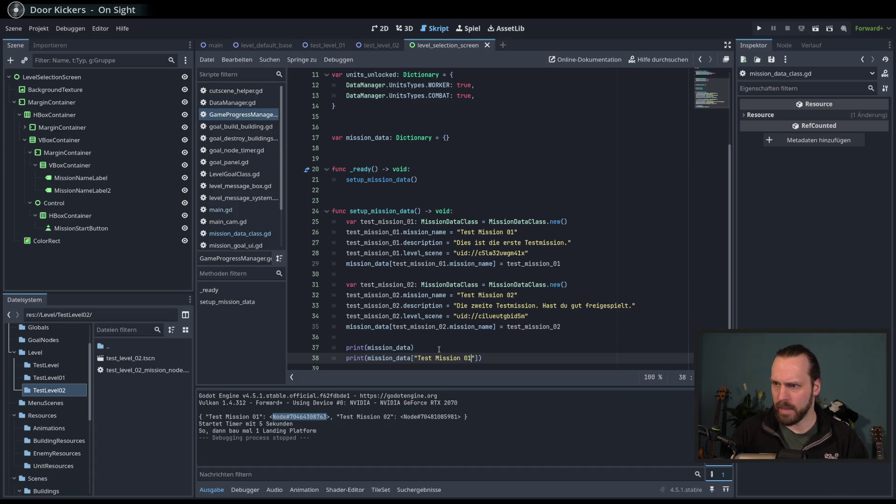
pyautogui.write('.')
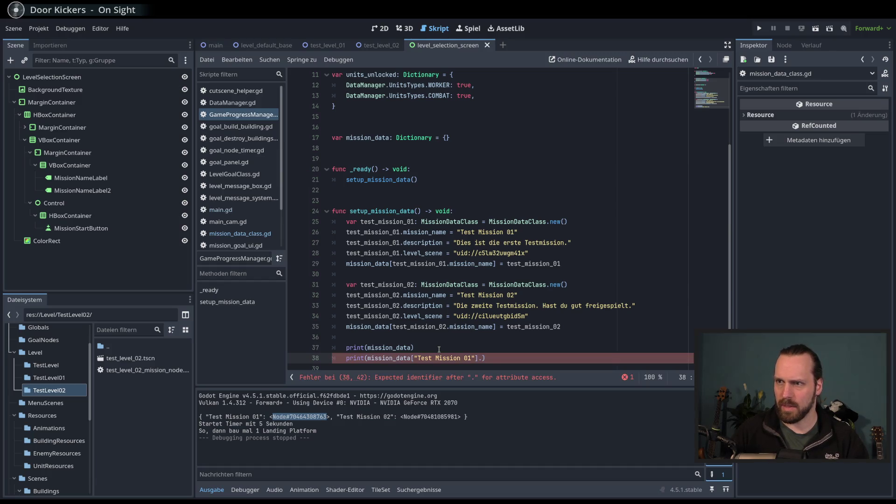
pyautogui.write('descr')
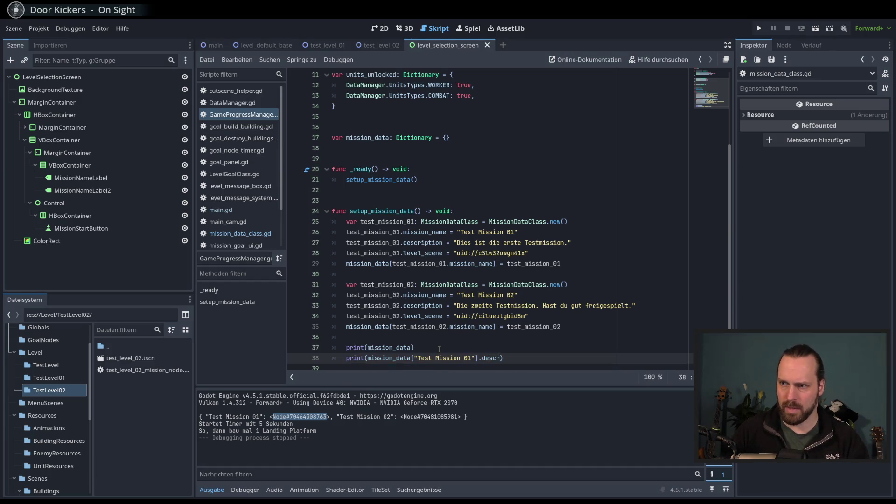
pyautogui.write('iption')
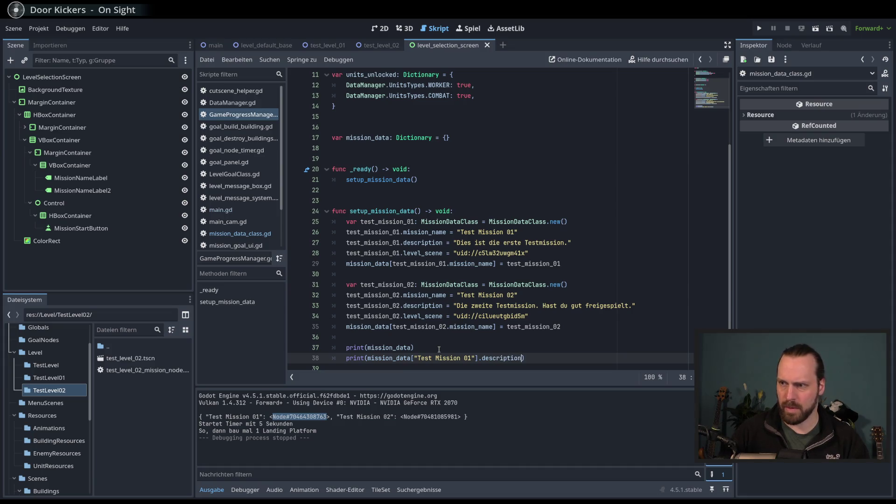
pyautogui.press('F5')
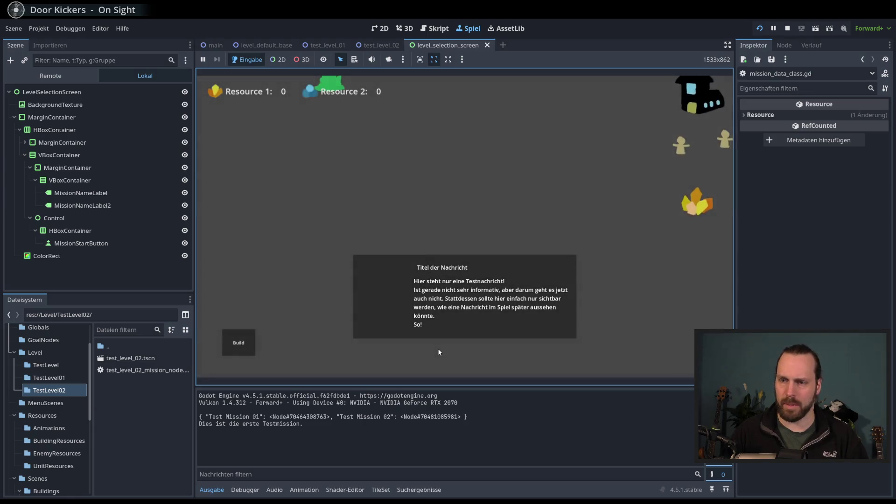
# Check that 'Dies ist die erste Testmission.' was printed, stop the game, and delete the temporary line.
pyautogui.moveTo(313, 416); pyautogui.dragTo(226, 424)
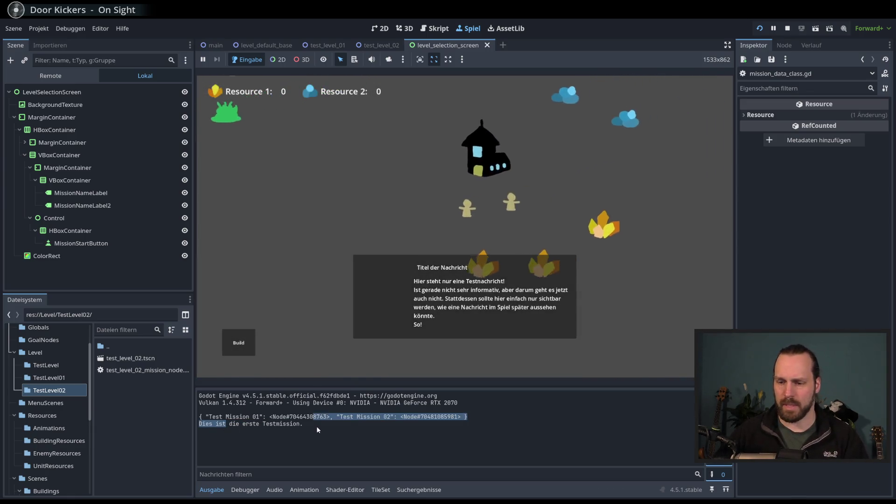
pyautogui.press('F8')
pyautogui.moveTo(545, 363); pyautogui.dragTo(416, 347)
pyautogui.press('BackSpace')
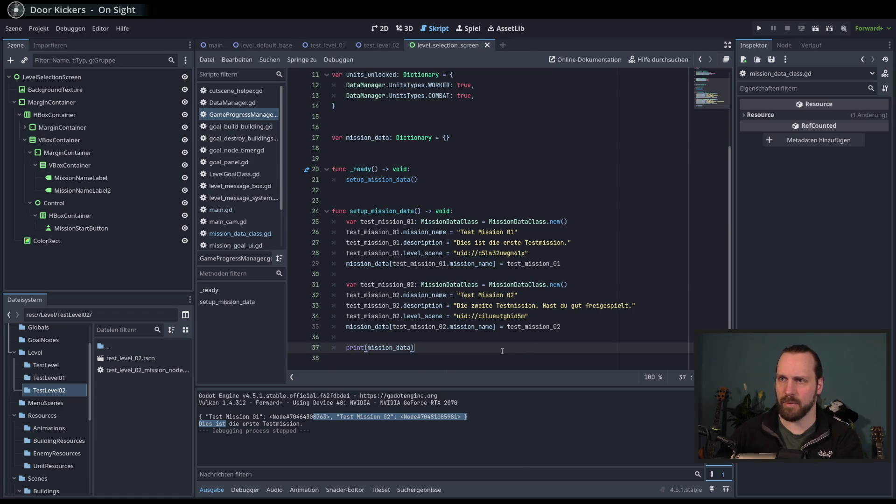
# Insert a new line after test_mission_01.level_scene and begin it with 'test_mission_01.'.
pyautogui.click(378, 141)
pyautogui.click(491, 348)
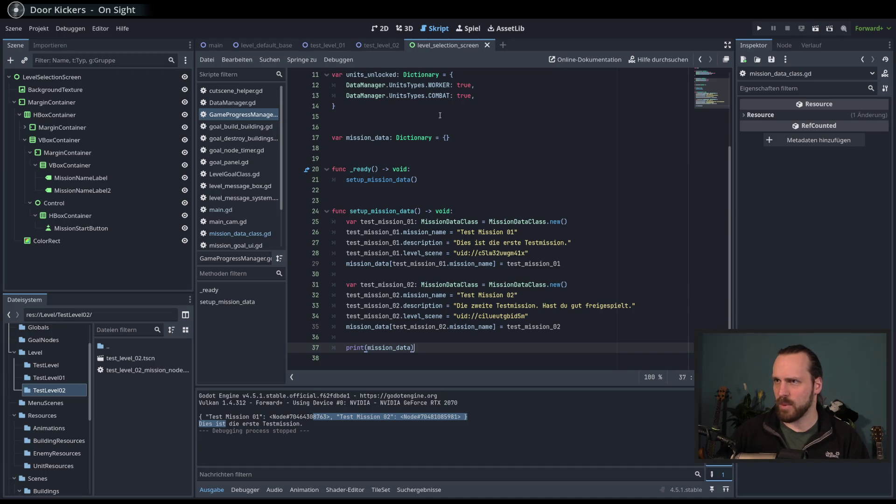
pyautogui.click(541, 254)
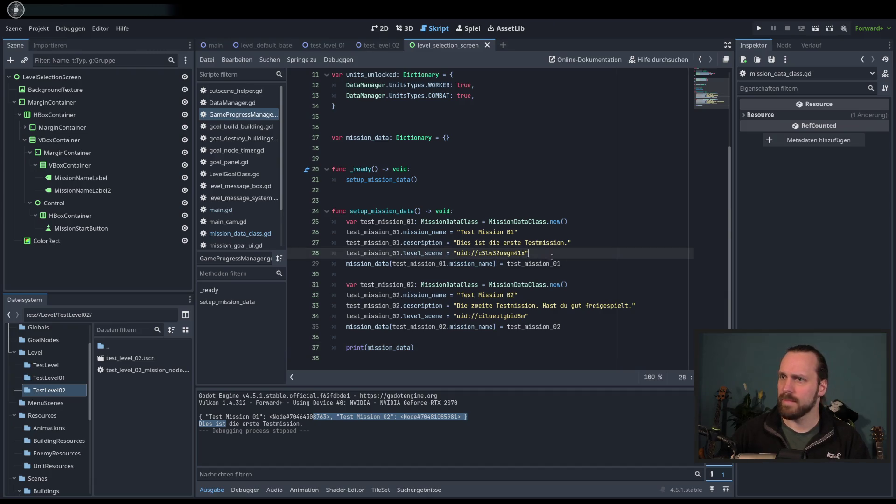
pyautogui.click(542, 264)
pyautogui.click(593, 253)
pyautogui.click(593, 264)
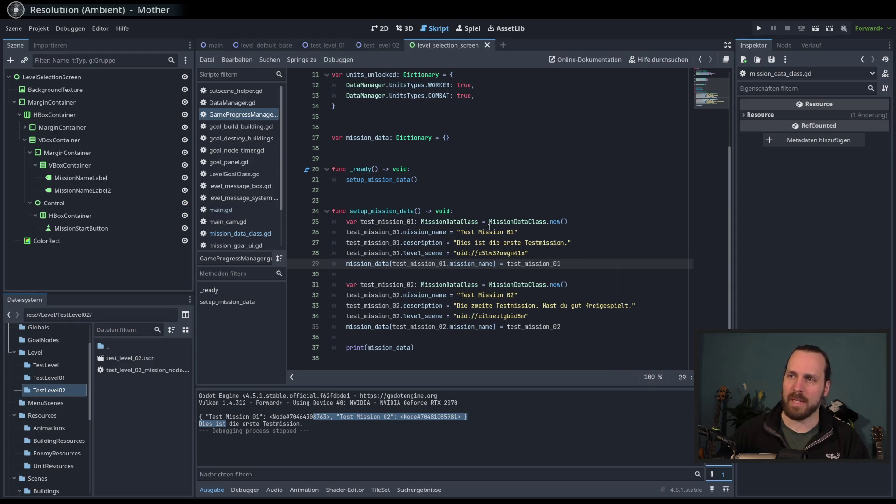
pyautogui.click(581, 257)
pyautogui.click(598, 265)
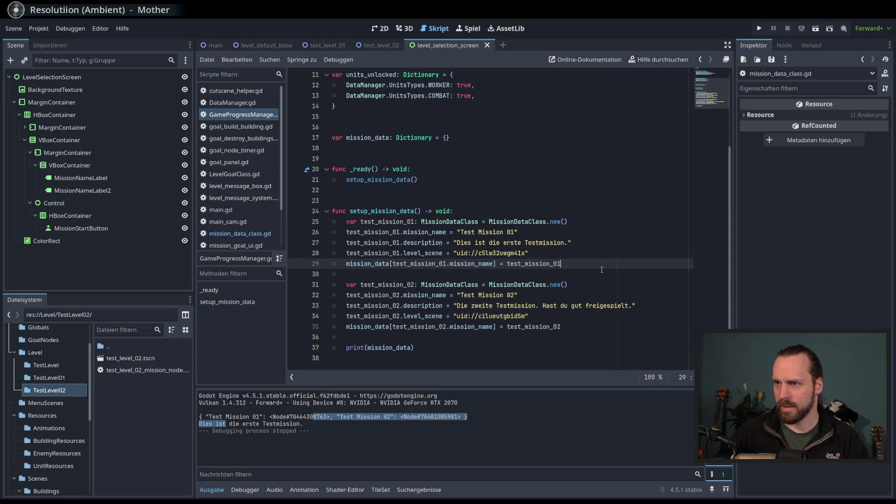
pyautogui.press('Up')
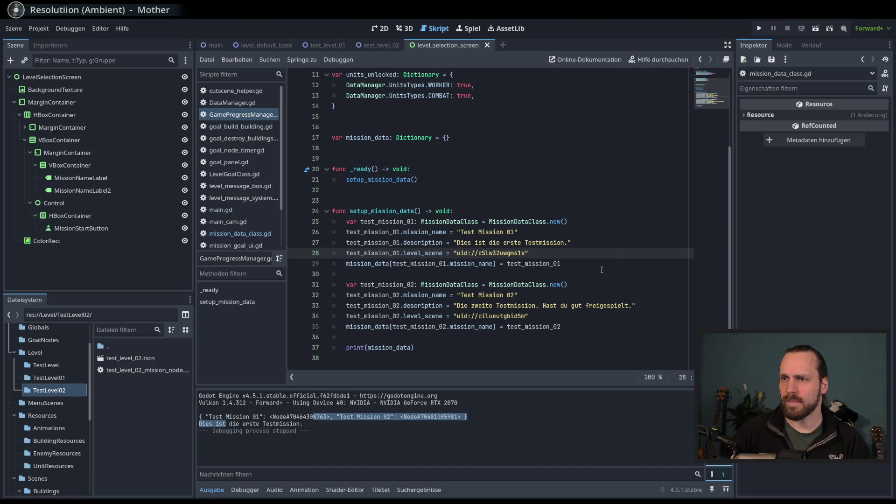
pyautogui.press('Return')
pyautogui.write('test_mission_01.')
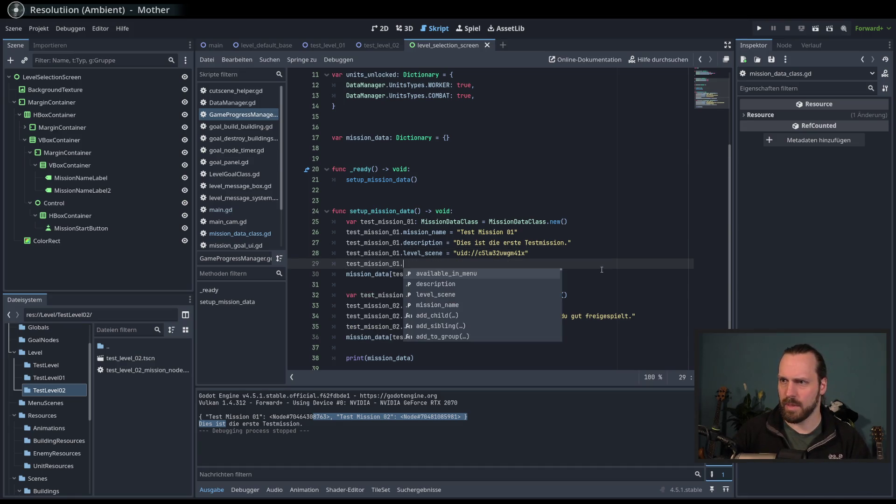
# Complete line 29 as test_mission_01.available_in_menu = true.
pyautogui.press('Return')
pyautogui.write('true')
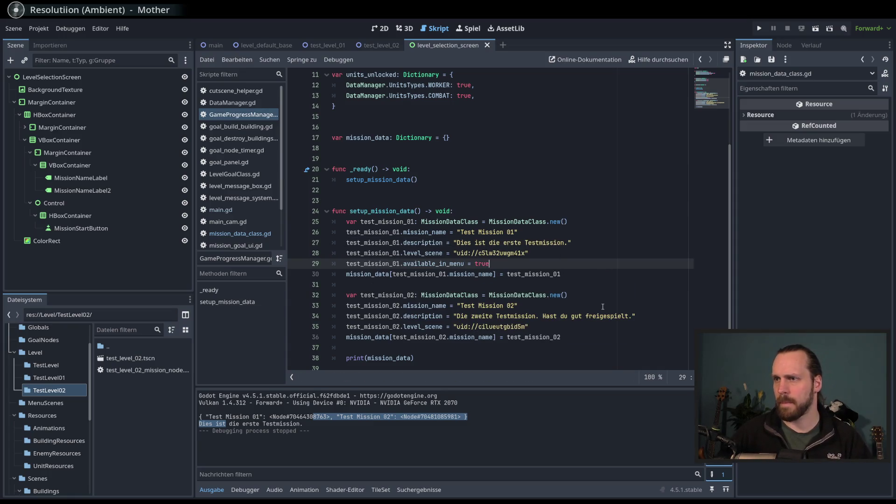
pyautogui.click(603, 306)
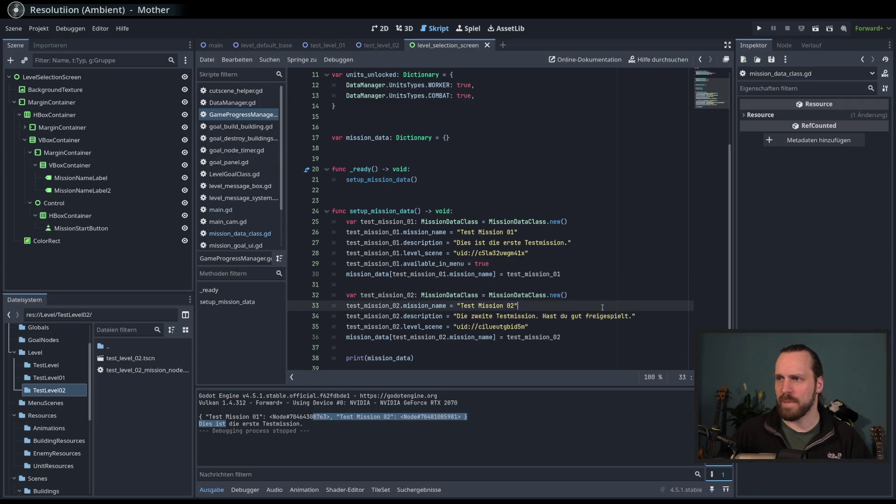
pyautogui.scroll(-1, 551, 294)
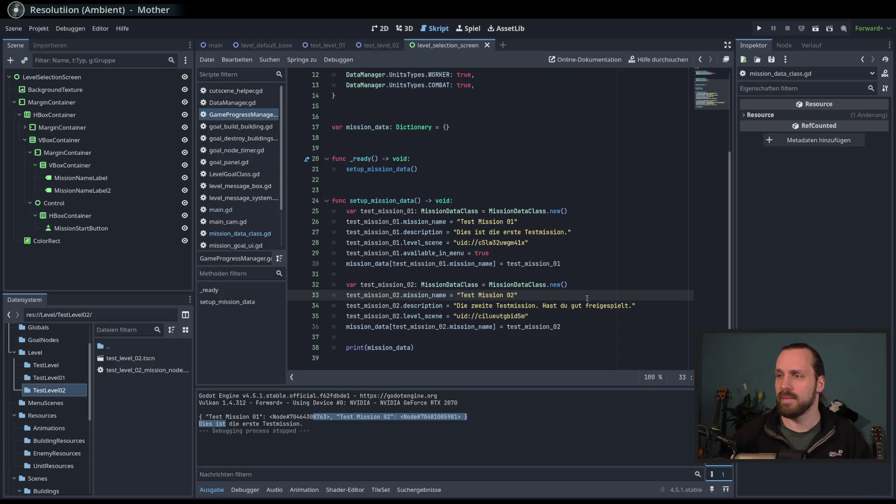
pyautogui.click(589, 327)
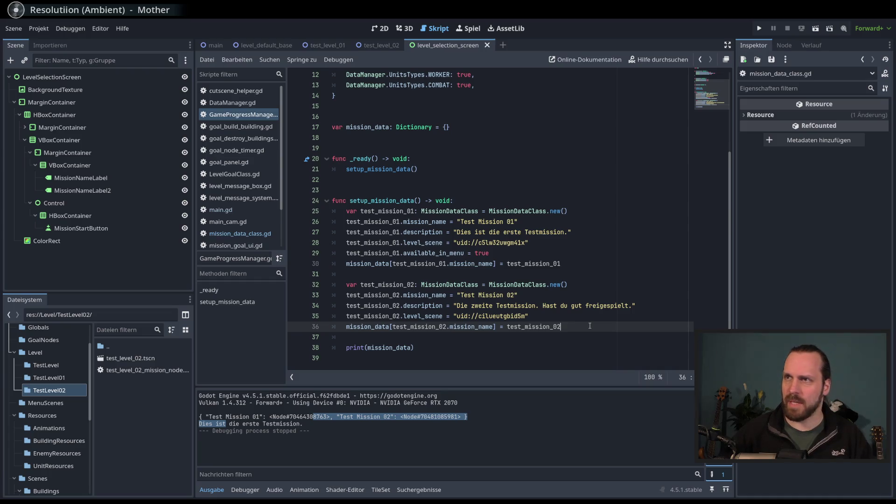
pyautogui.press('Up')
pyautogui.press('Down')
pyautogui.press('Down')
pyautogui.press('Up')
pyautogui.press('Up')
pyautogui.press('Down')
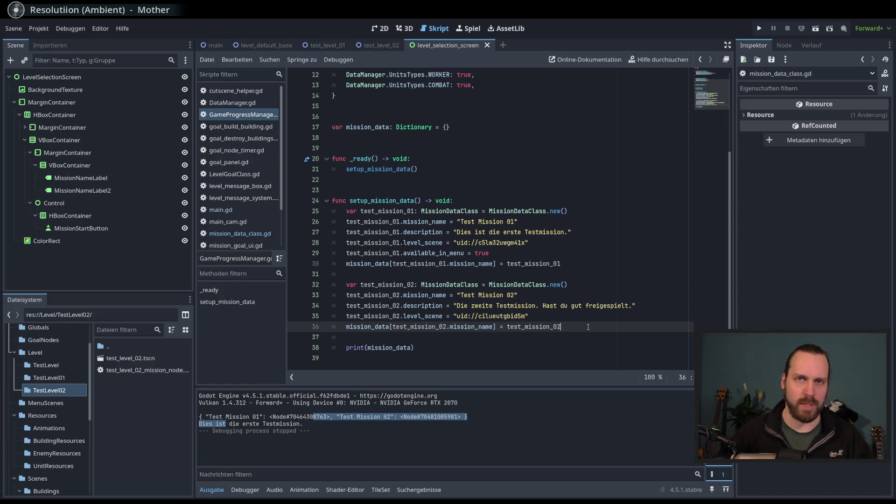
pyautogui.press('Up')
pyautogui.press('Down')
pyautogui.press('Up')
pyautogui.press('Down')
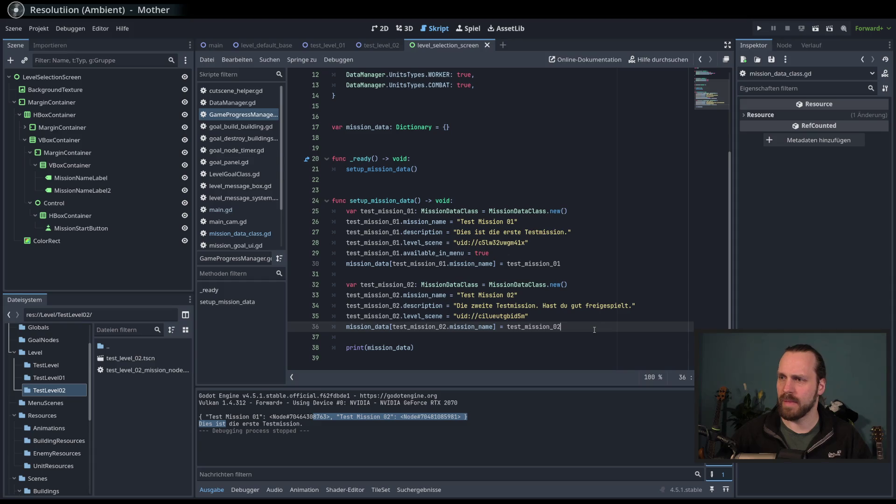
pyautogui.scroll(2, 600, 330)
pyautogui.scroll(-2, 599, 331)
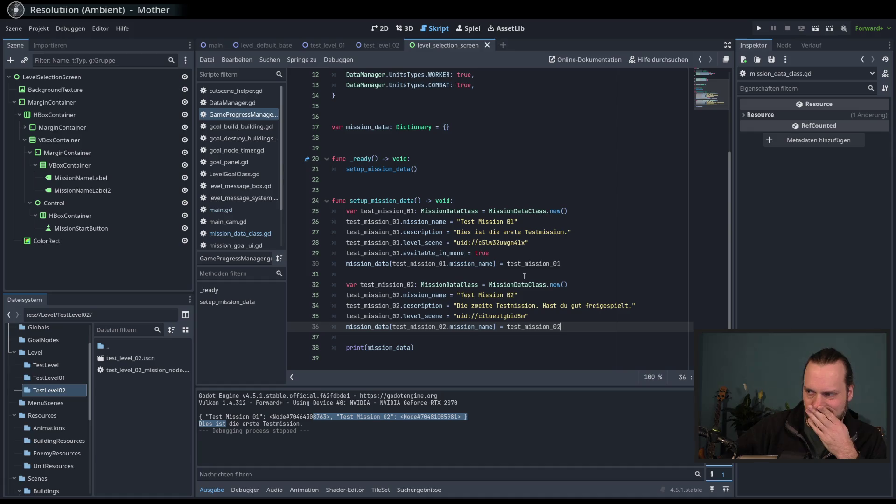
pyautogui.doubleClick(382, 200)
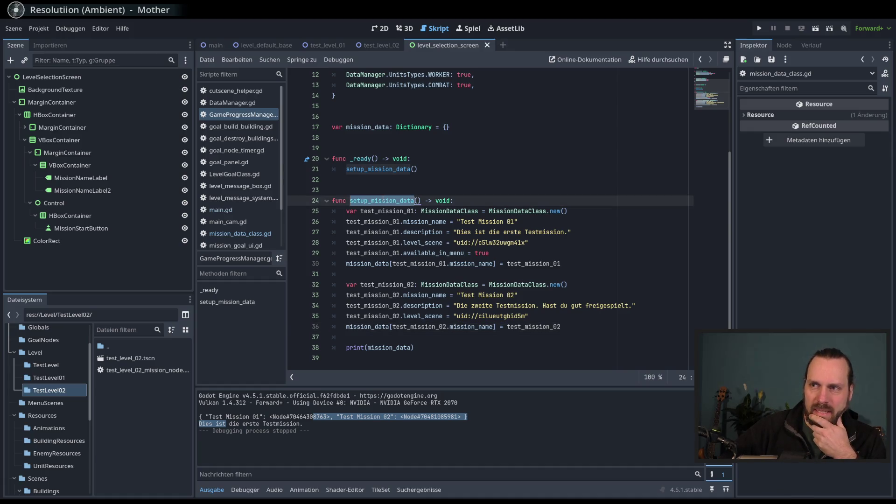
# Inspect the second mission's level uid string on line 35 to see which resource it references.
pyautogui.scroll(3, 410, 248)
pyautogui.scroll(-3, 411, 247)
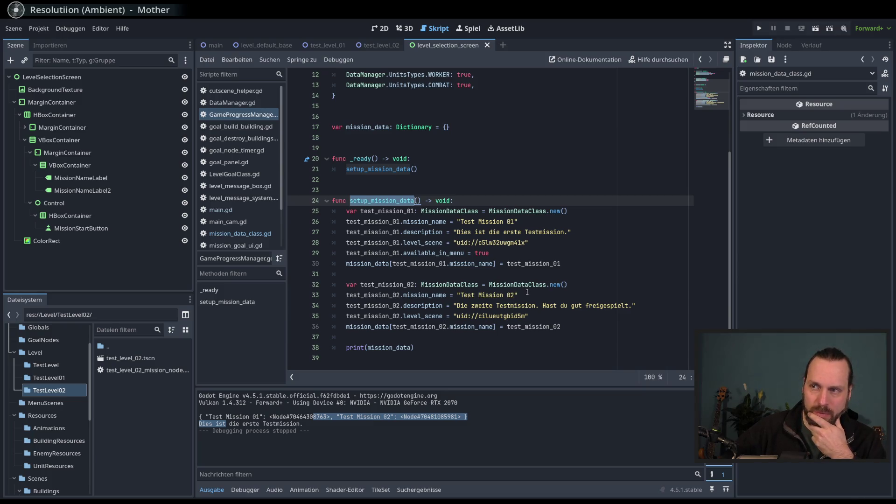
pyautogui.doubleClick(503, 317)
pyautogui.press('Down')
pyautogui.moveTo(506, 317)
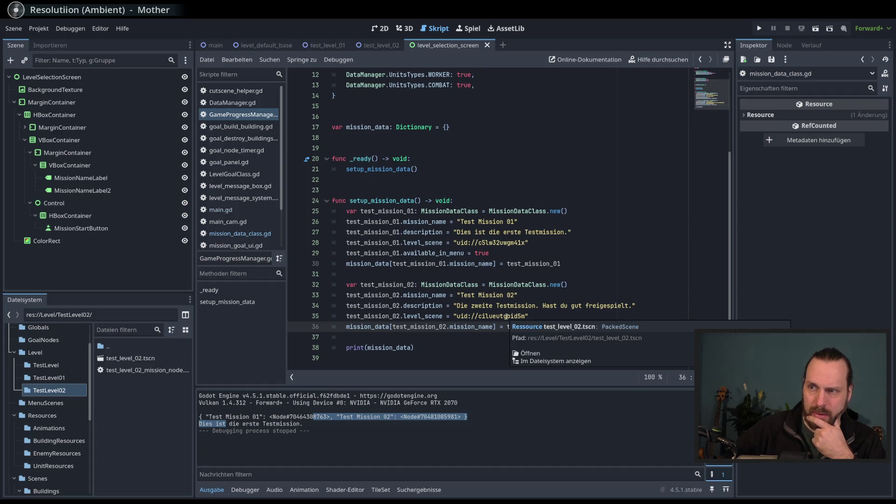
pyautogui.doubleClick(518, 317)
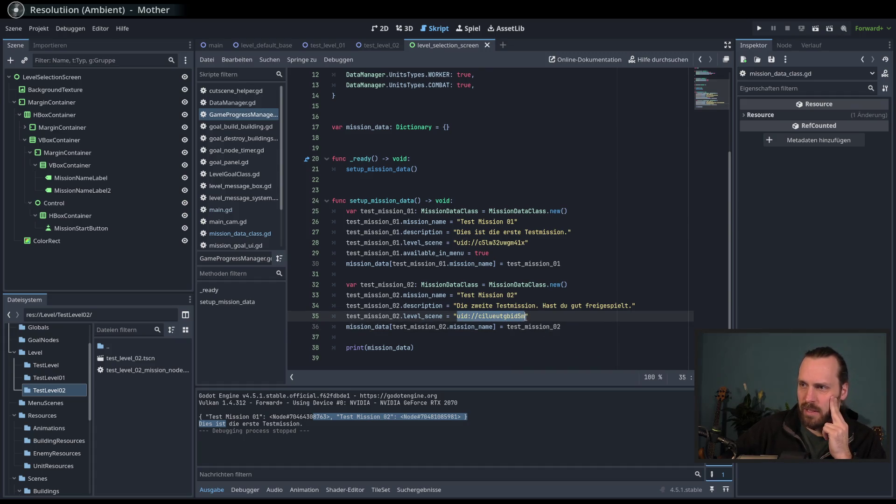
pyautogui.moveTo(518, 317)
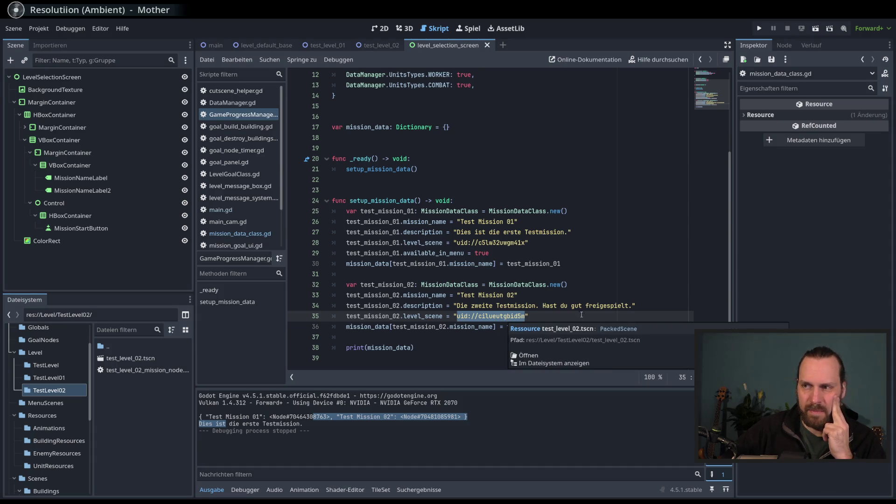
pyautogui.press('Up')
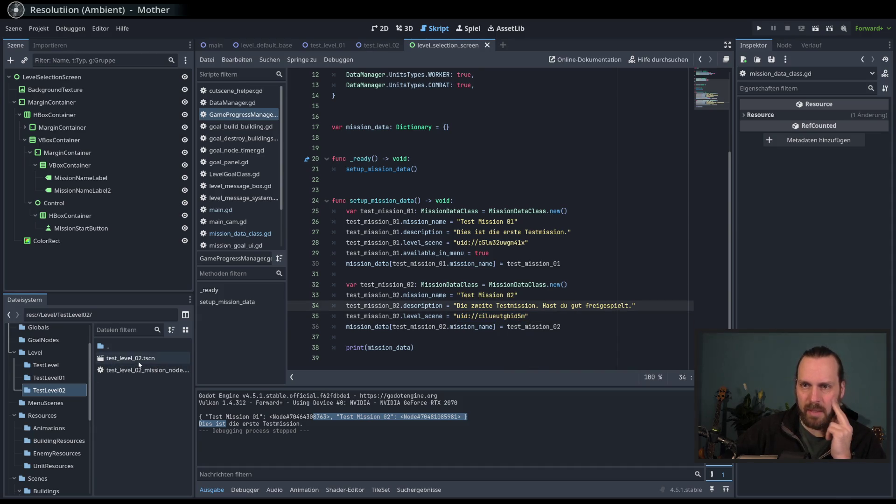
# Briefly insert test_level_02.tscn's path, remove it, then reveal that scene in the file system.
pyautogui.moveTo(145, 360)
pyautogui.mouseDown()
pyautogui.moveTo(516, 352)
pyautogui.moveTo(337, 342)
pyautogui.mouseUp()
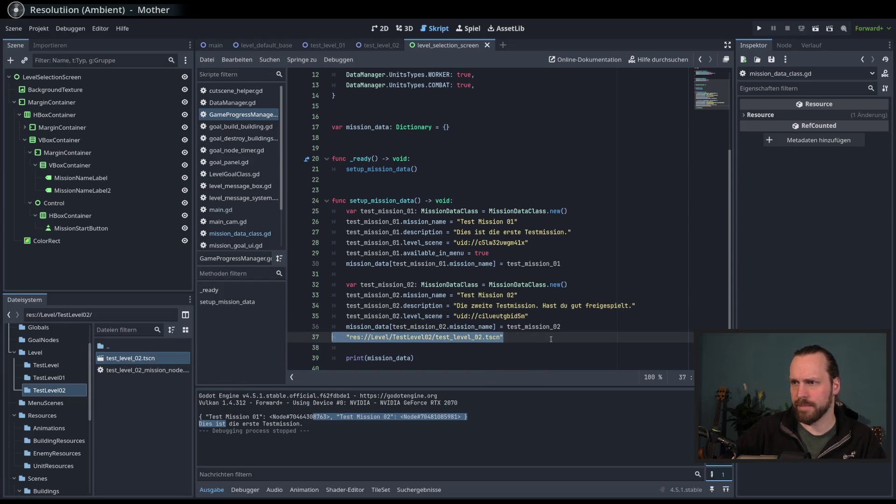
pyautogui.keyDown('shift'); pyautogui.click(572, 327); pyautogui.keyUp('shift')
pyautogui.press('BackSpace')
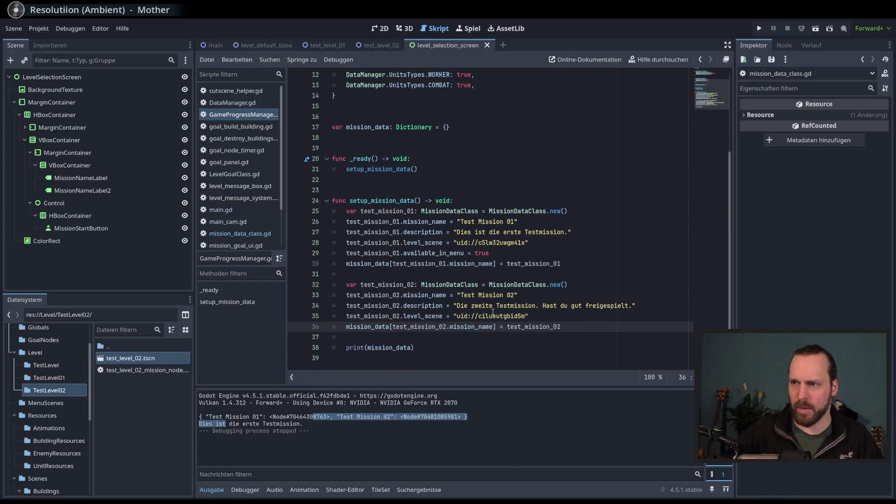
pyautogui.moveTo(488, 316)
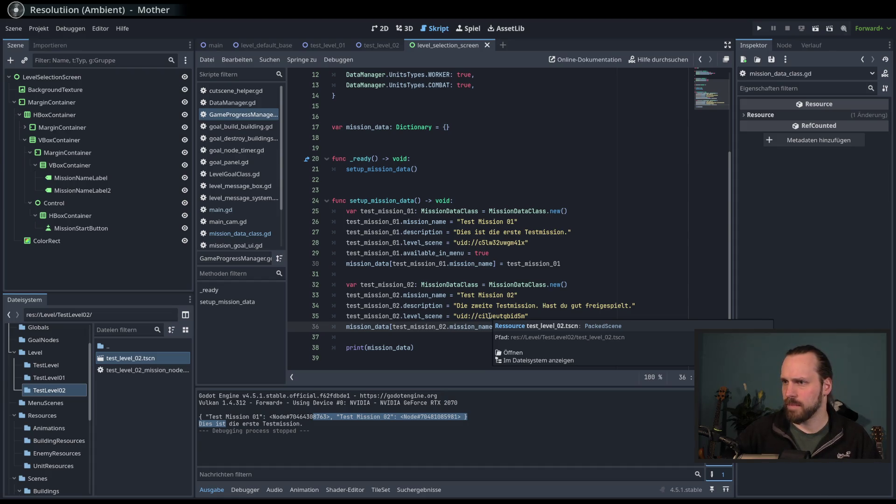
pyautogui.click(518, 361)
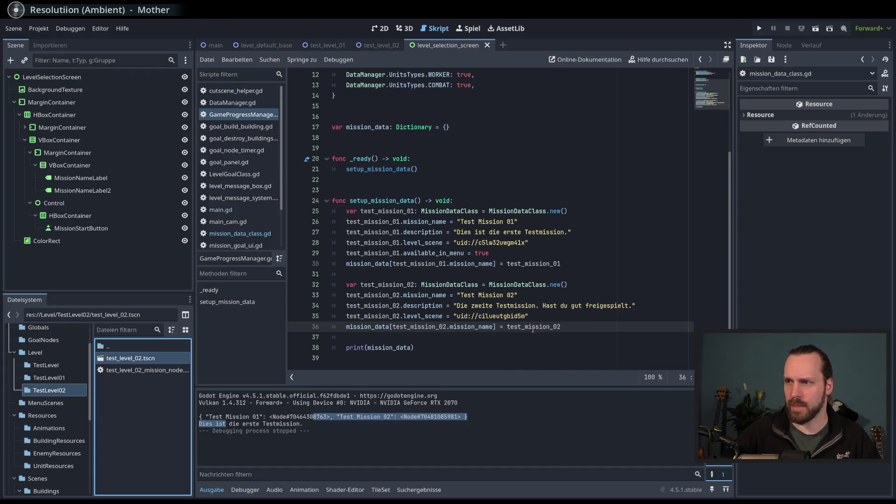
pyautogui.click(499, 317)
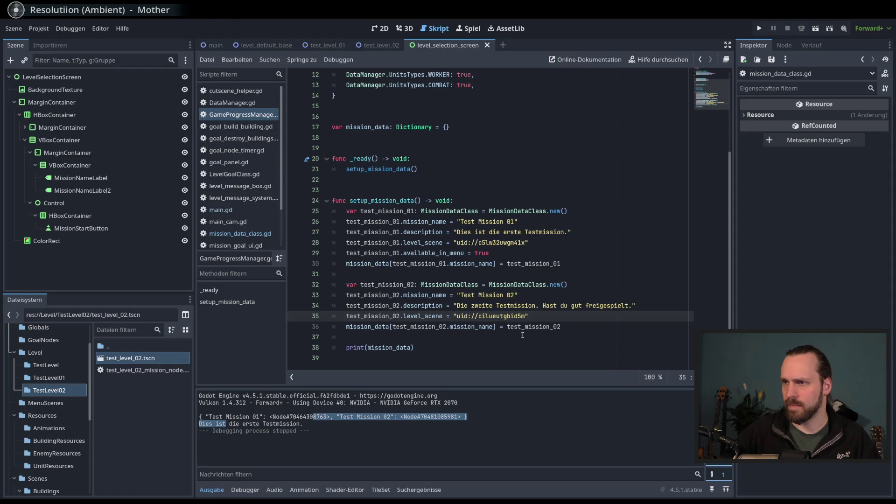
pyautogui.keyDown('ctrl'); pyautogui.click(503, 316); pyautogui.keyUp('ctrl')
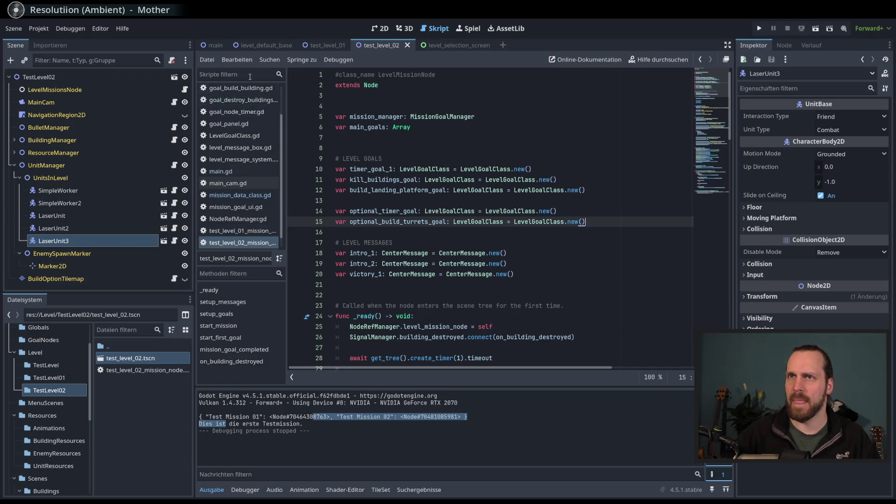
# Review mission_data_class.gd and the test level 02 mission script, then return to GameProgressManager.gd.
pyautogui.click(239, 195)
pyautogui.click(238, 242)
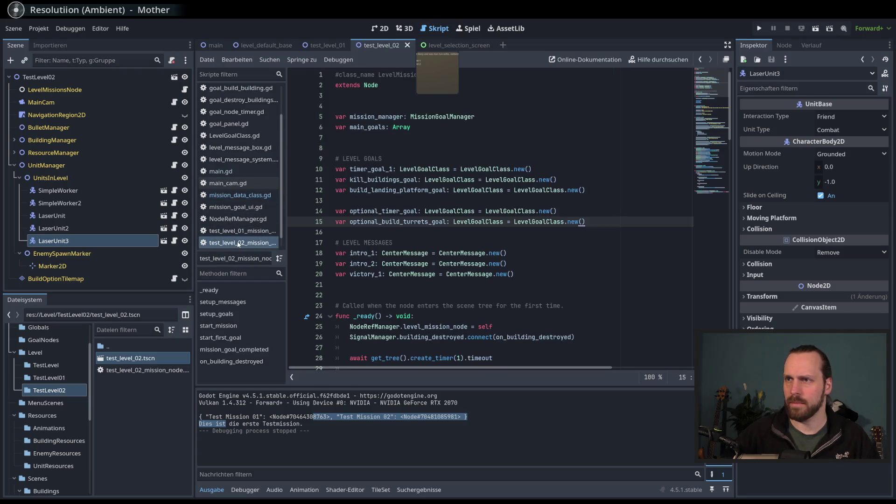
pyautogui.scroll(-4, 575, 290)
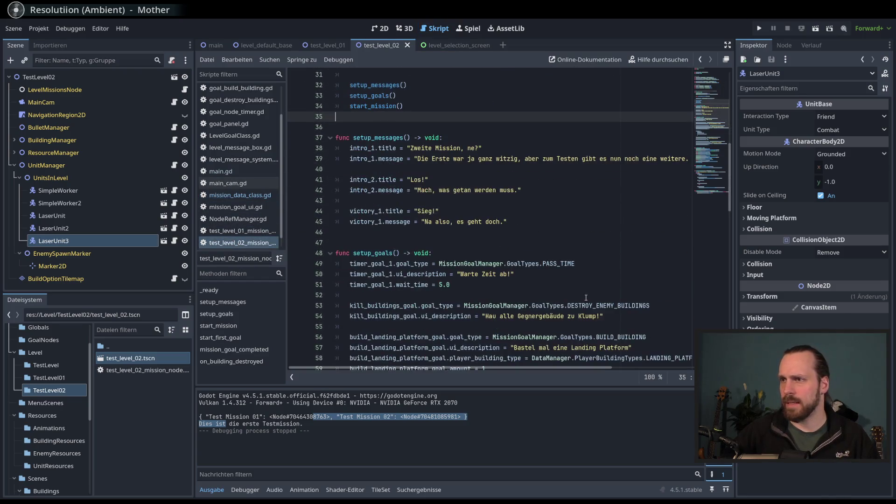
pyautogui.click(240, 195)
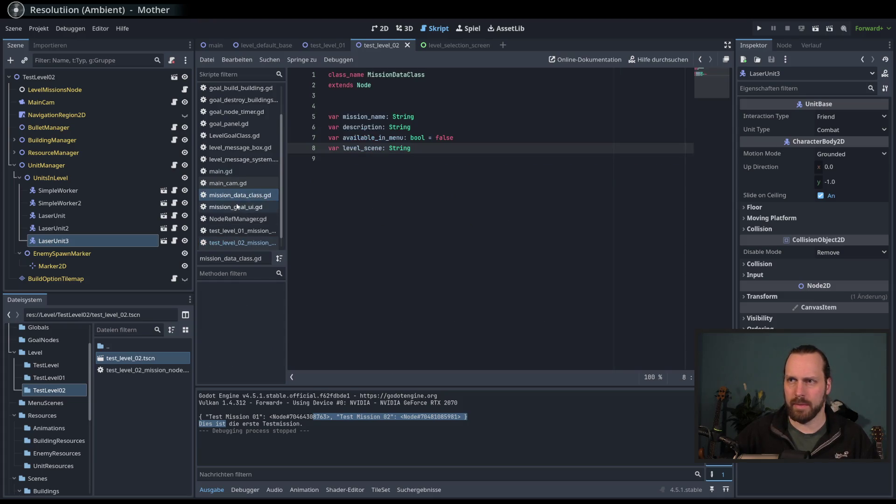
pyautogui.scroll(-1, 232, 230)
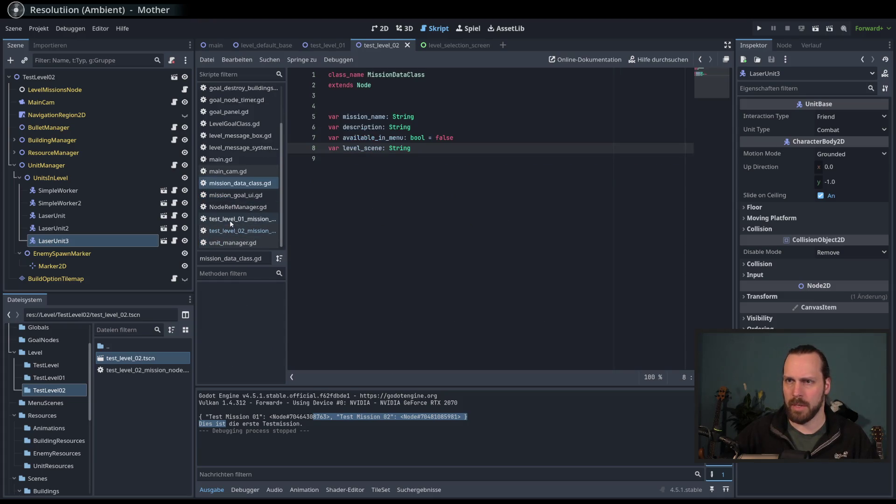
pyautogui.scroll(2, 230, 221)
pyautogui.click(238, 114)
pyautogui.click(581, 351)
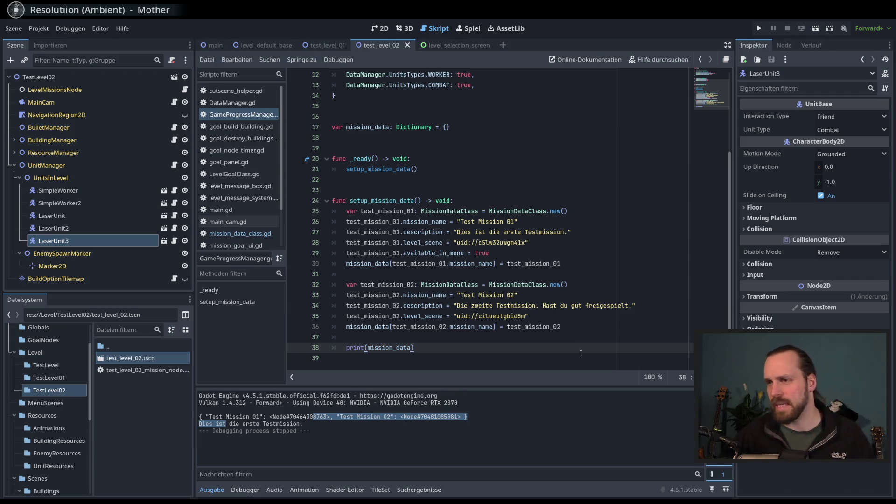
# Switch to the level_selection_screen scene and view it in the 2D workspace.
pyautogui.click(396, 222)
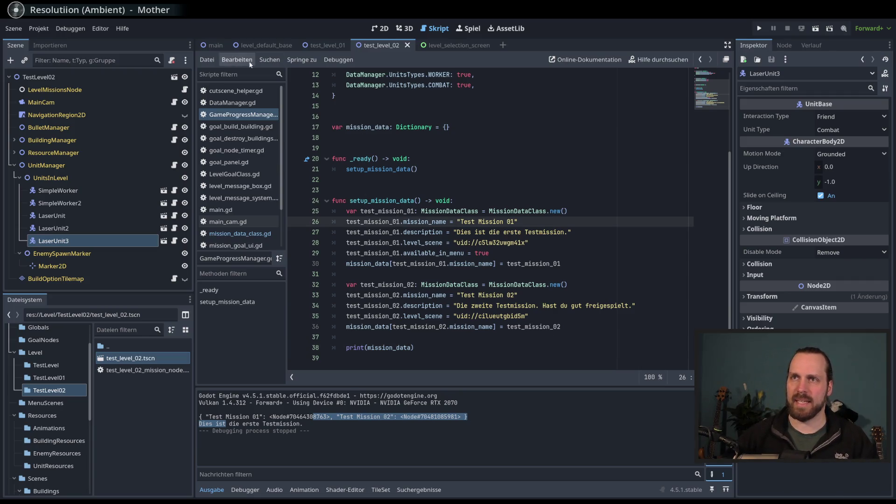
pyautogui.click(462, 46)
pyautogui.click(380, 28)
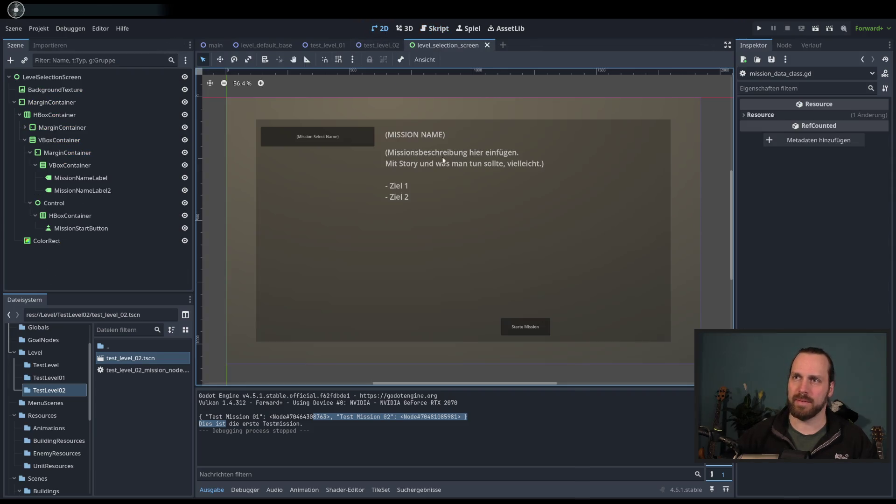